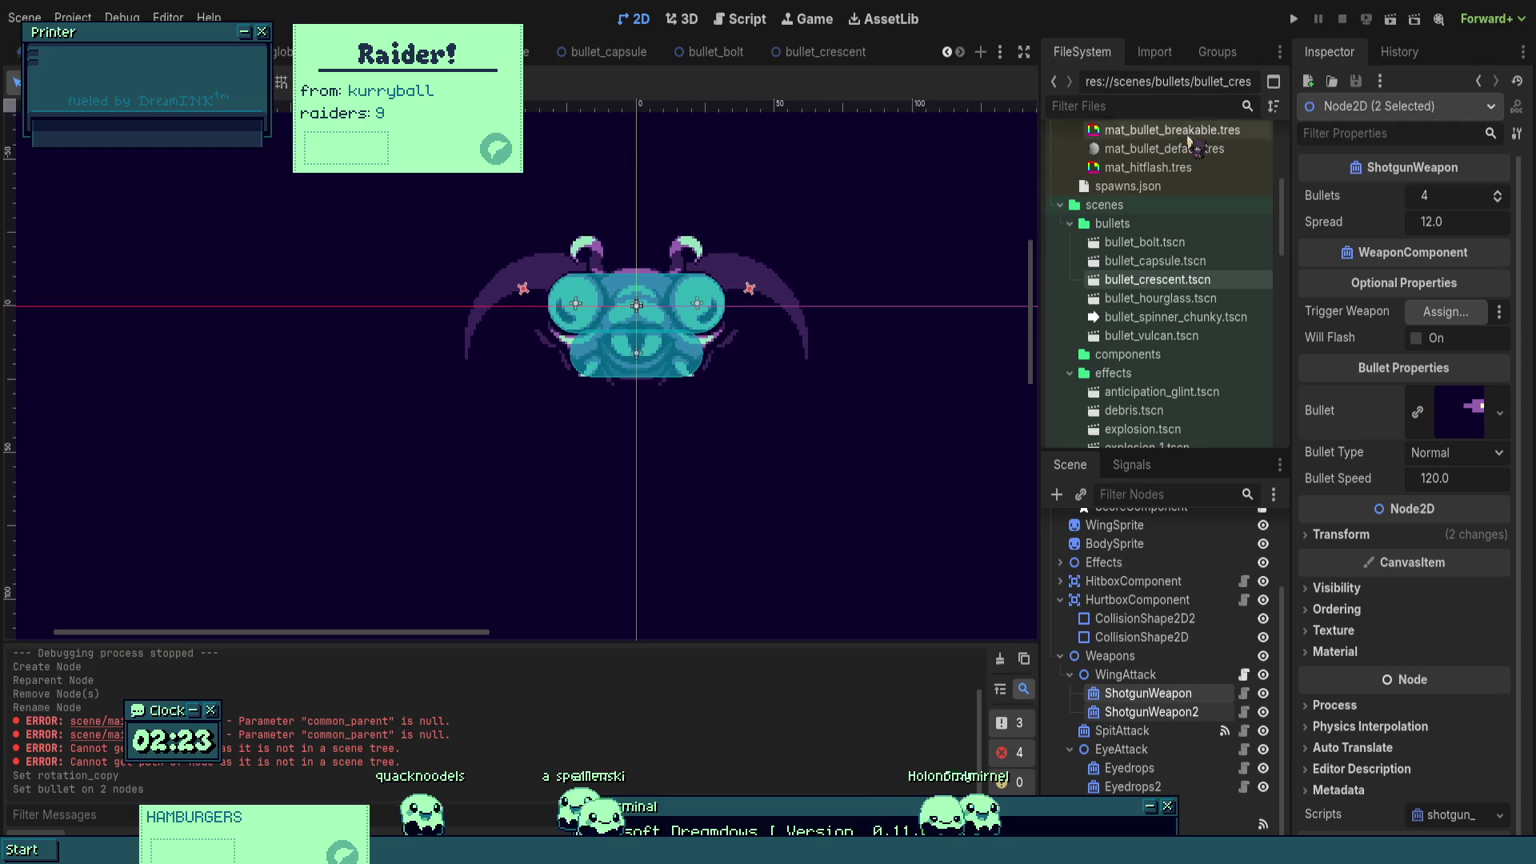
- Playtest the boss's shotgun wing attack (4 bullets, 12.0 spread, speed 120.0), dodging with the arrow keys
{"action": "left_click", "coordinate": [1294, 20]}
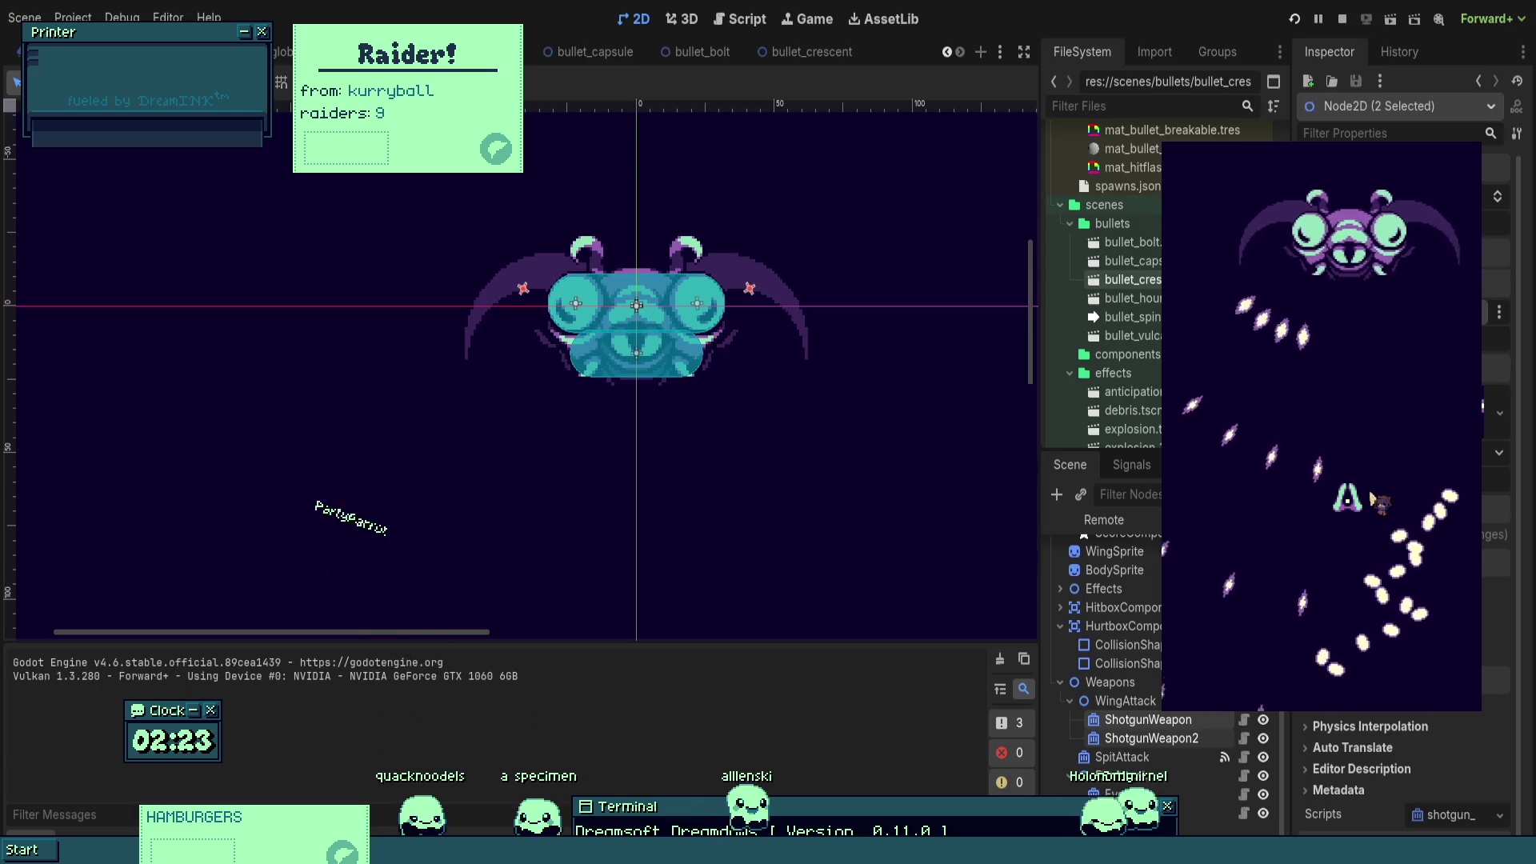
{"action": "key", "text": "Left"}
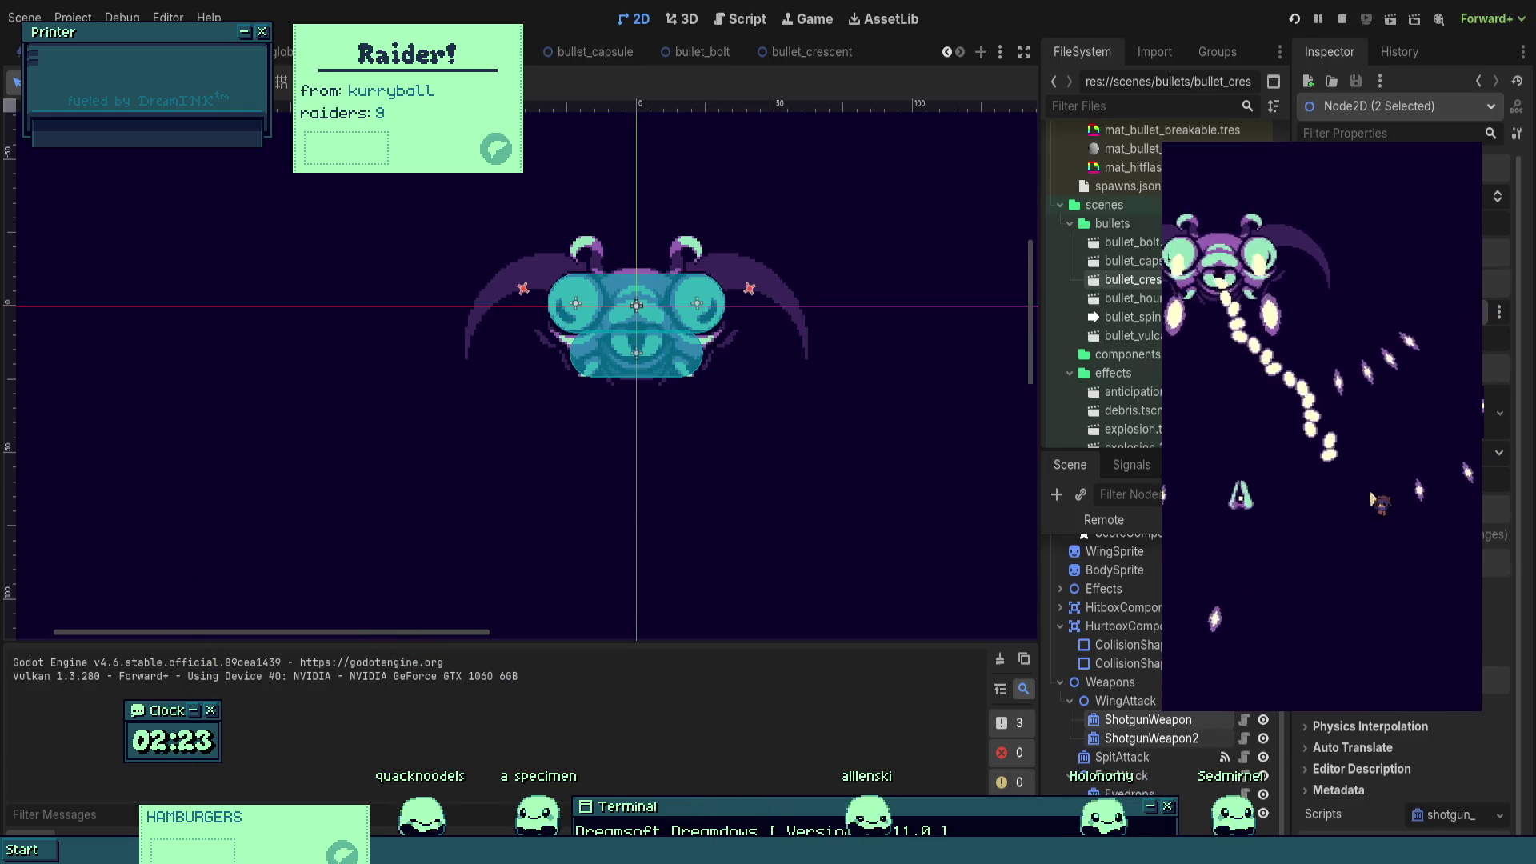
{"action": "key", "text": "Right"}
{"action": "key", "text": "Up"}
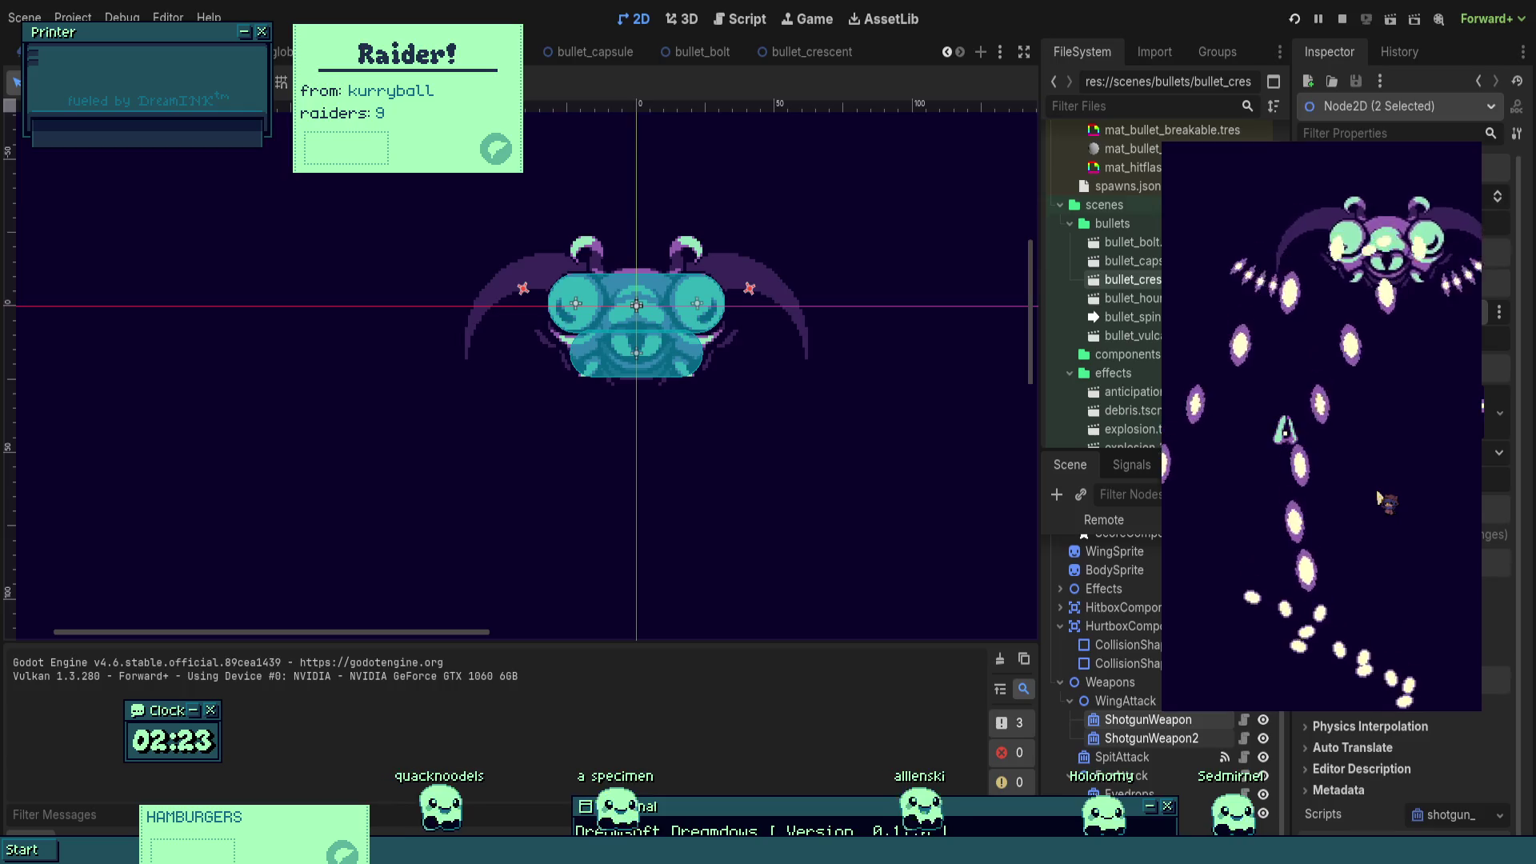
{"action": "key", "text": "Down"}
{"action": "key", "text": "Right"}
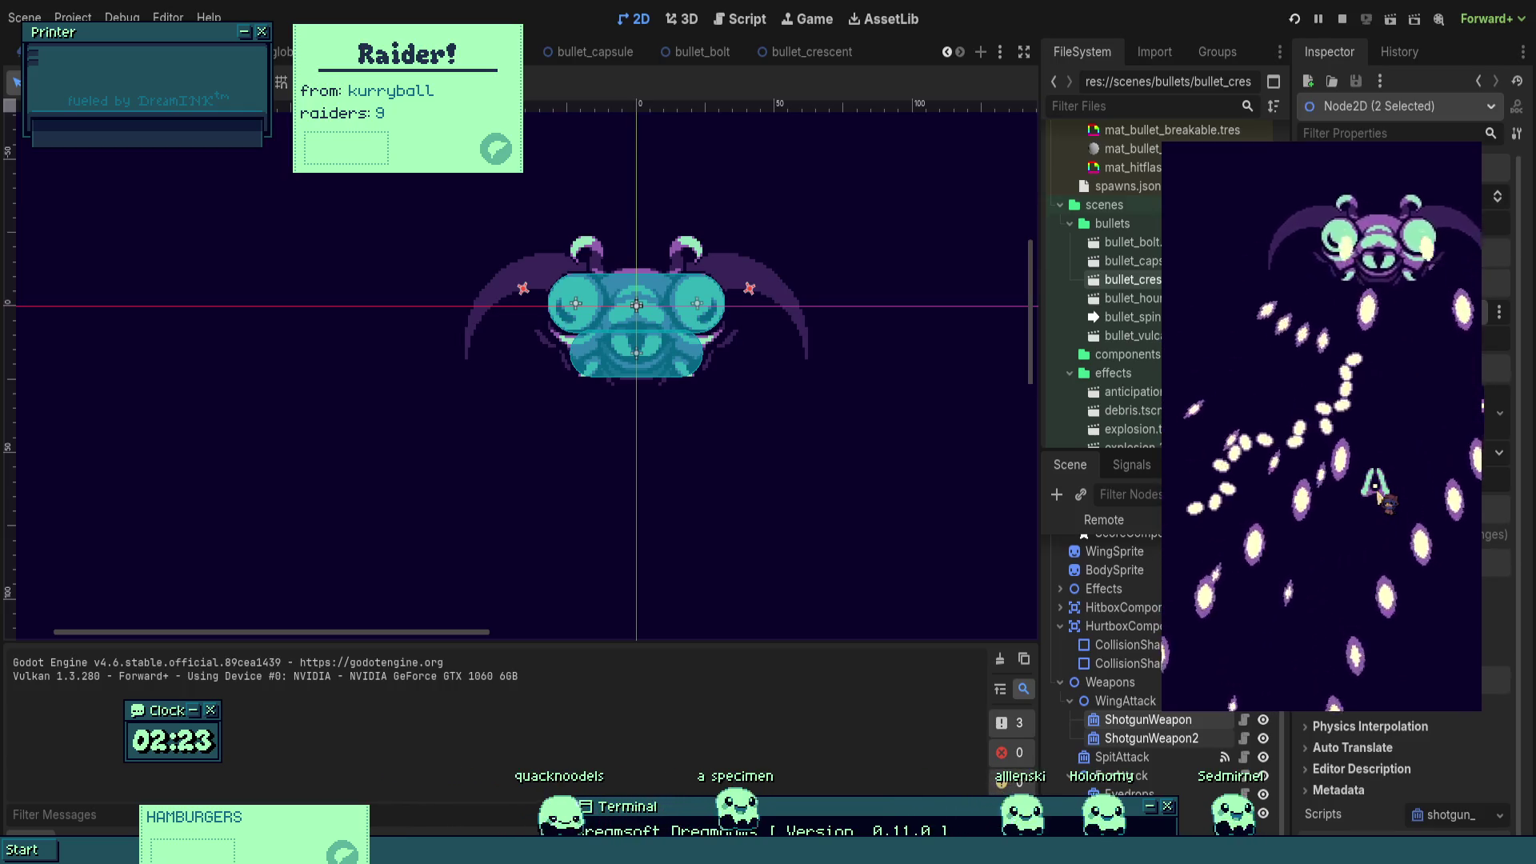
{"action": "key", "text": "Left"}
{"action": "key", "text": "Down"}
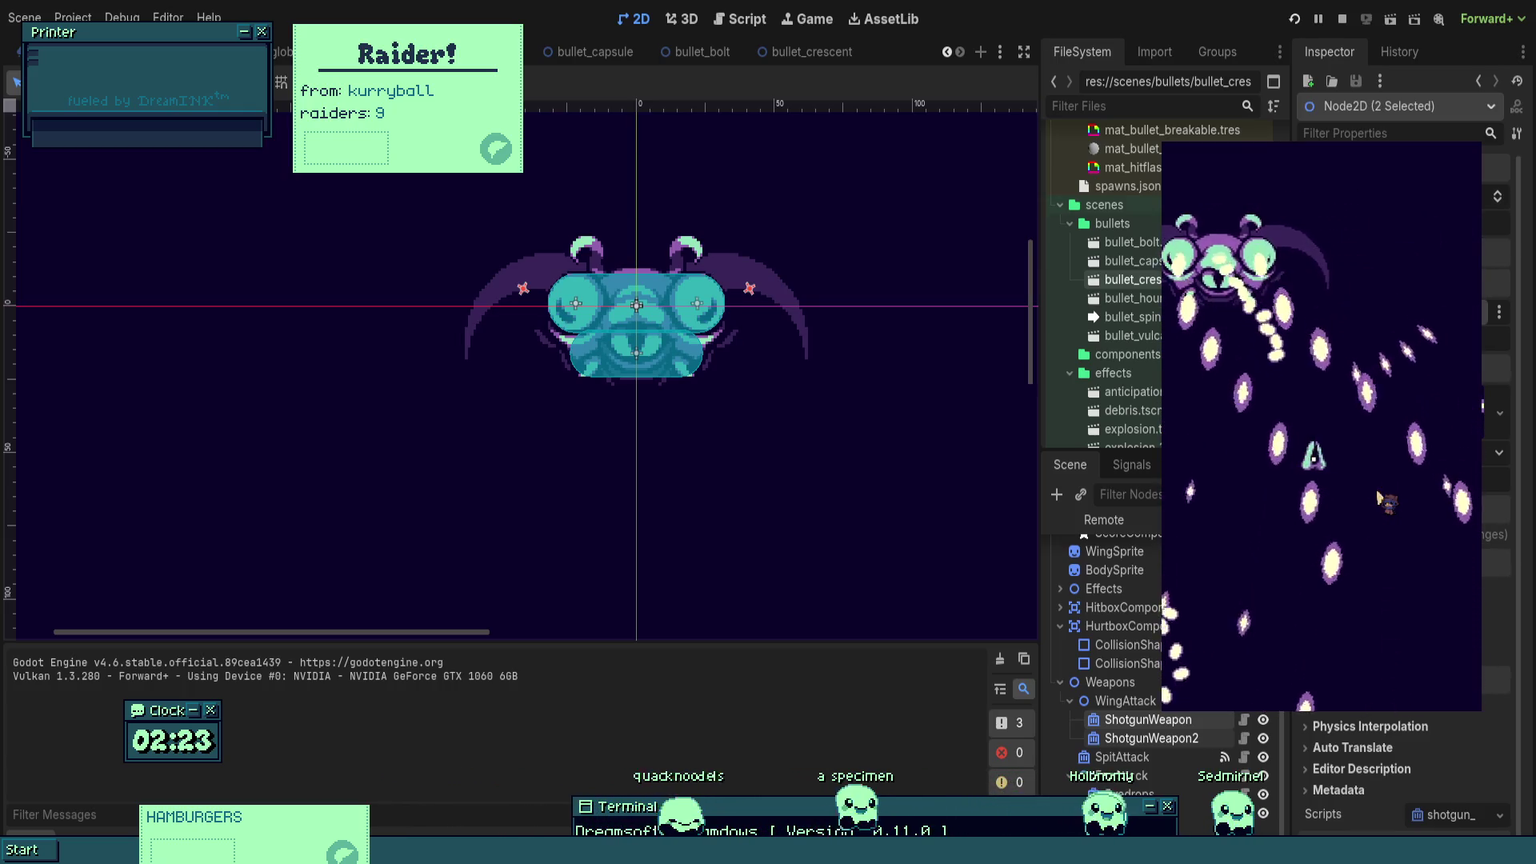
{"action": "key", "text": "Left"}
{"action": "key", "text": "Up"}
{"action": "key", "text": "Right"}
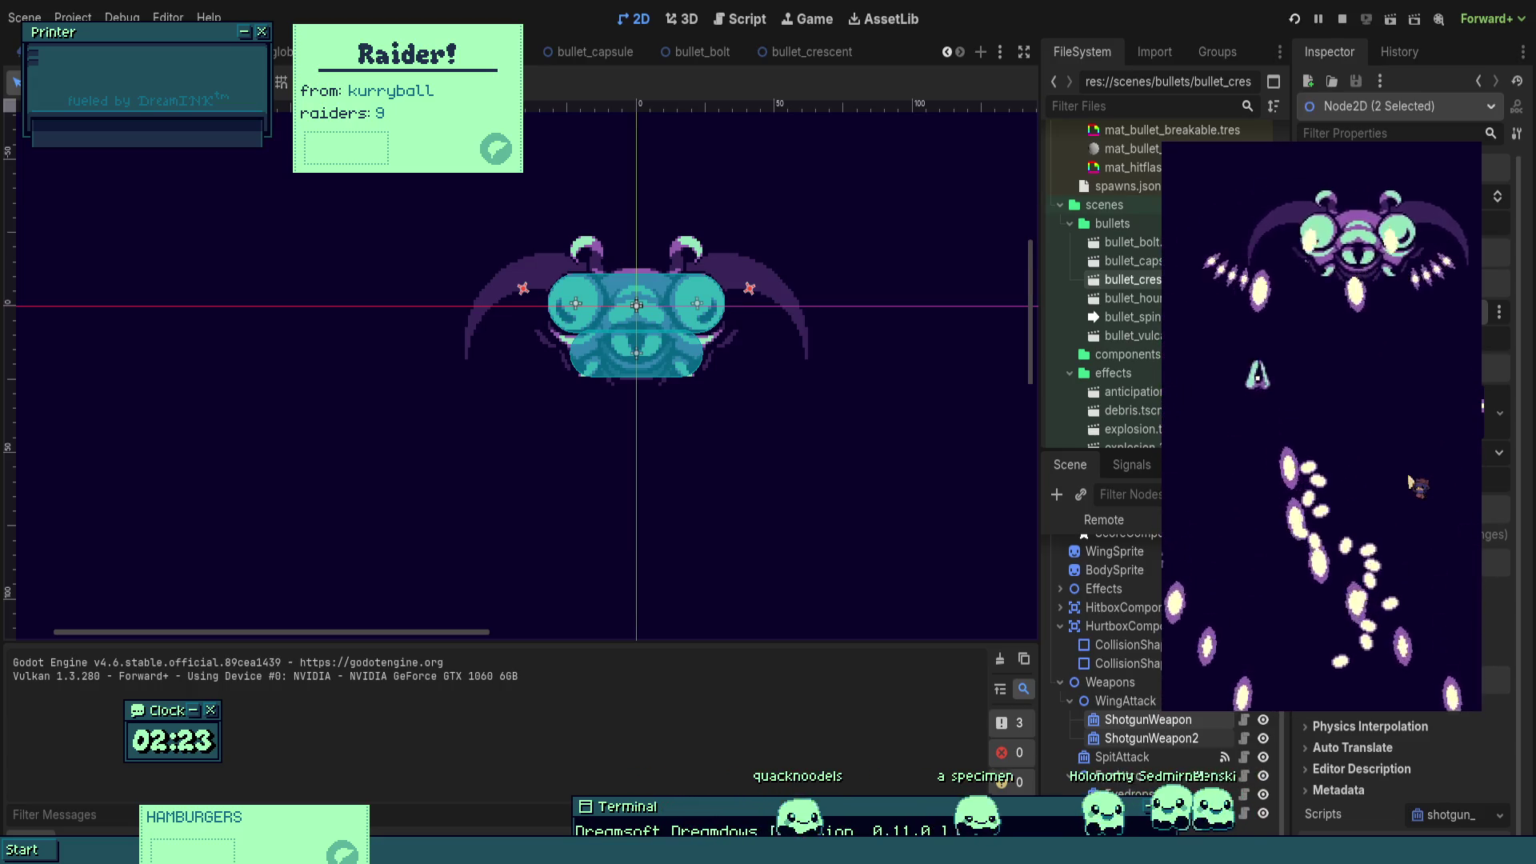
{"action": "key", "text": "Down"}
{"action": "key", "text": "Right"}
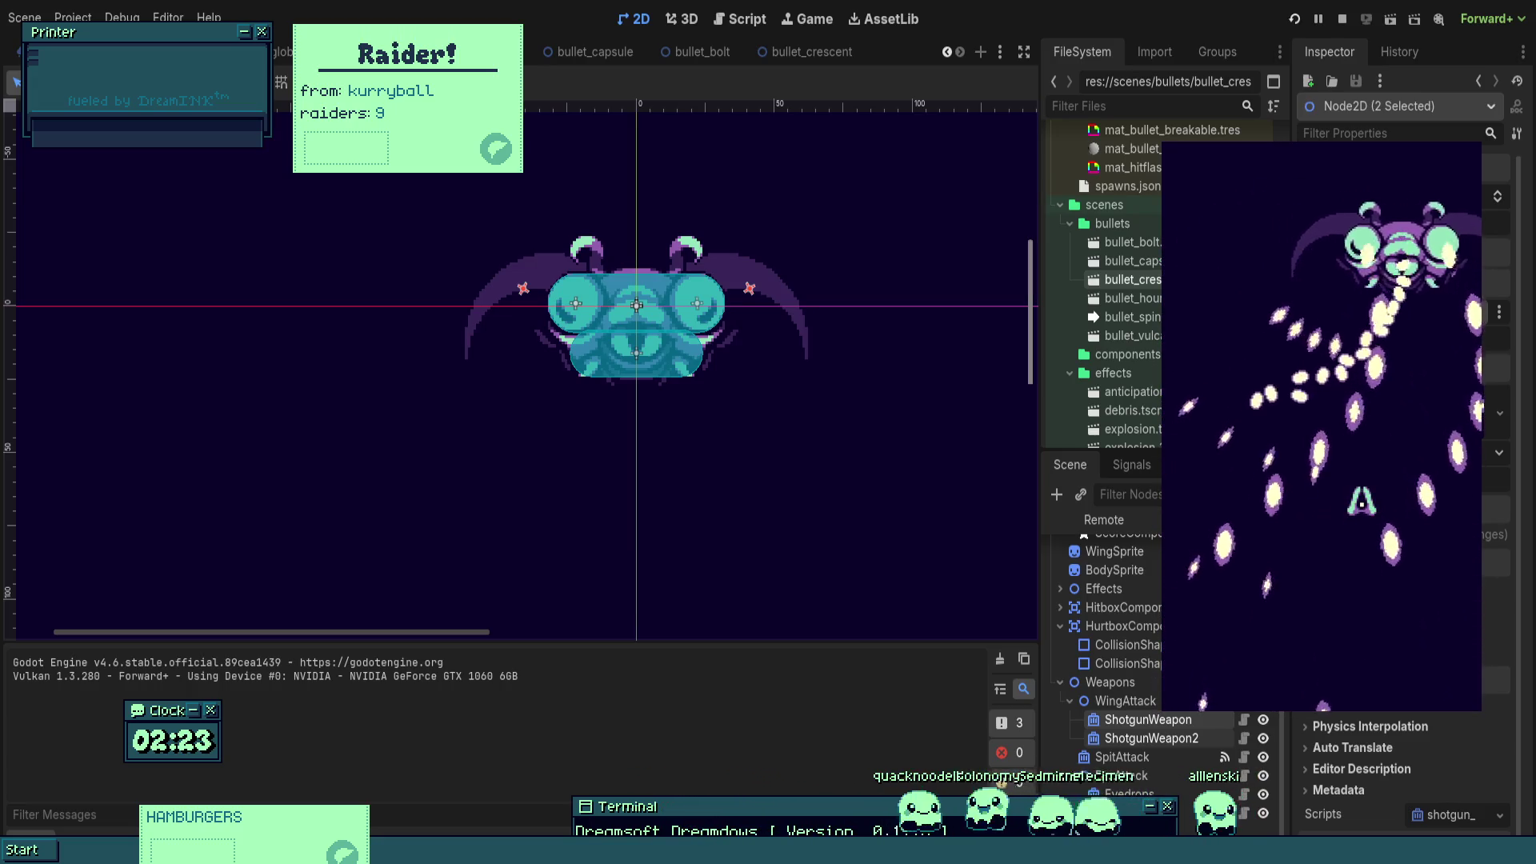
- Stop the running game and save the boss scene
{"action": "key", "text": "F8"}
{"action": "key", "text": "ctrl+s"}
{"action": "left_click", "coordinate": [695, 51]}
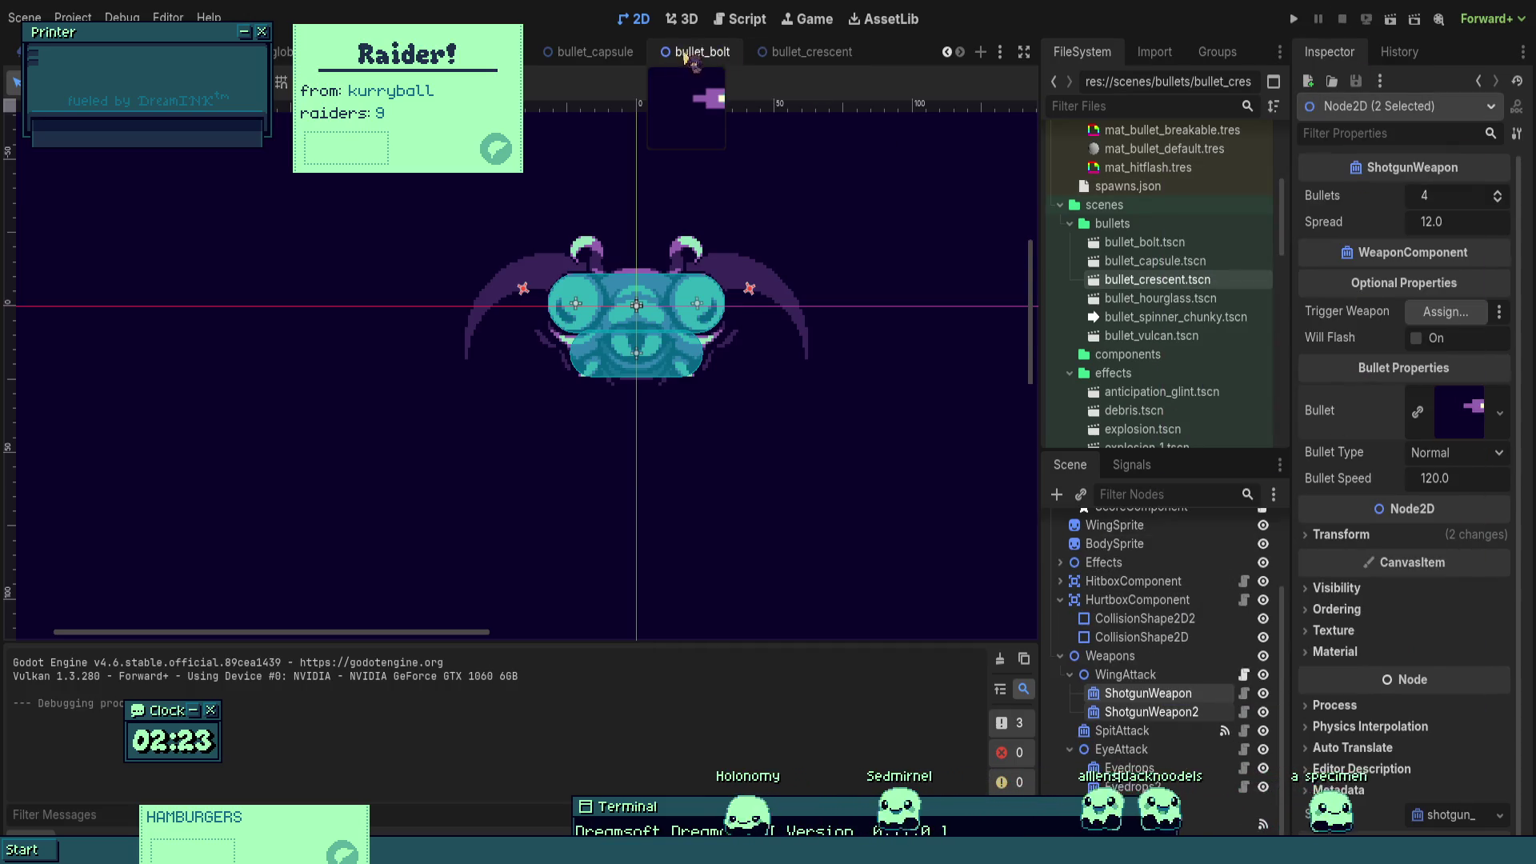
- Set the bolt bullet's homing Turn Speed to 36.0 and playtest the homing bolts
{"action": "left_click", "coordinate": [1136, 545]}
{"action": "left_click", "coordinate": [1471, 196]}
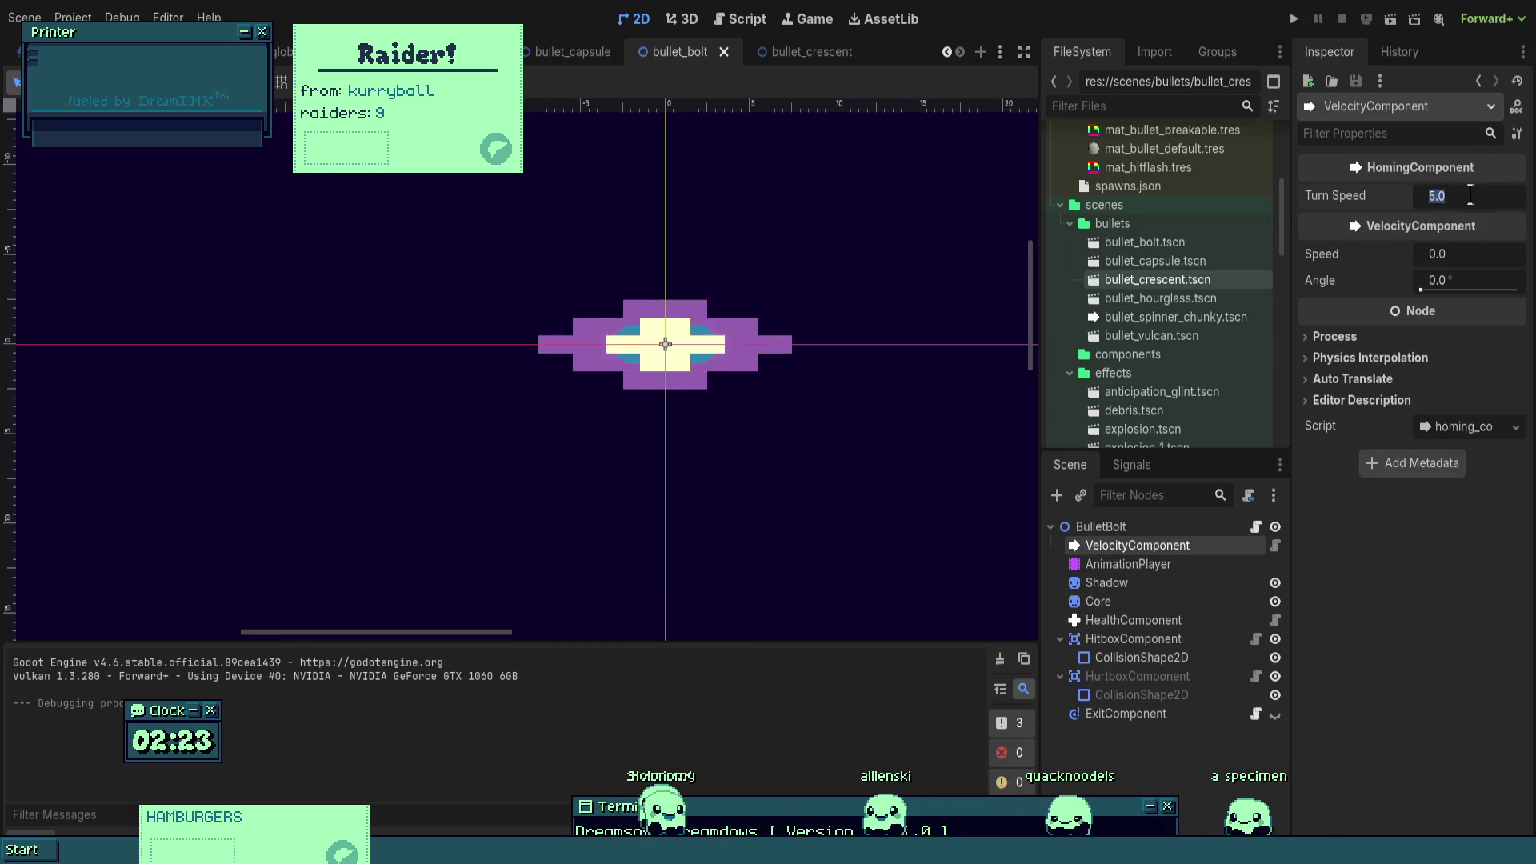
{"action": "left_click", "coordinate": [1291, 27]}
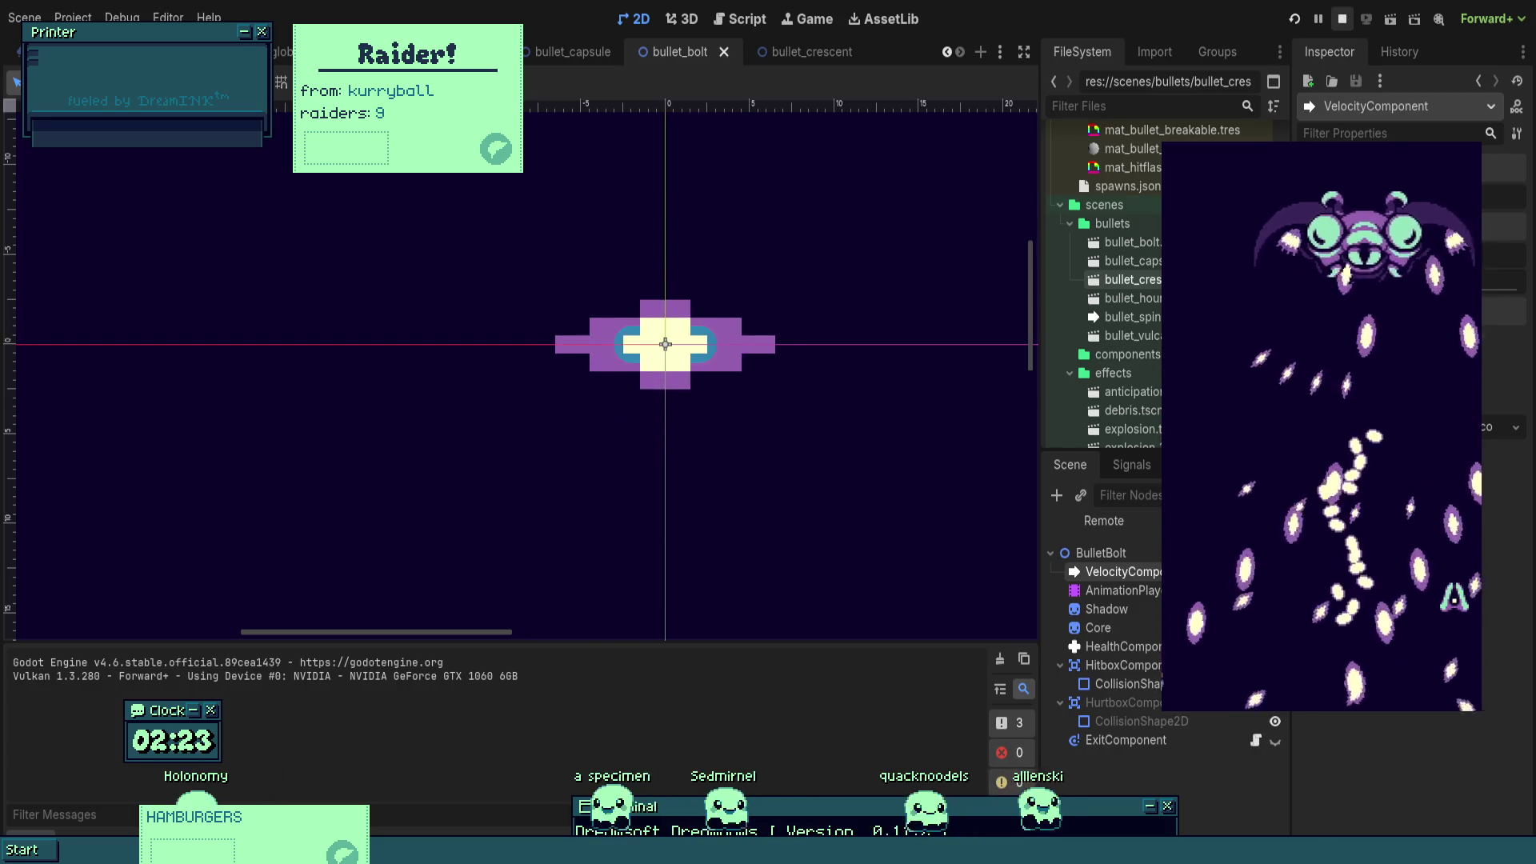
{"action": "key", "text": "F8"}
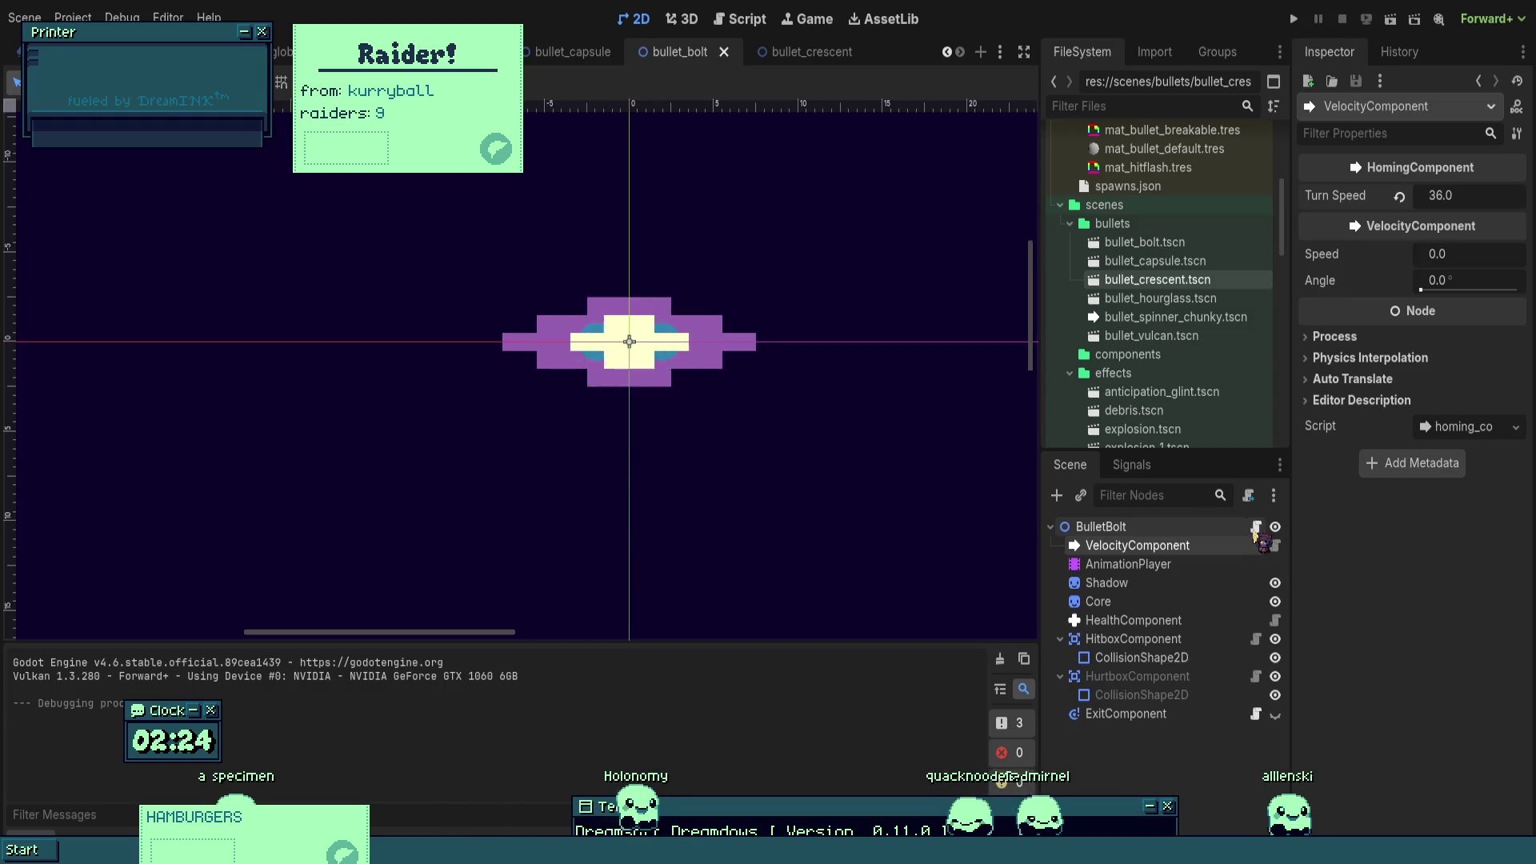
{"action": "left_click", "coordinate": [1256, 528]}
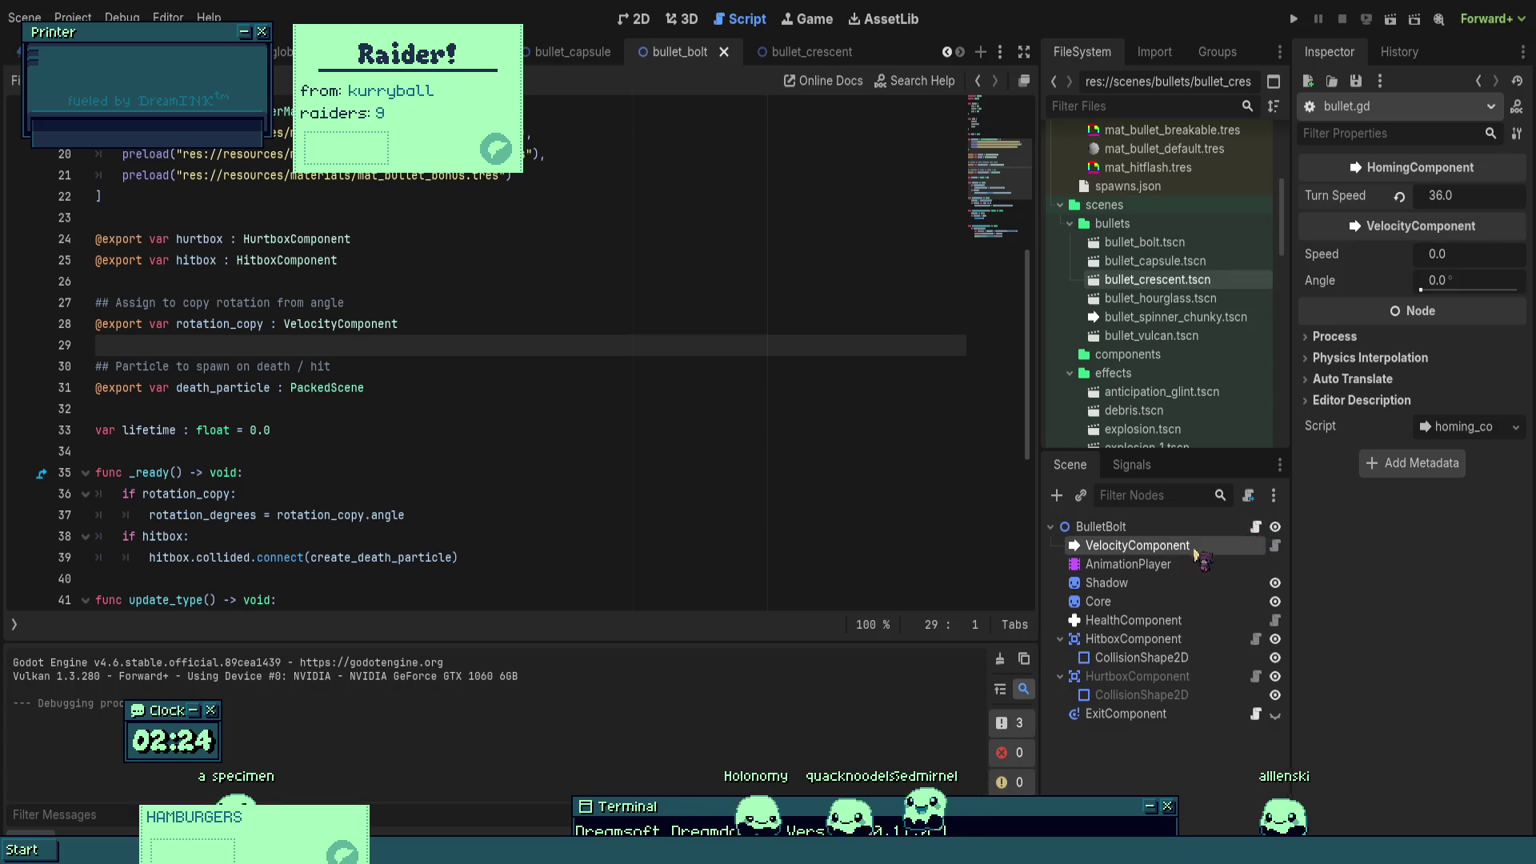
{"action": "left_click", "coordinate": [1245, 526]}
{"action": "left_click", "coordinate": [638, 21]}
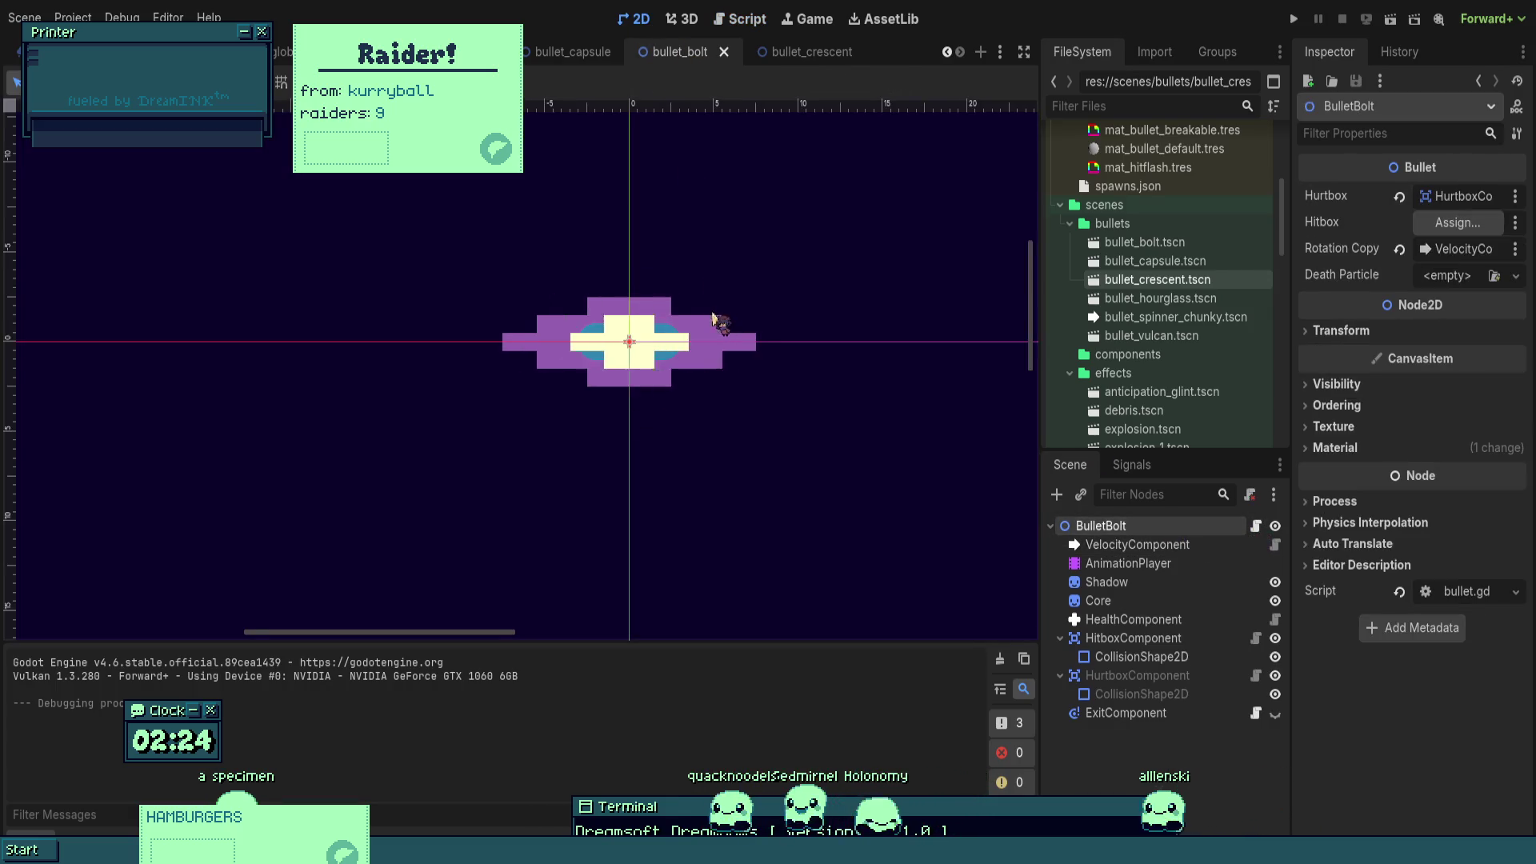
{"action": "scroll", "coordinate": [672, 320], "scroll_direction": "up", "scroll_amount": 3}
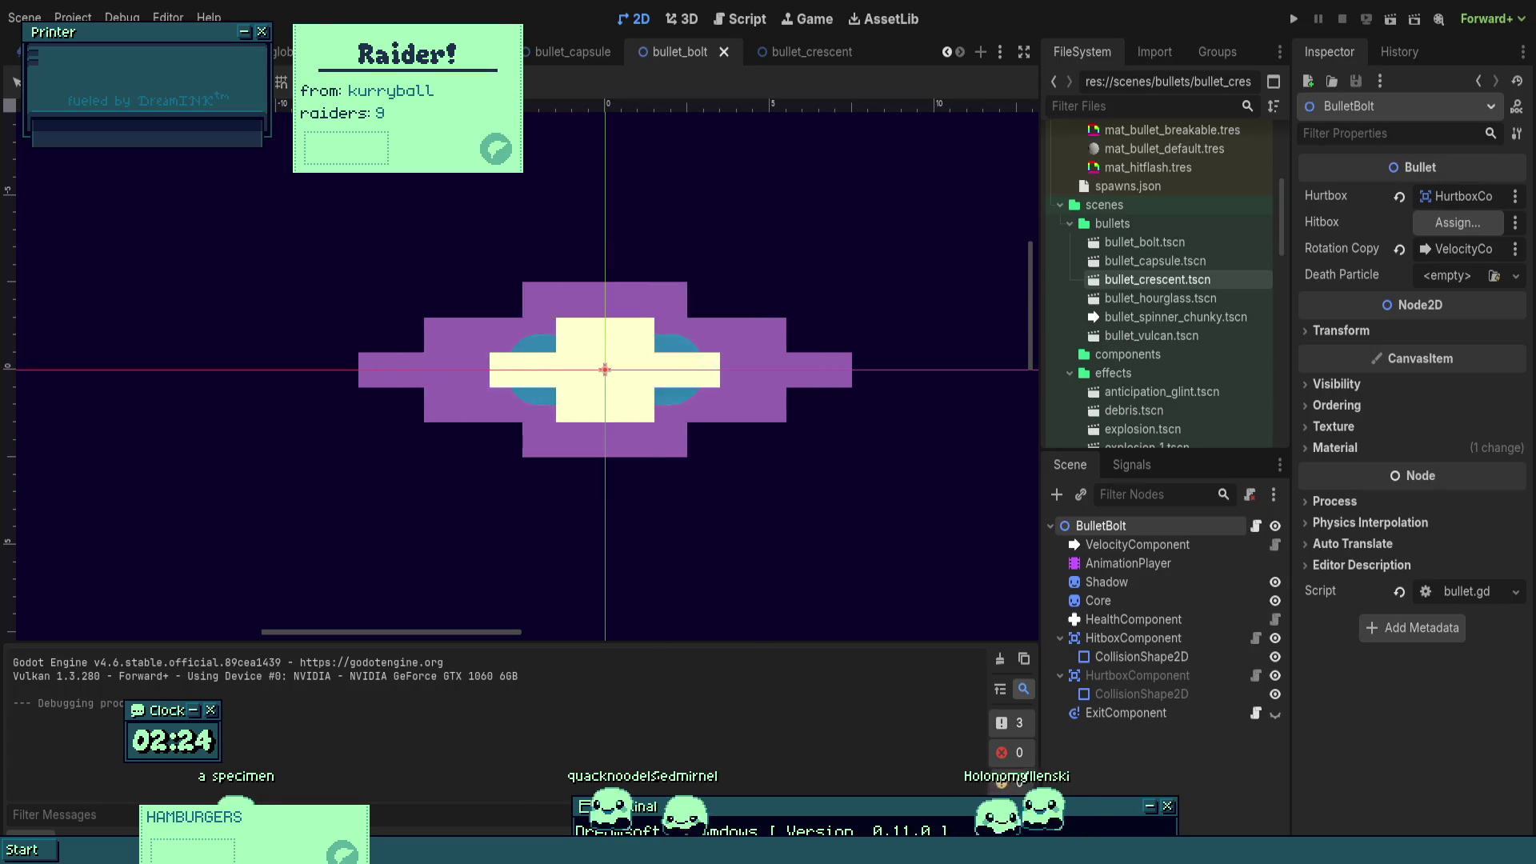
{"action": "left_click", "coordinate": [1161, 600]}
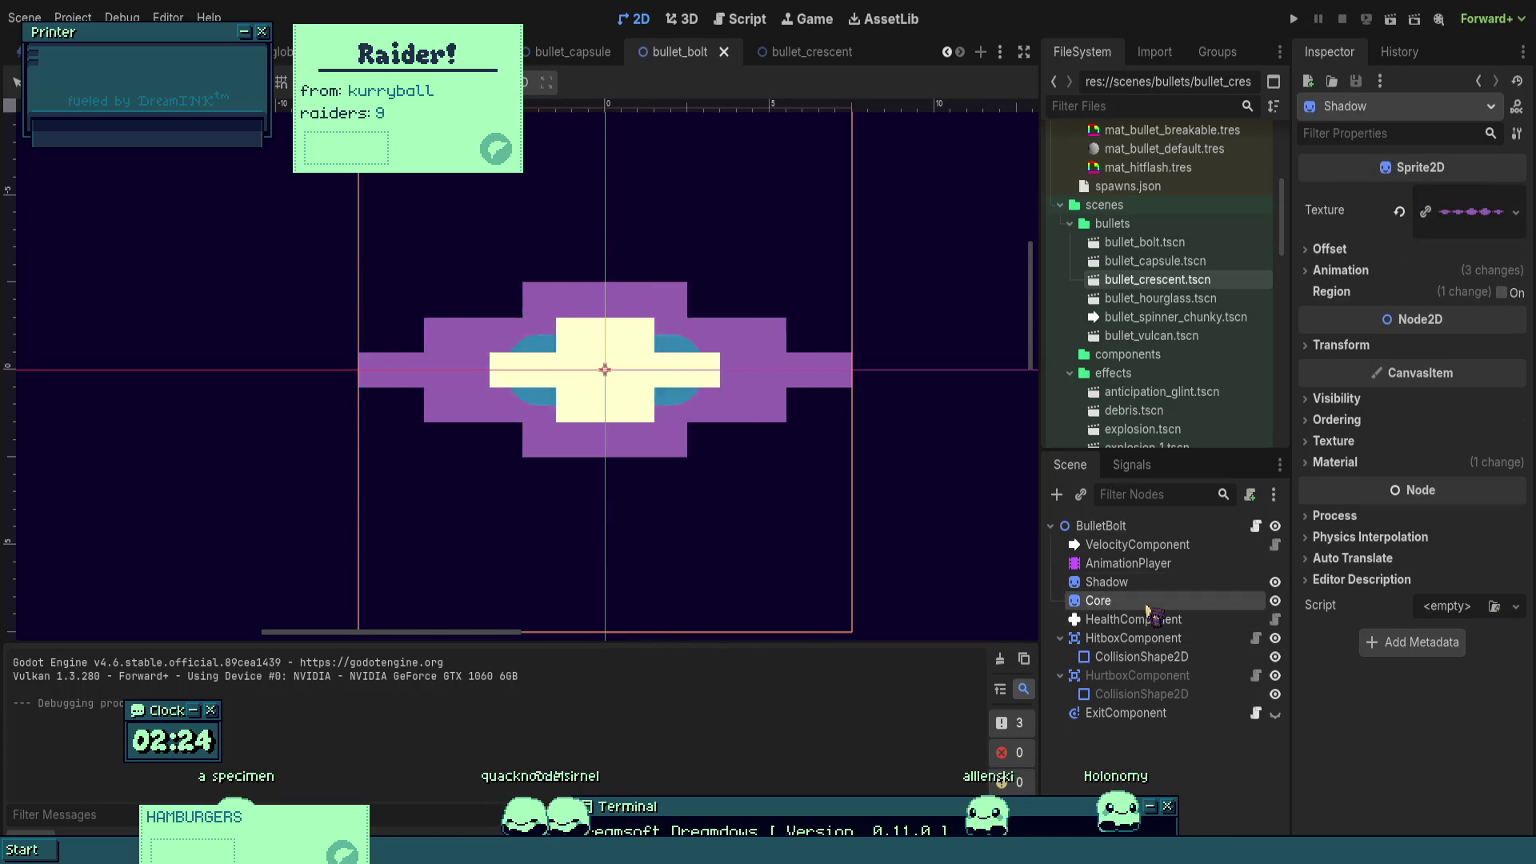
{"action": "scroll", "coordinate": [748, 412], "scroll_direction": "down", "scroll_amount": 3}
{"action": "mouse_move", "coordinate": [748, 411]}
{"action": "left_mouse_down"}
{"action": "mouse_move", "coordinate": [816, 438]}
{"action": "mouse_move", "coordinate": [497, 482]}
{"action": "mouse_move", "coordinate": [823, 257]}
{"action": "mouse_move", "coordinate": [892, 415]}
{"action": "mouse_move", "coordinate": [881, 449]}
{"action": "left_mouse_up"}
{"action": "key", "text": "ctrl+z"}
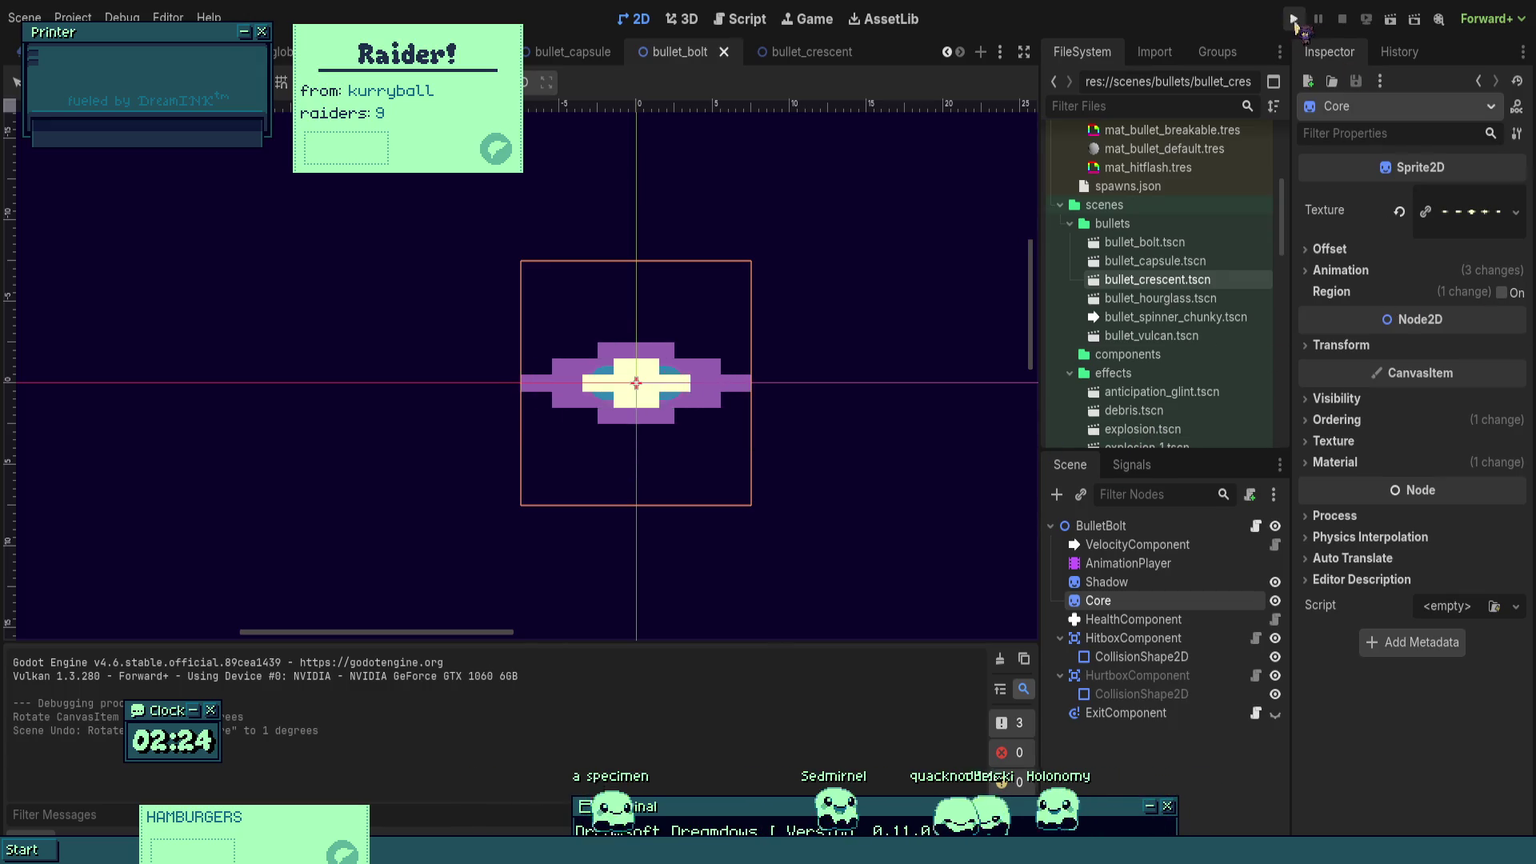
{"action": "left_click", "coordinate": [1294, 20]}
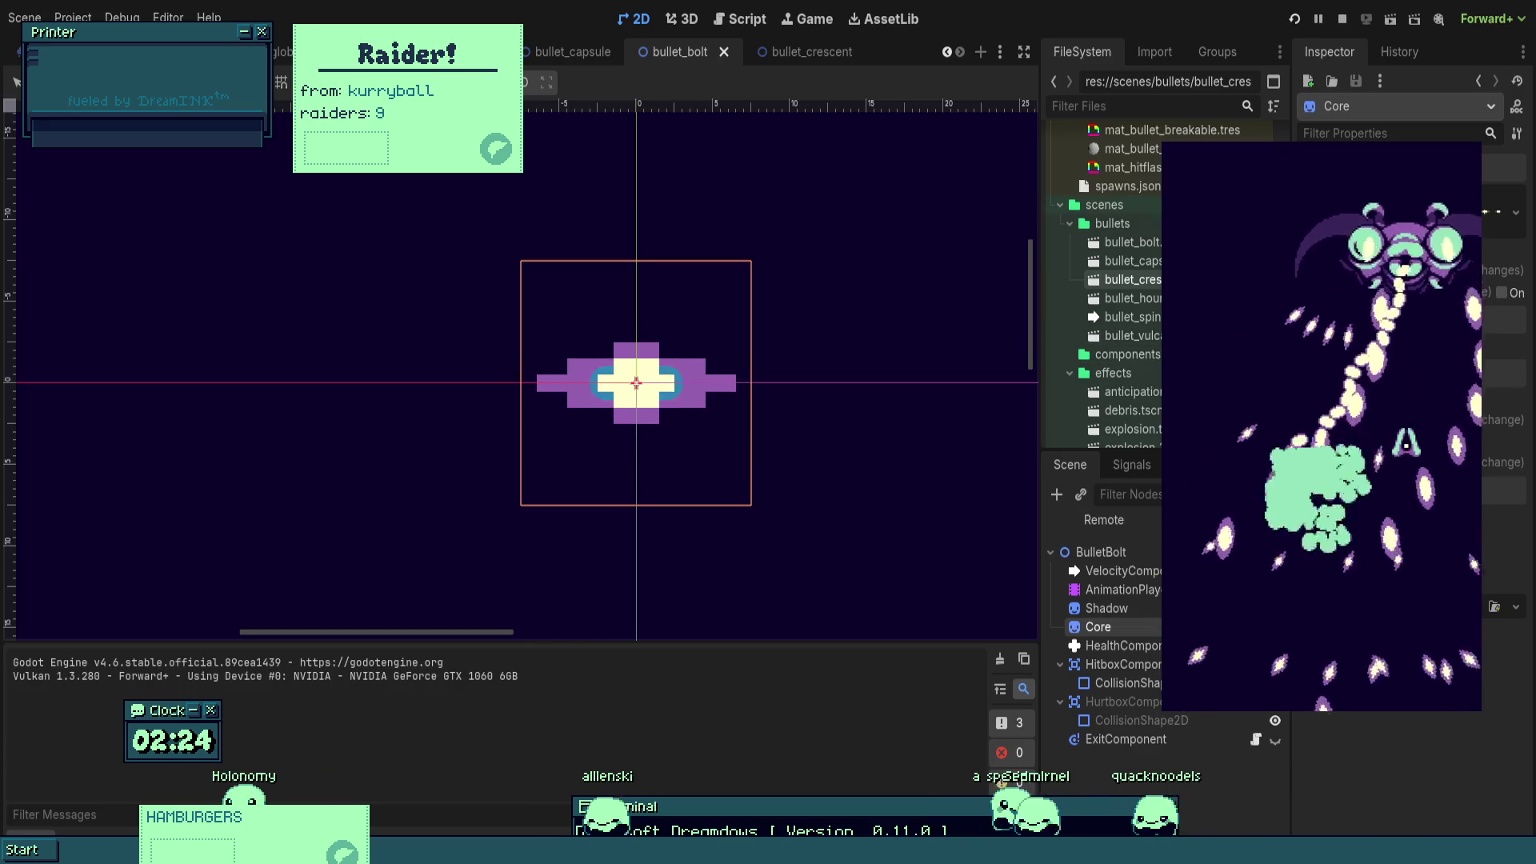
{"action": "key", "text": "F8"}
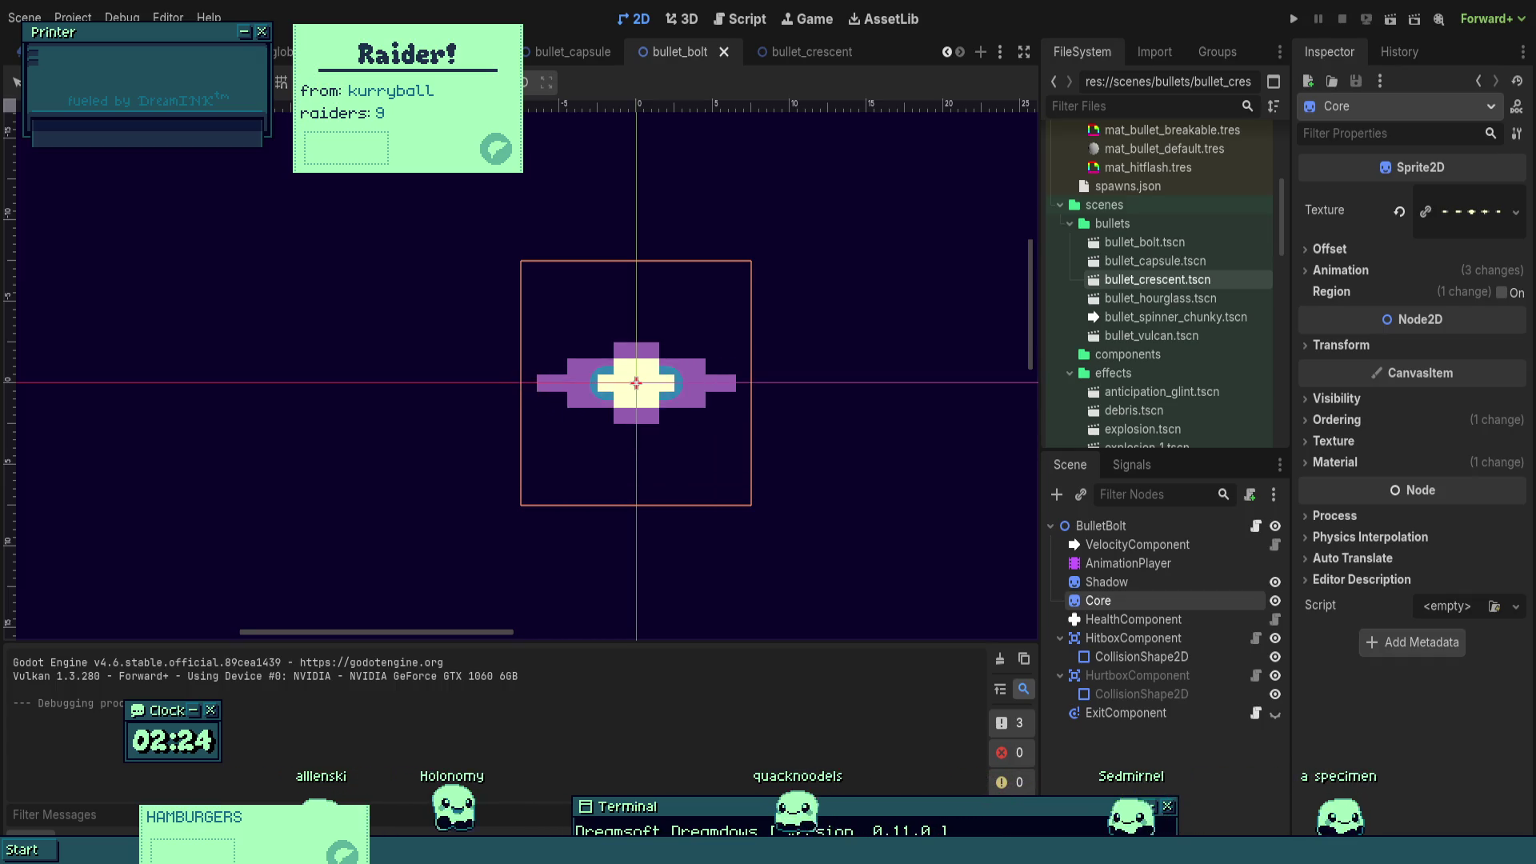
{"action": "left_click_drag", "start_coordinate": [828, 393], "coordinate": [795, 370]}
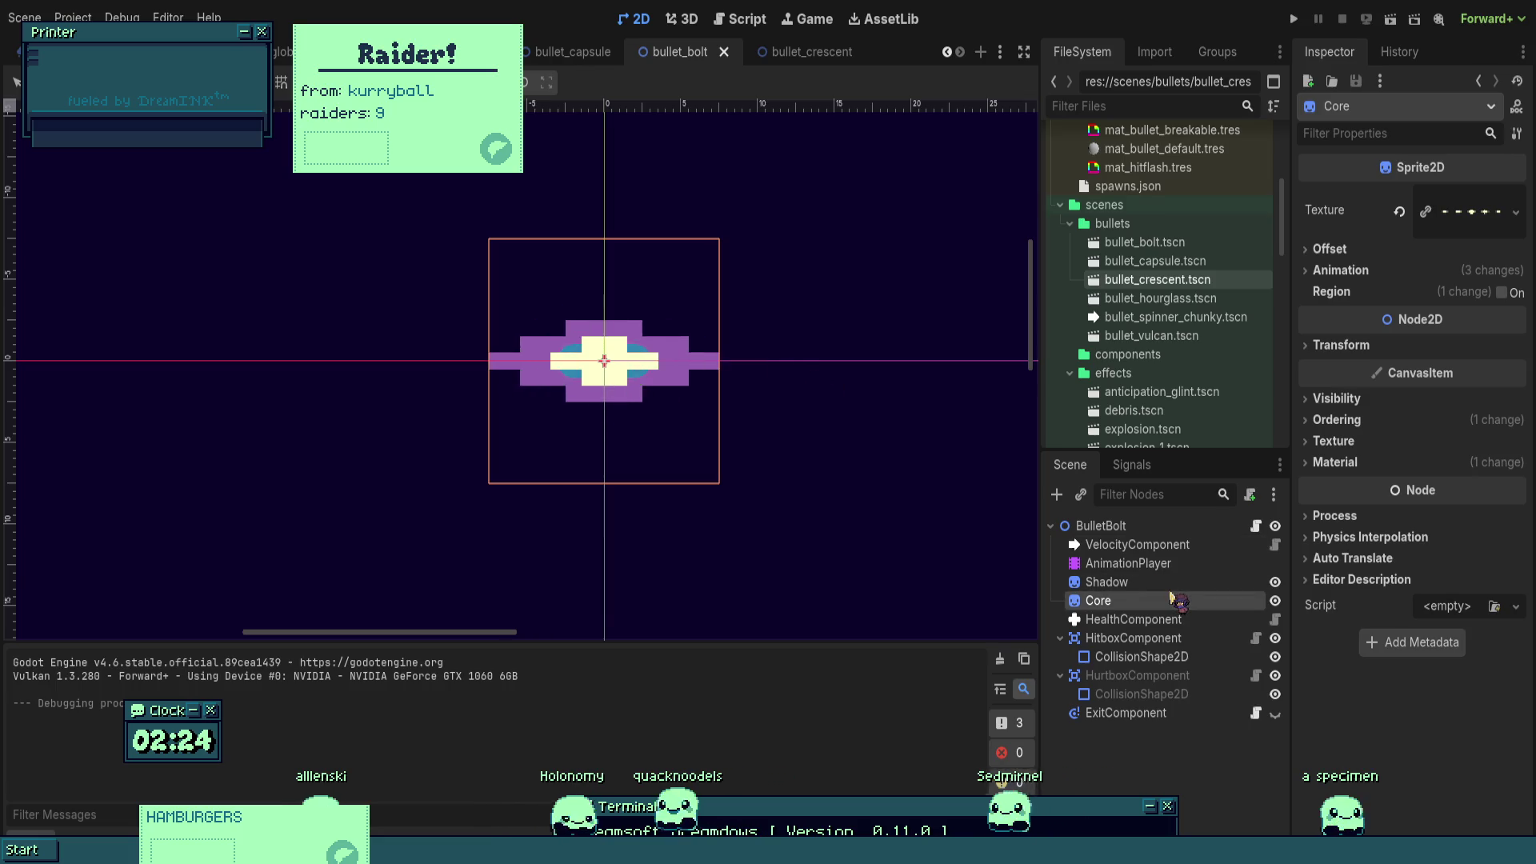
- Switch from the bullet_bolt scene to the World scene containing the Lunabug boss
{"action": "left_click", "coordinate": [1154, 528]}
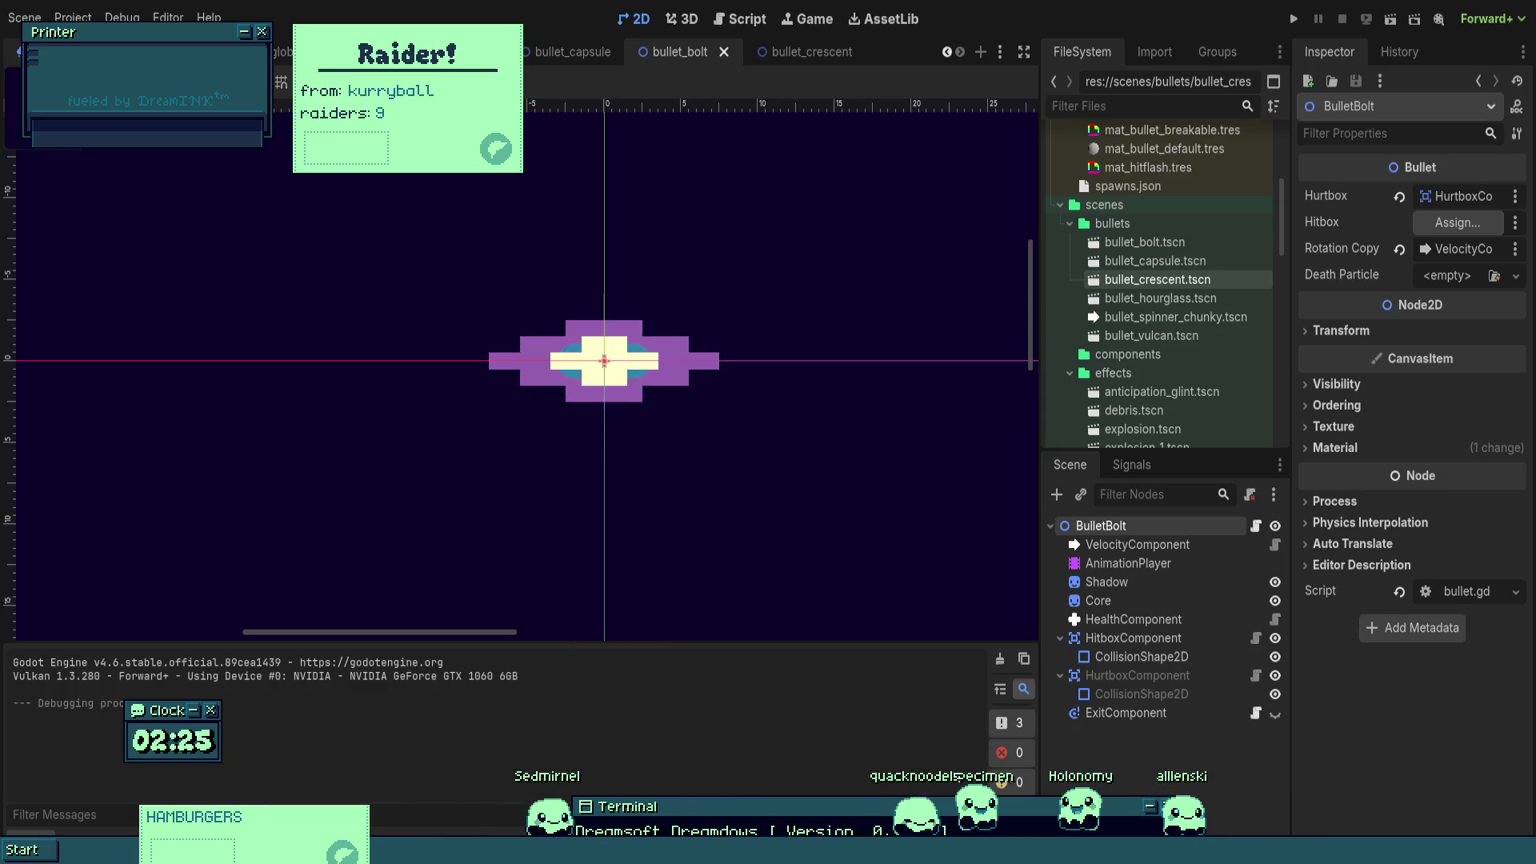
{"action": "scroll", "coordinate": [768, 52], "scroll_direction": "up", "scroll_amount": 4}
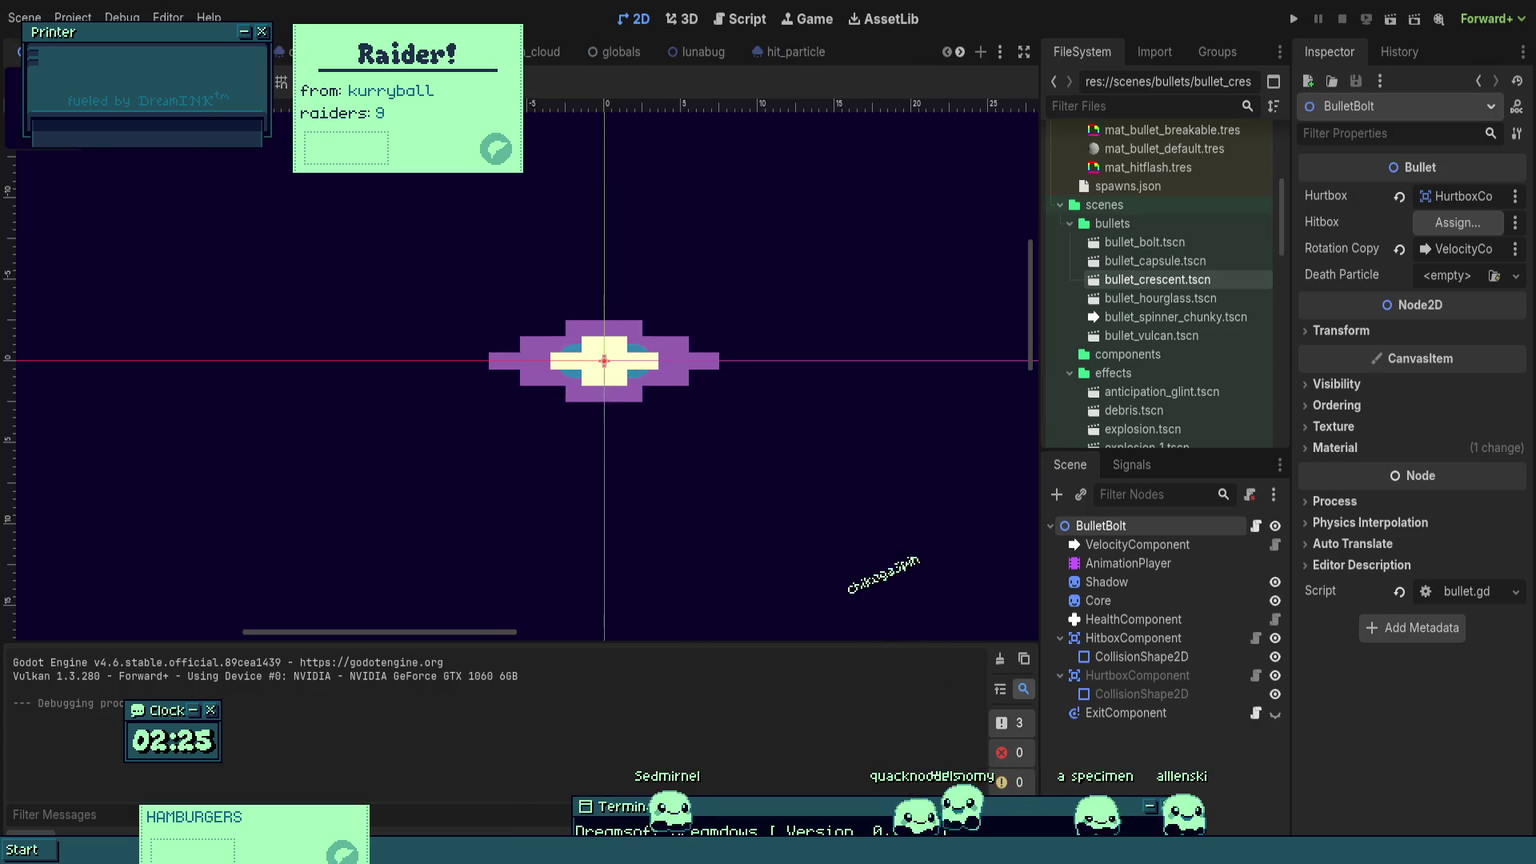
{"action": "key", "text": "ctrl+shift+Tab"}
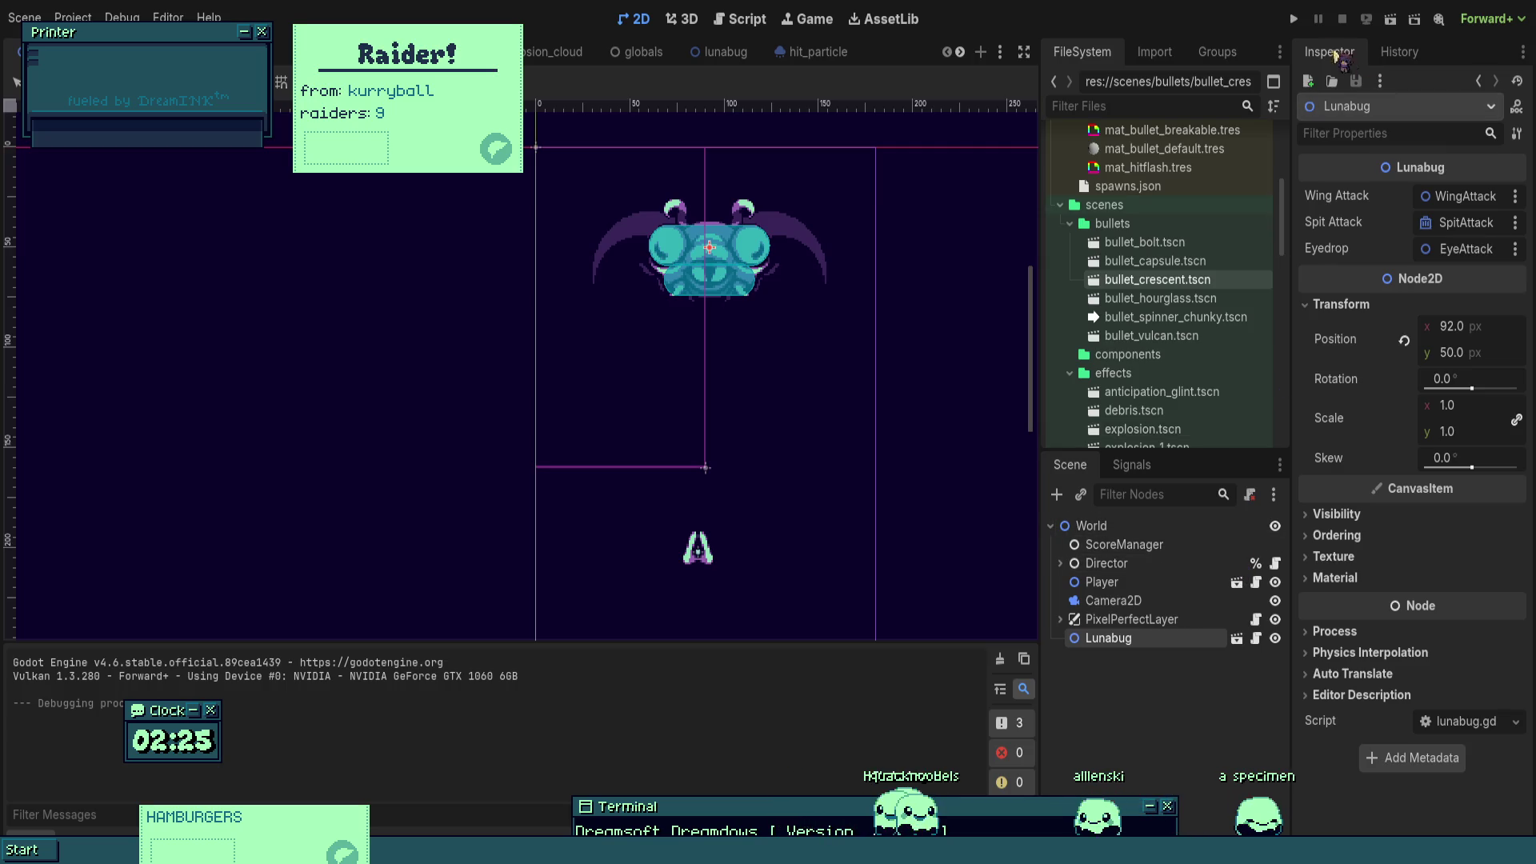
- Run the game from World and inspect a spawned bullet's Velocity component in the Remote tree
{"action": "left_click", "coordinate": [1300, 20]}
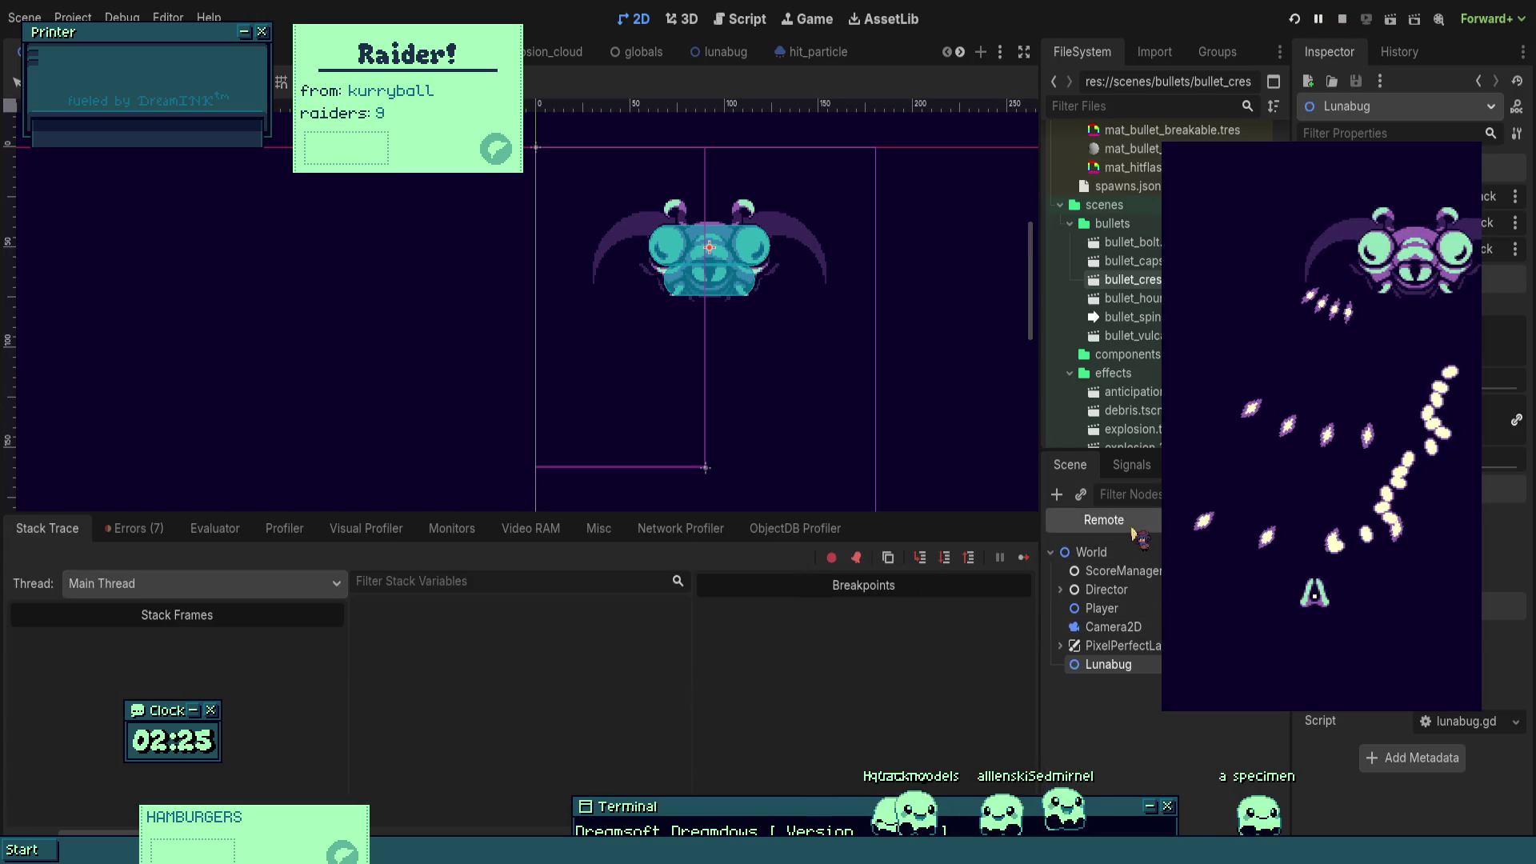
{"action": "left_click", "coordinate": [1061, 629]}
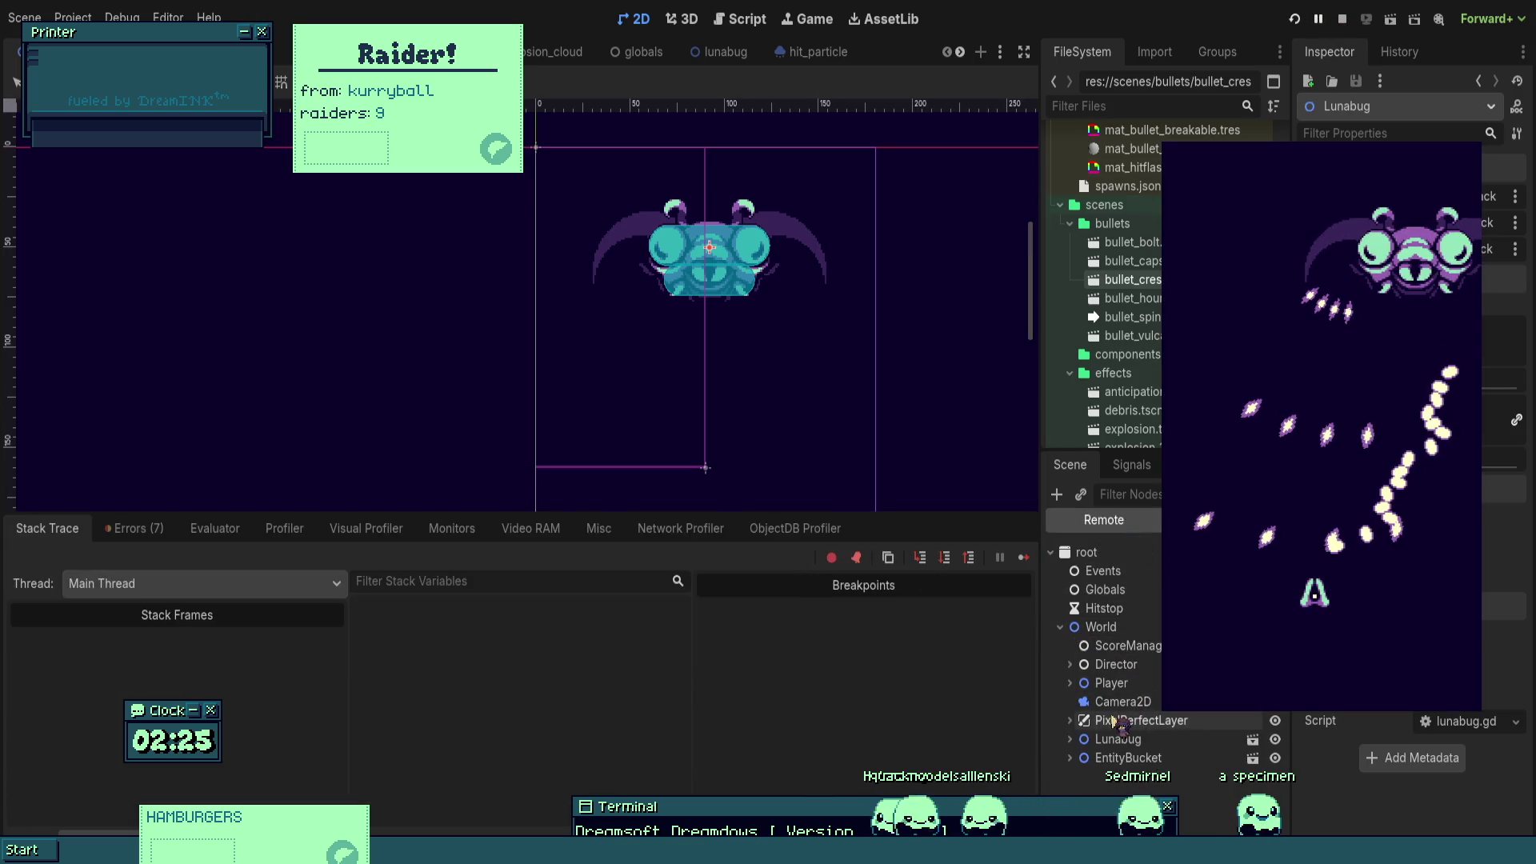
{"action": "left_click", "coordinate": [1080, 777]}
{"action": "scroll", "coordinate": [1120, 680], "scroll_direction": "down", "scroll_amount": 3}
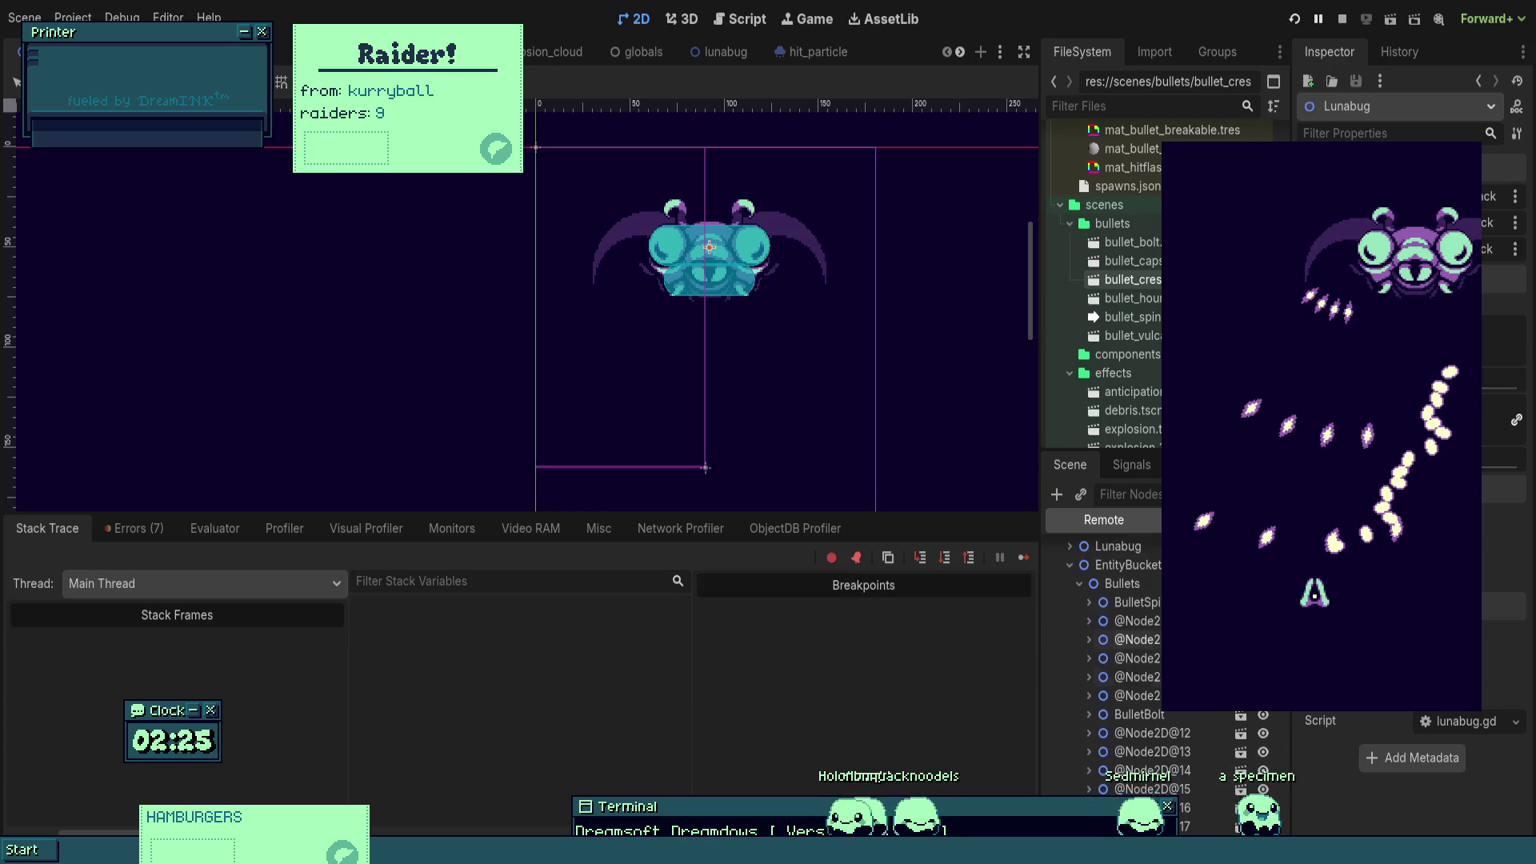
{"action": "left_click", "coordinate": [1136, 677]}
{"action": "left_click", "coordinate": [1140, 695]}
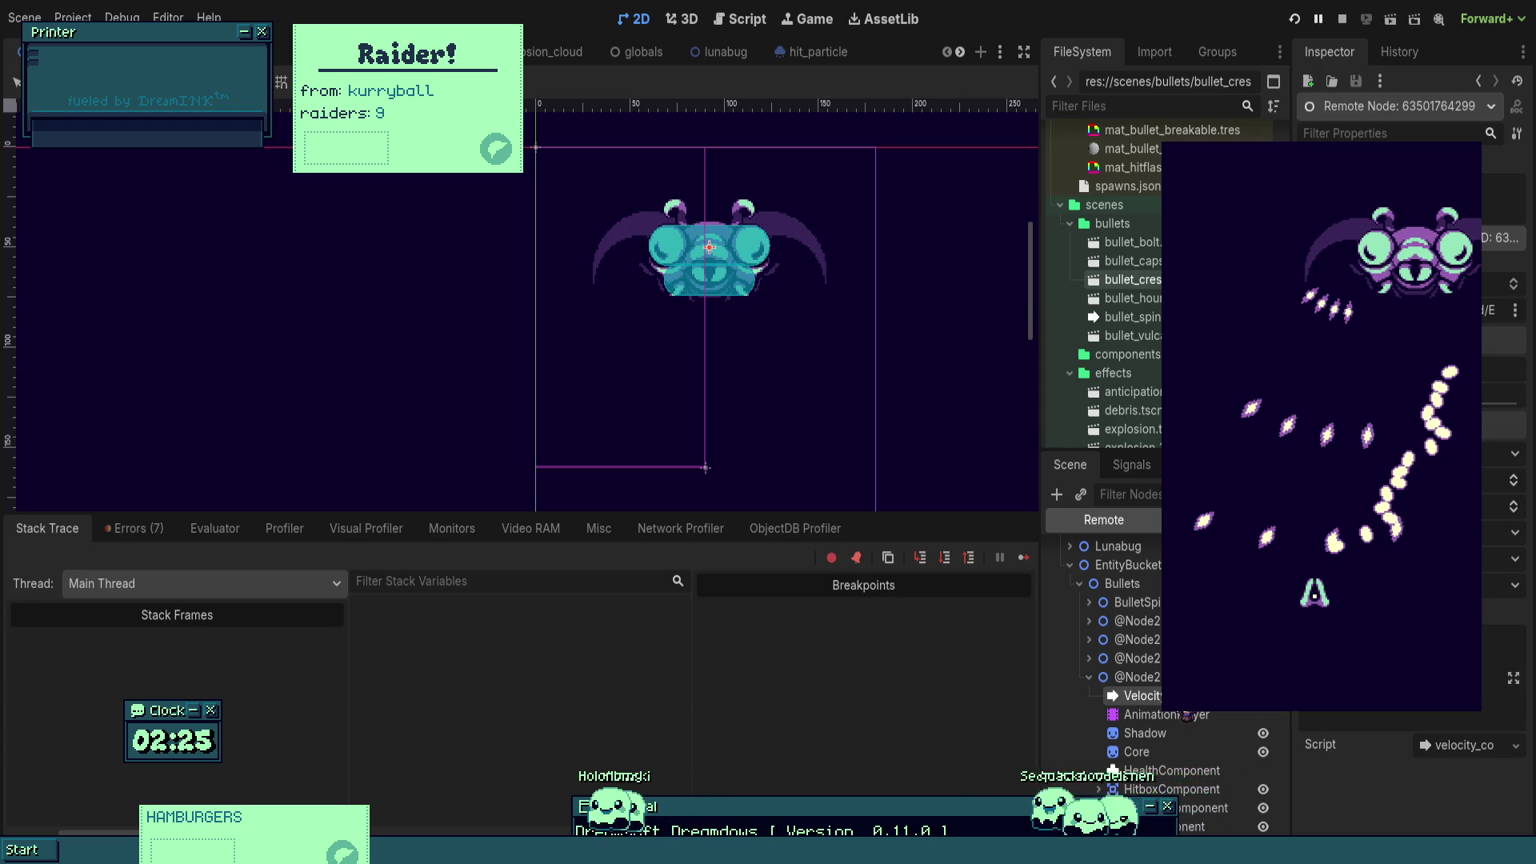
- Check another live bullet node and its velocity component, then stop the game
{"action": "scroll", "coordinate": [1120, 680], "scroll_direction": "down", "scroll_amount": 3}
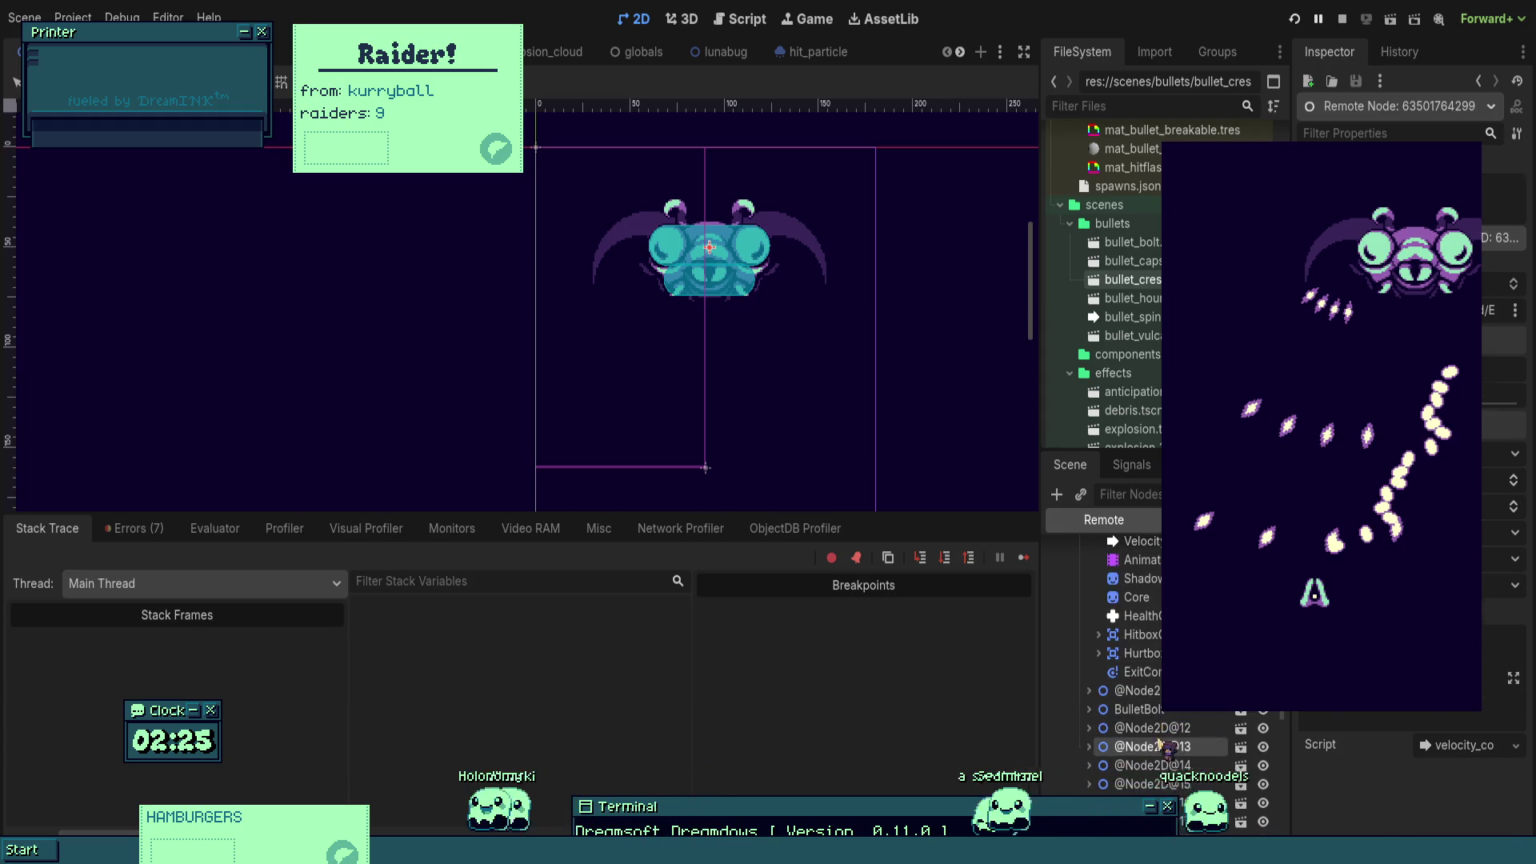
{"action": "left_click", "coordinate": [1137, 553]}
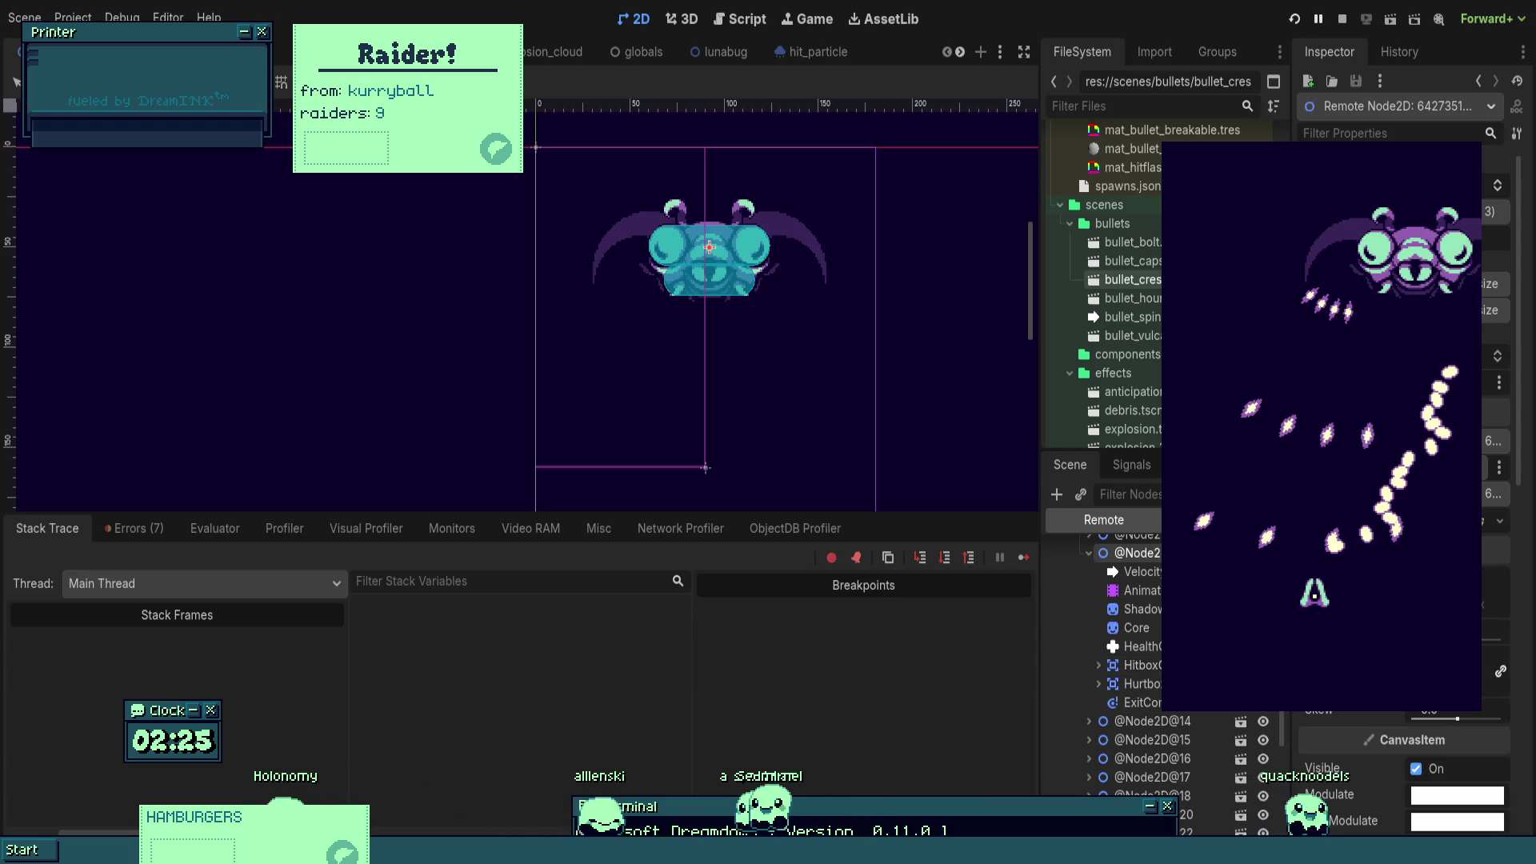
{"action": "scroll", "coordinate": [1409, 768], "scroll_direction": "down", "scroll_amount": 3}
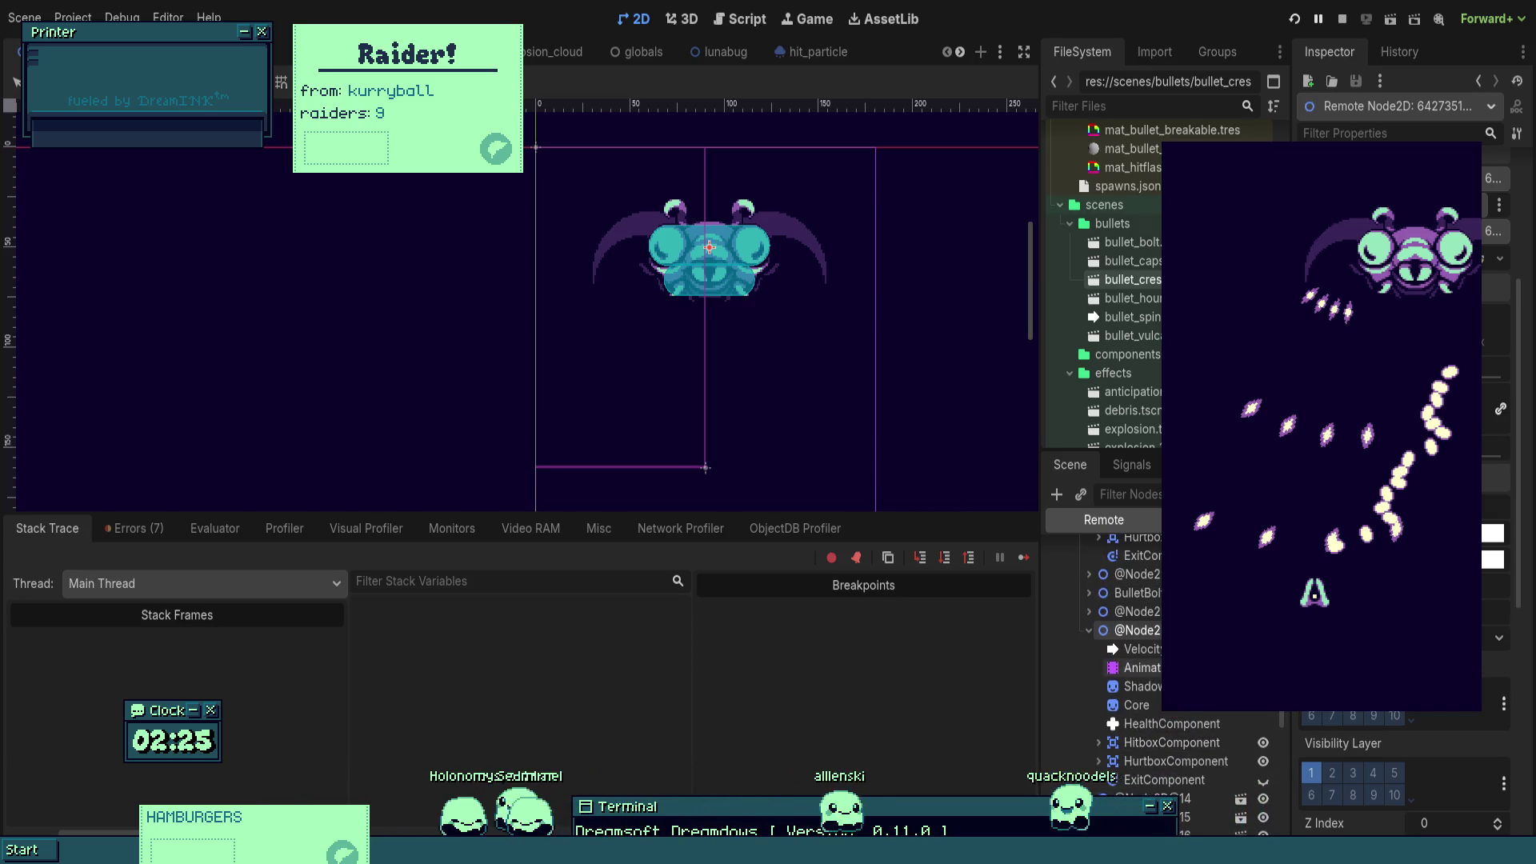
{"action": "left_click", "coordinate": [1140, 649]}
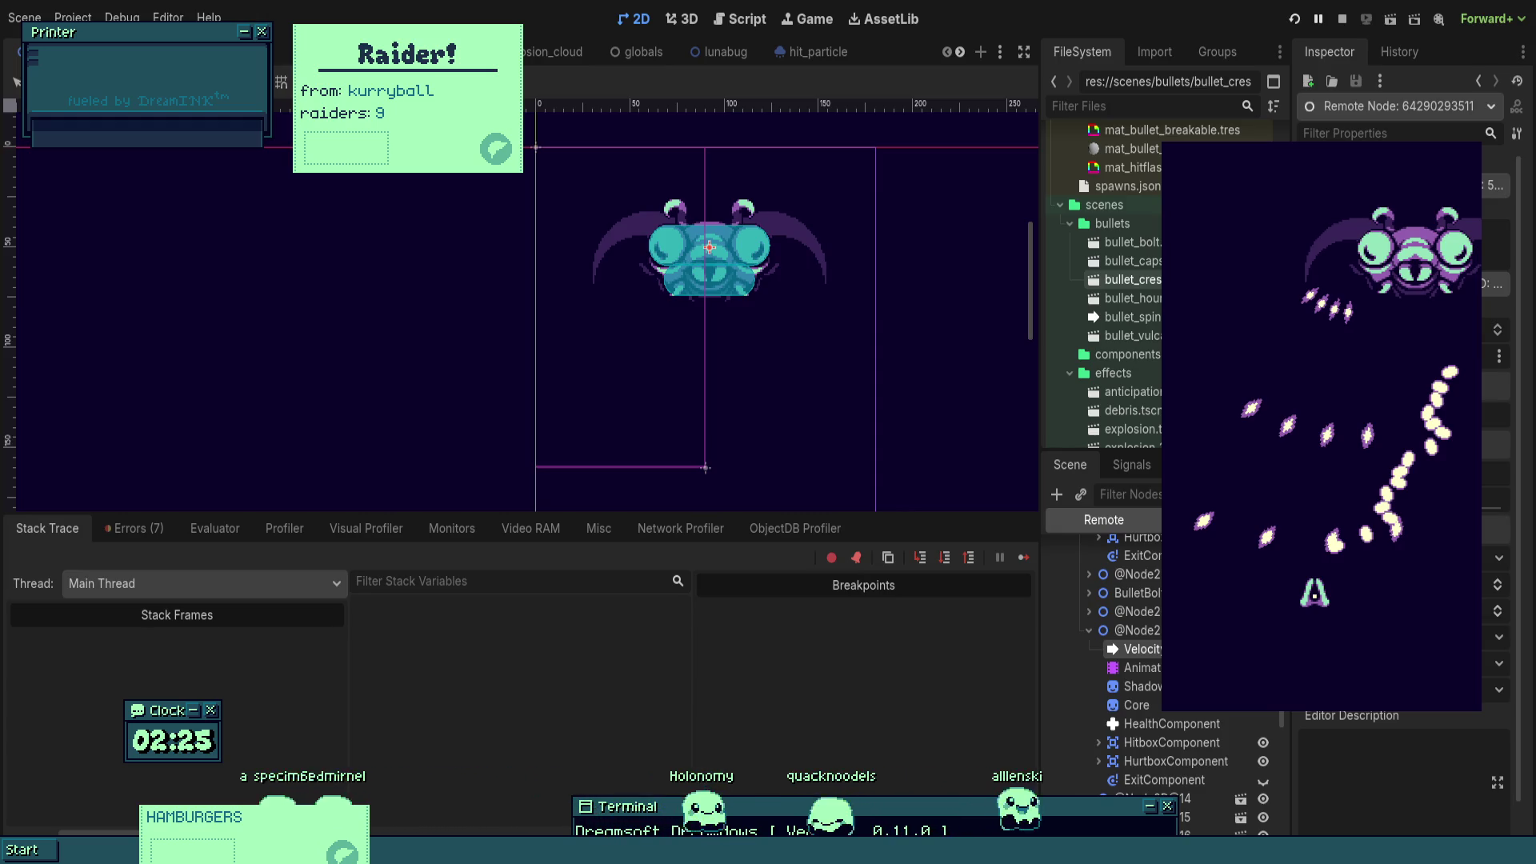
{"action": "left_click", "coordinate": [1136, 630]}
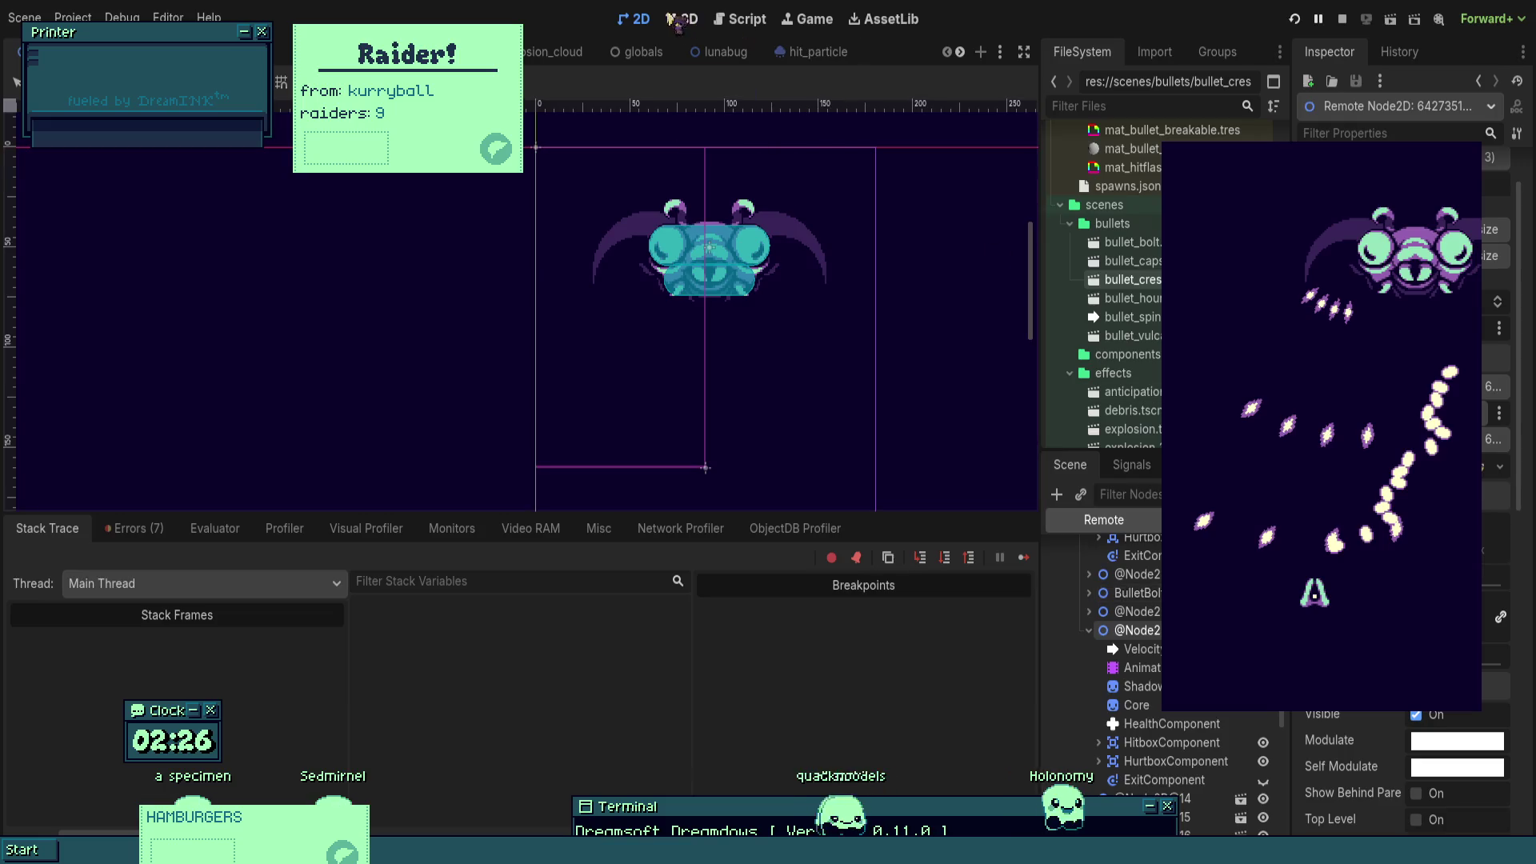
{"action": "left_click", "coordinate": [1343, 18]}
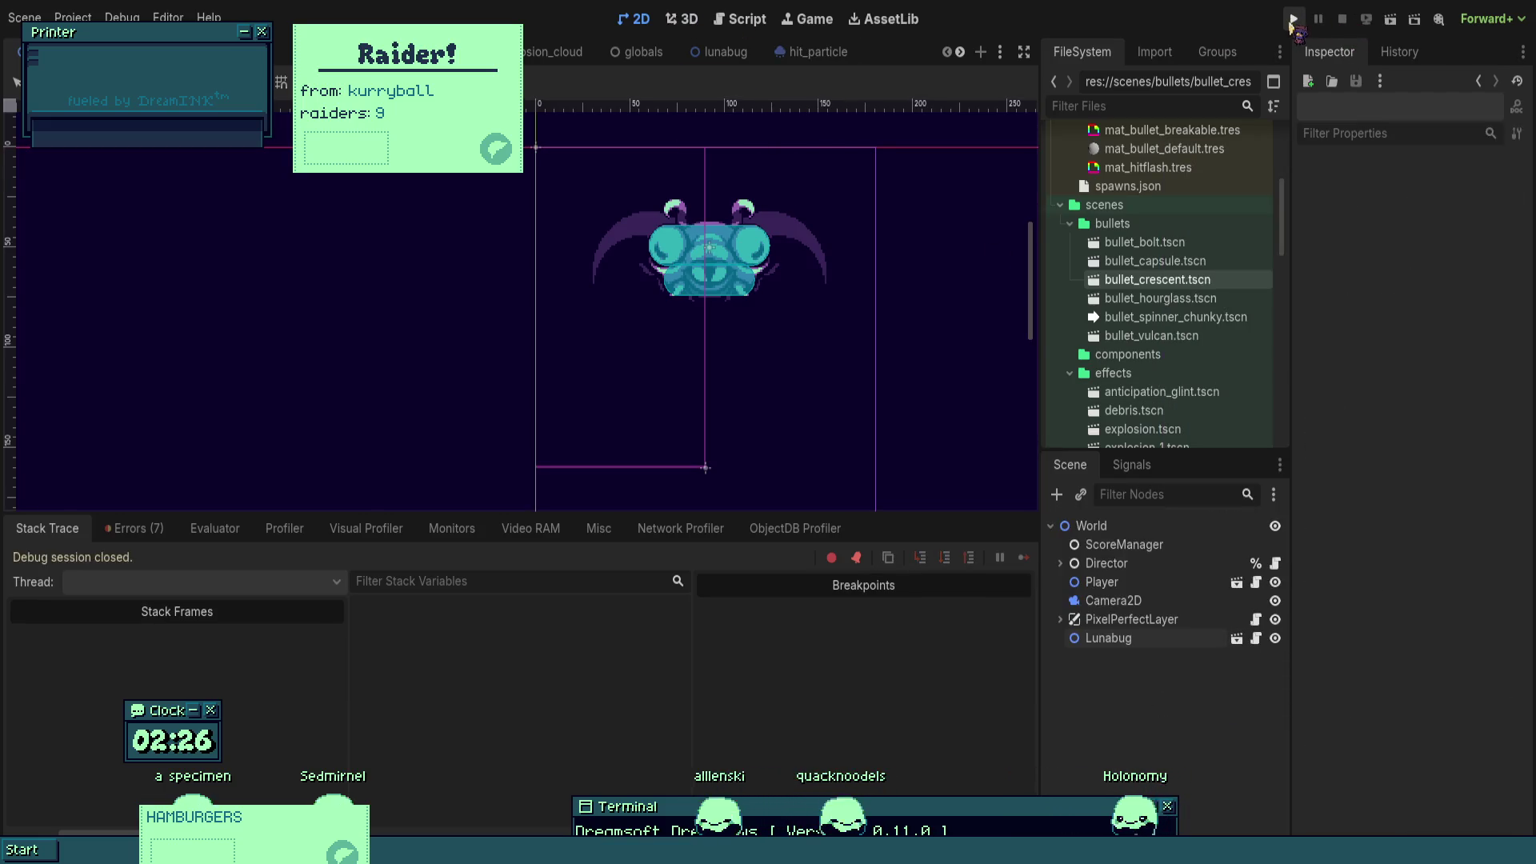
{"action": "left_click", "coordinate": [1292, 18]}
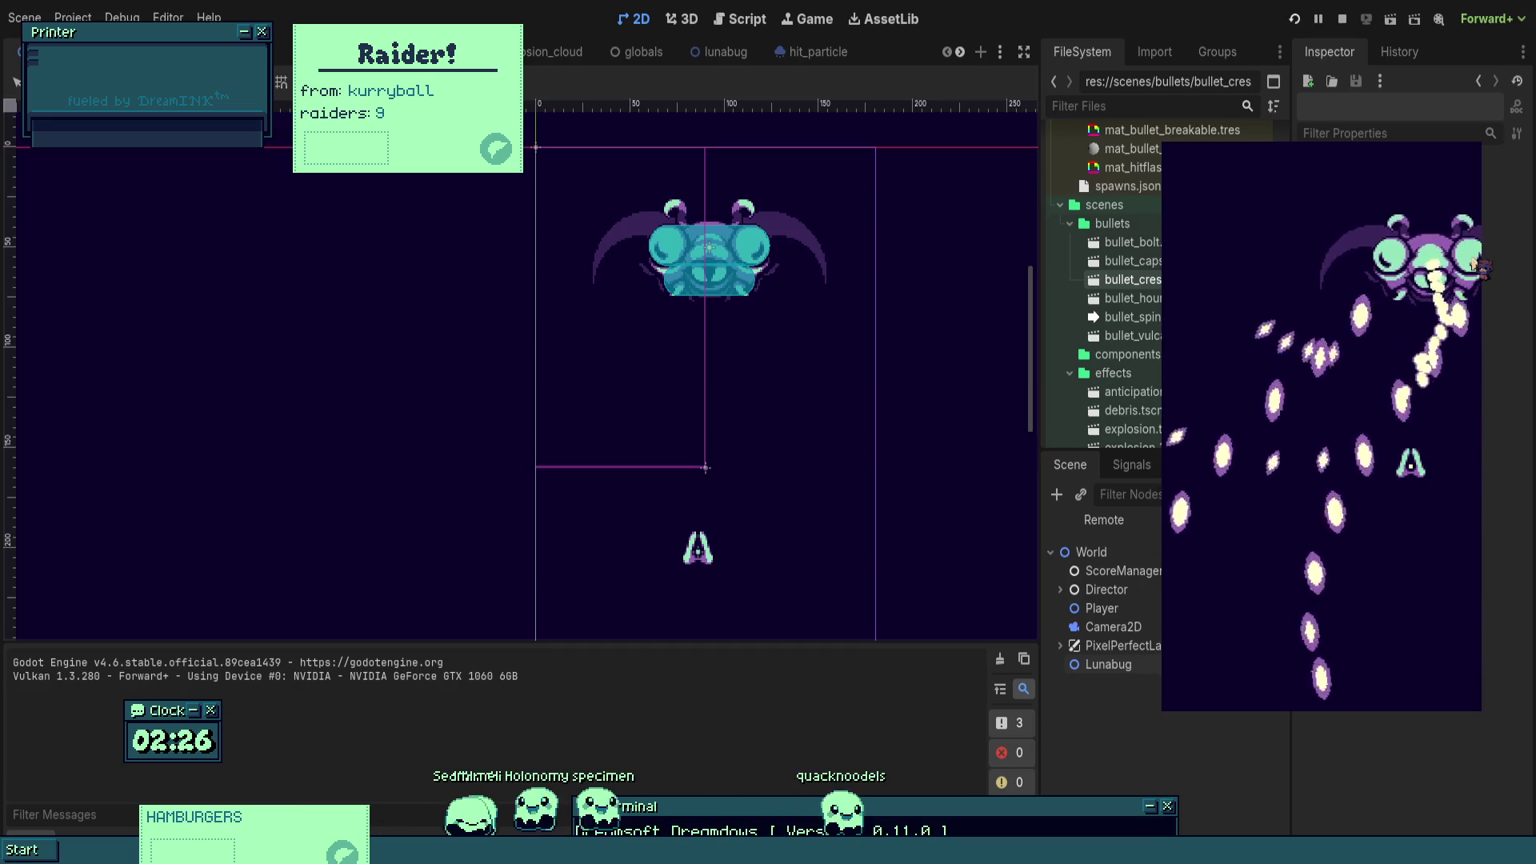
{"action": "key", "text": "Left"}
{"action": "key", "text": "Down"}
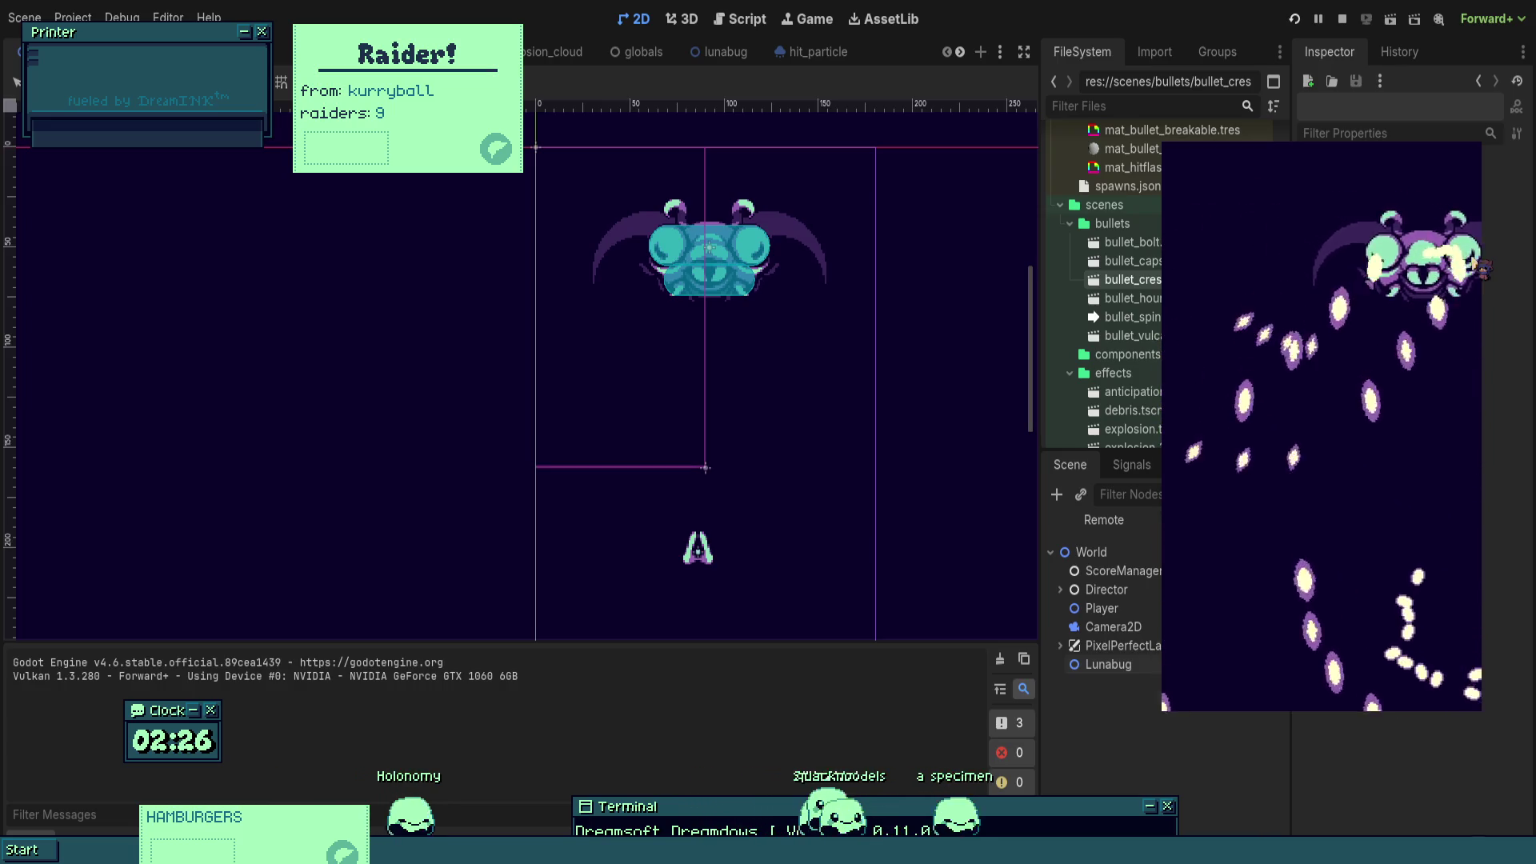
{"action": "key", "text": "F8"}
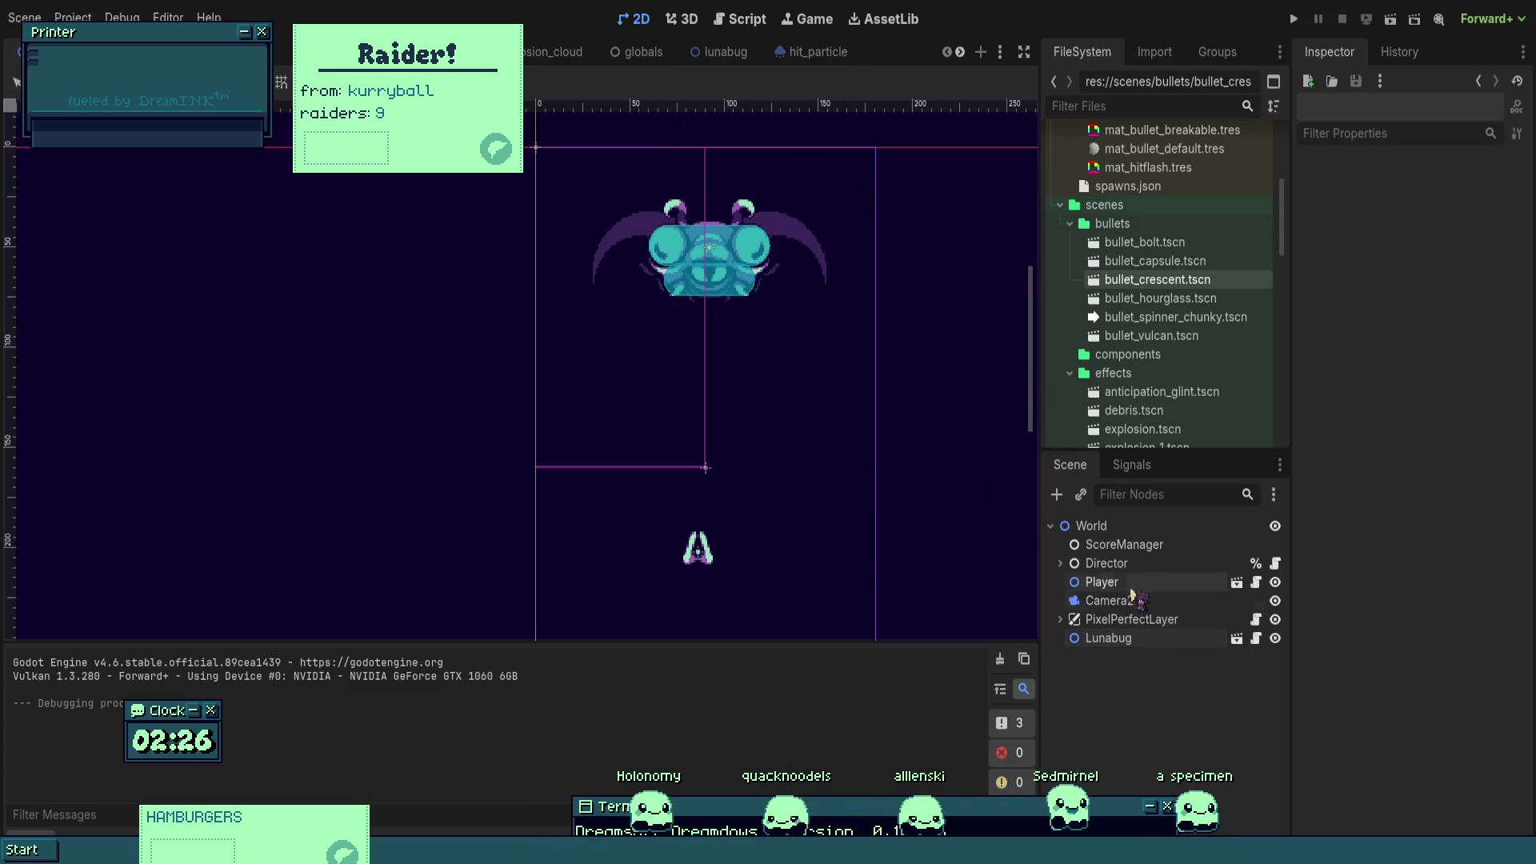
{"action": "left_click", "coordinate": [1136, 582]}
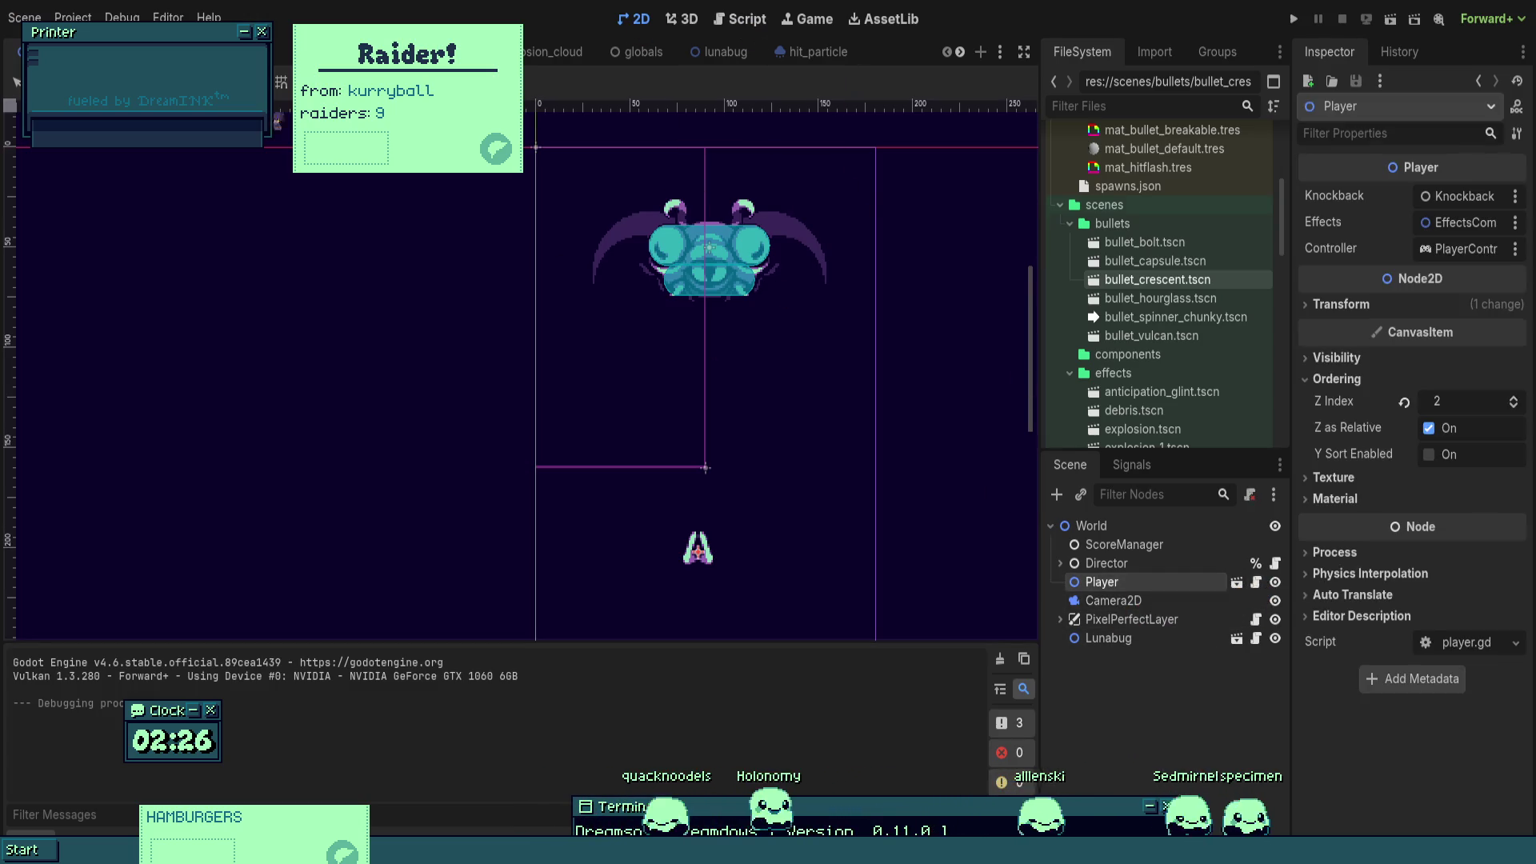
{"action": "left_click", "coordinate": [1238, 582]}
{"action": "key", "text": "ctrl+Tab"}
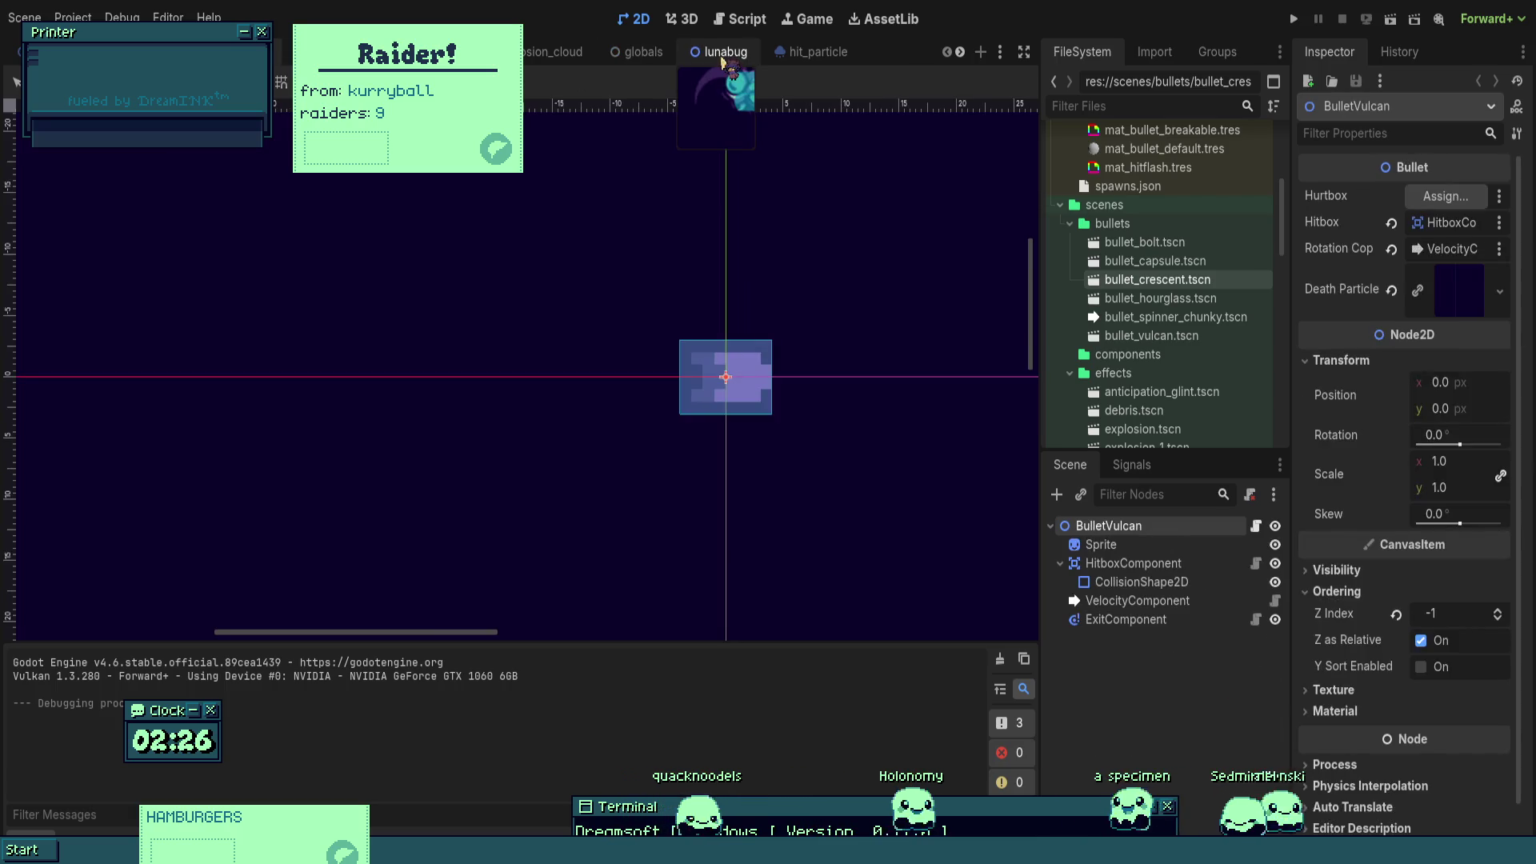
{"action": "key", "text": "ctrl+Tab"}
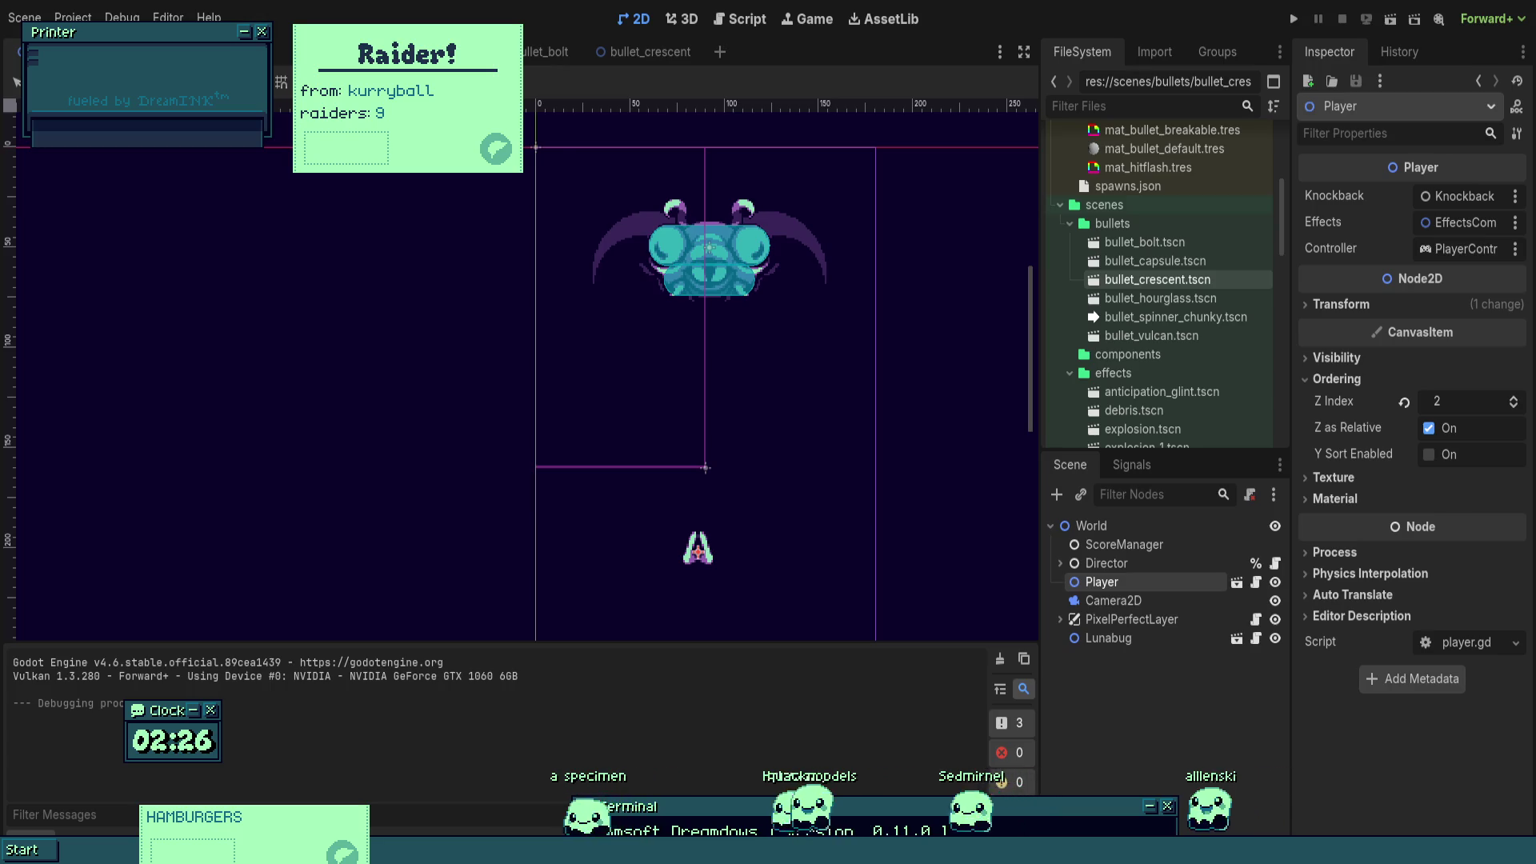
- Open the BulletBolt scene, check its homing Turn Speed of 360.0, and playtest the game
{"action": "left_click", "coordinate": [547, 51]}
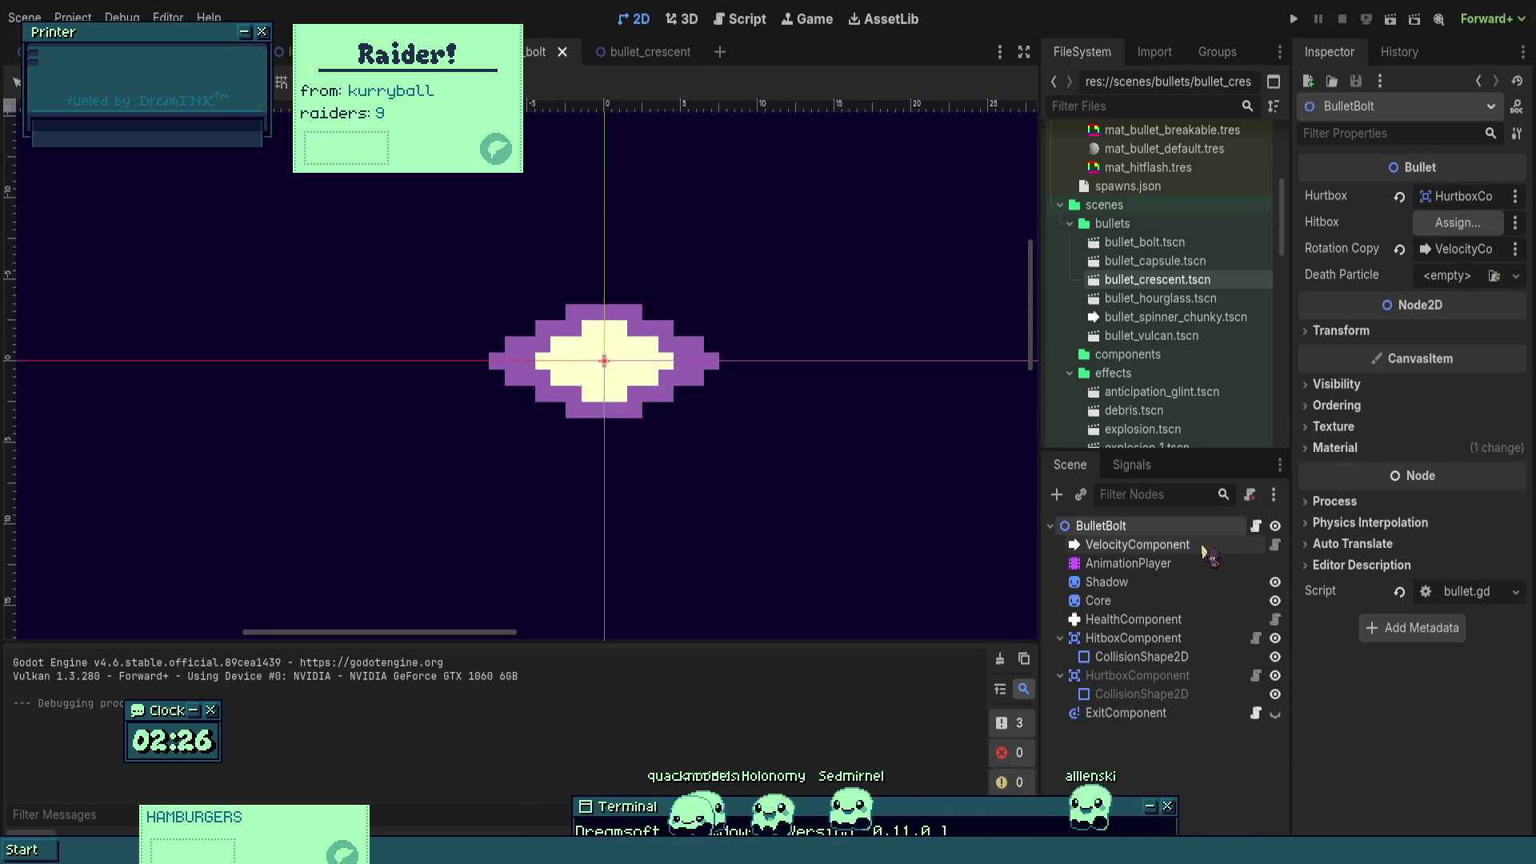
{"action": "left_click", "coordinate": [1152, 545]}
{"action": "left_click", "coordinate": [1176, 562]}
{"action": "left_click", "coordinate": [1179, 549]}
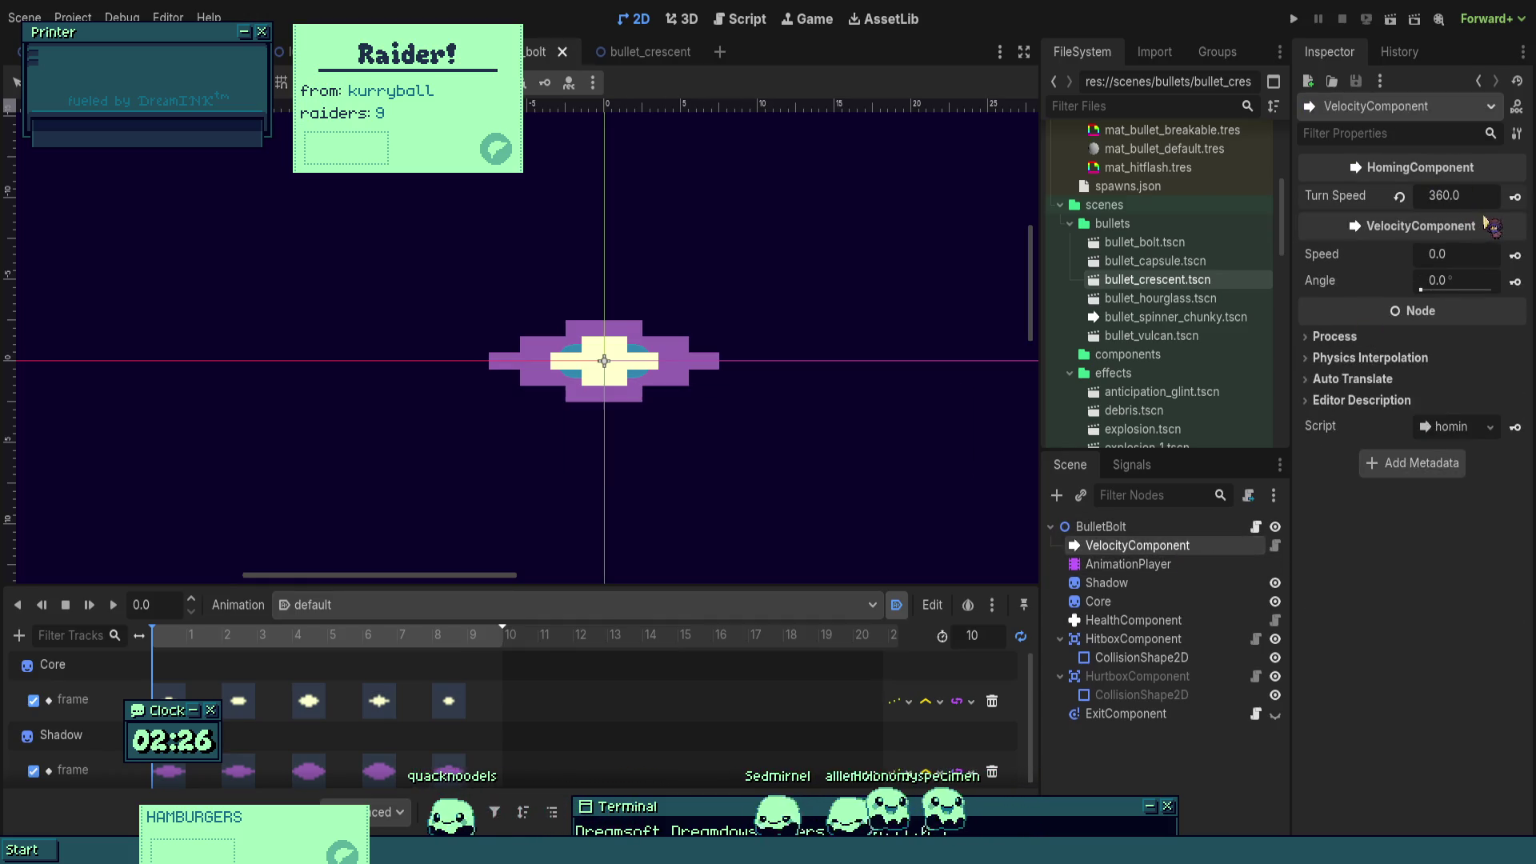
{"action": "left_click", "coordinate": [1294, 19]}
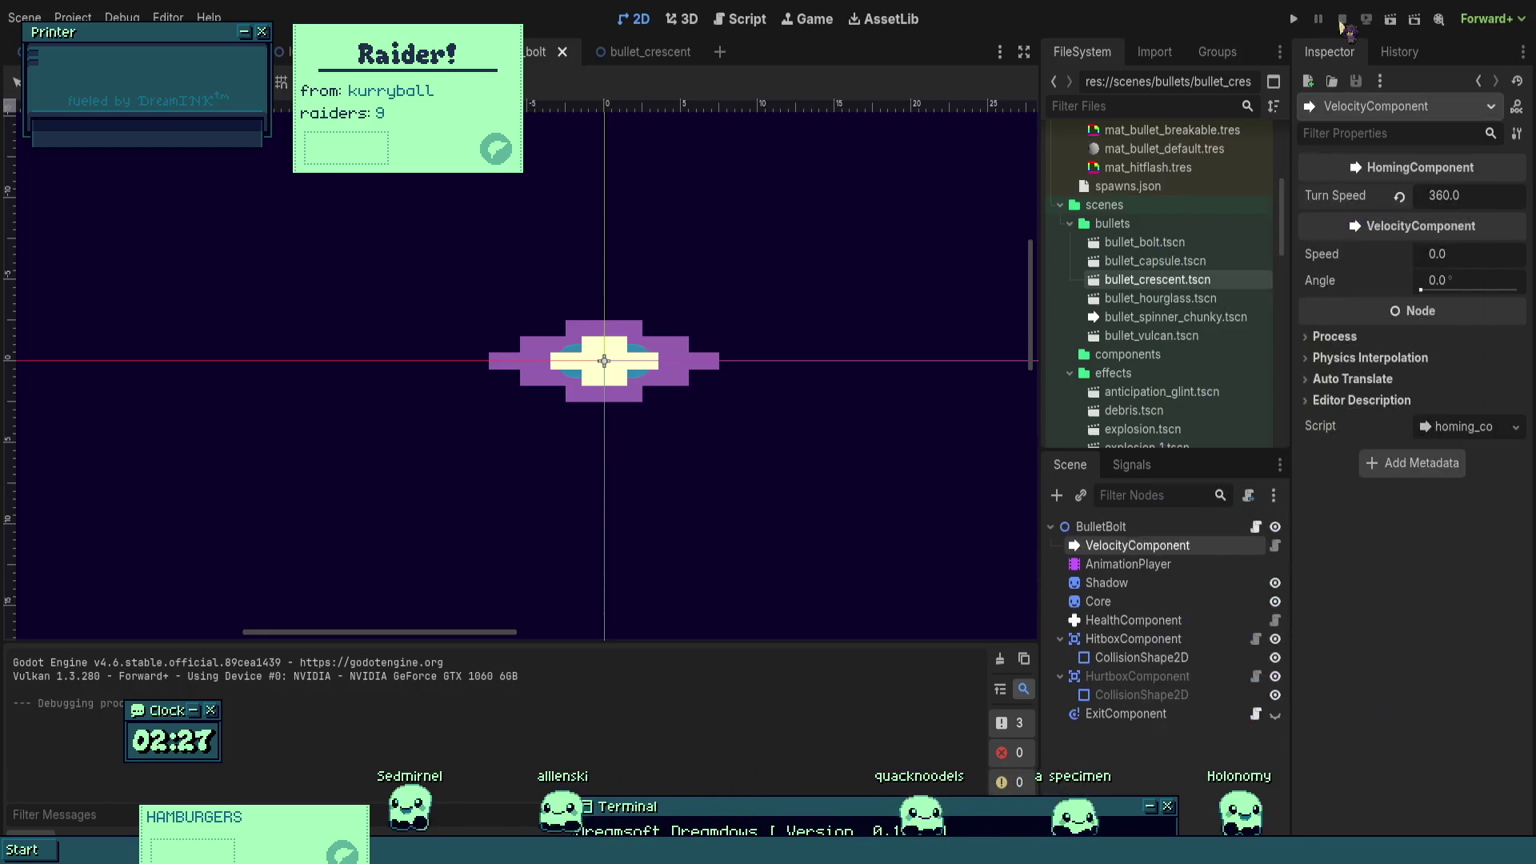
- Clear the BulletBolt's Rotation Copy reference, then save, run and stop a test of the game
{"action": "left_click", "coordinate": [1130, 528]}
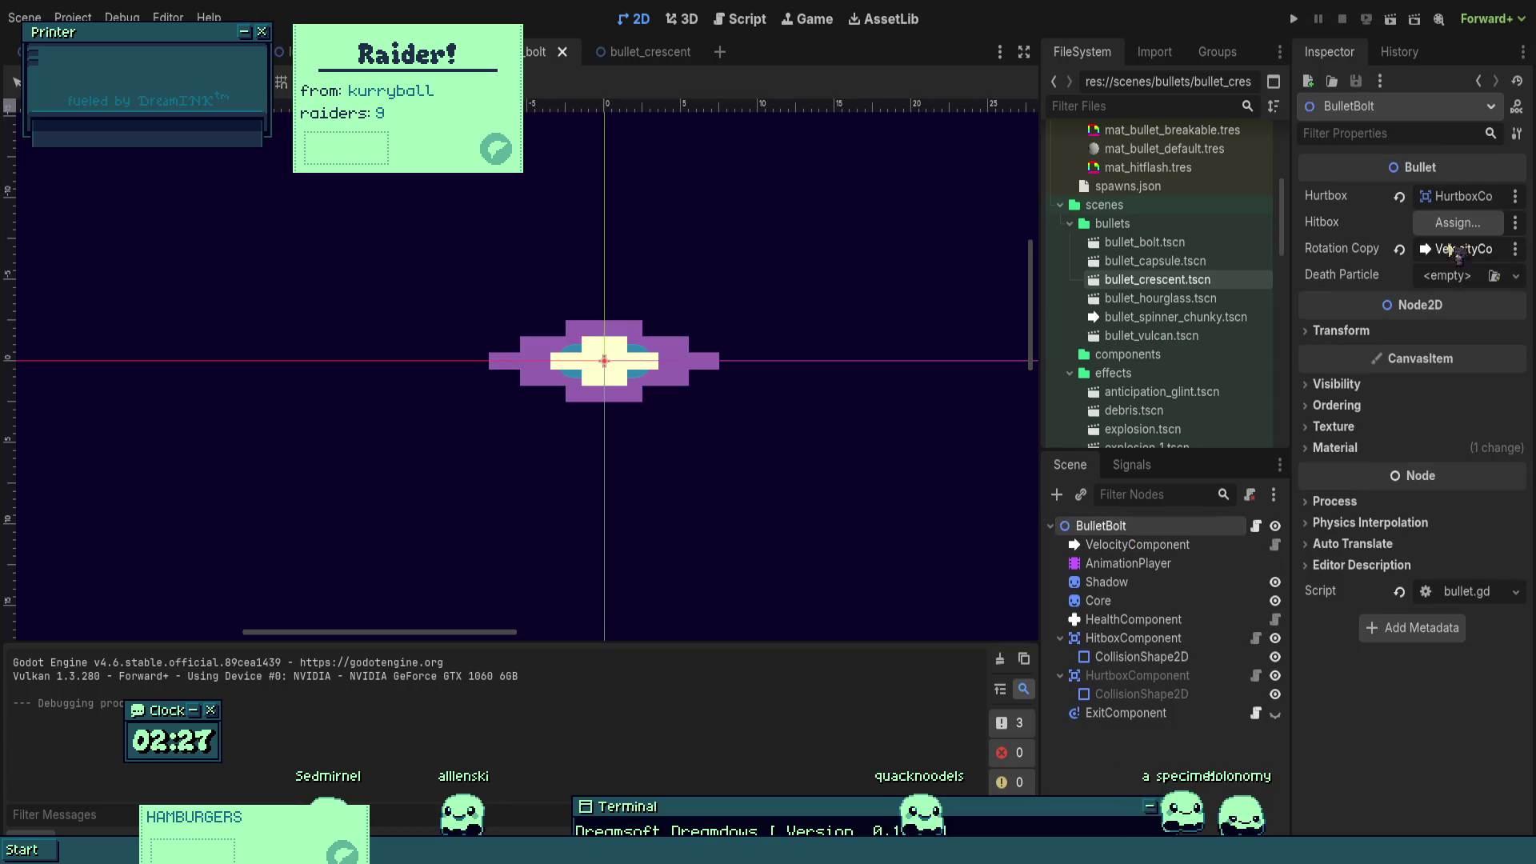
{"action": "left_click", "coordinate": [1400, 250]}
{"action": "key", "text": "F5"}
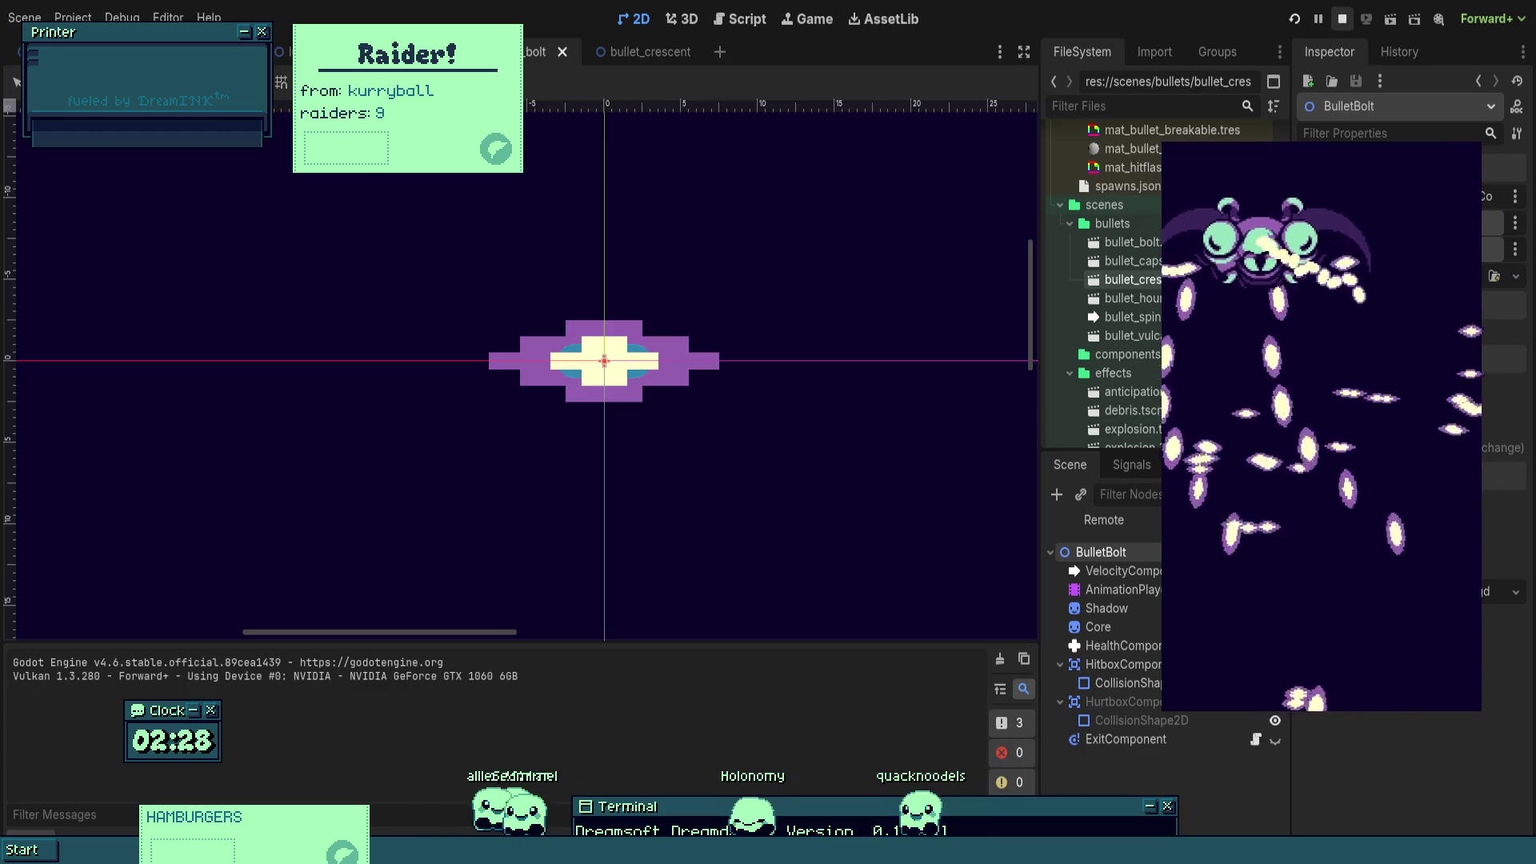
{"action": "left_click", "coordinate": [1343, 20]}
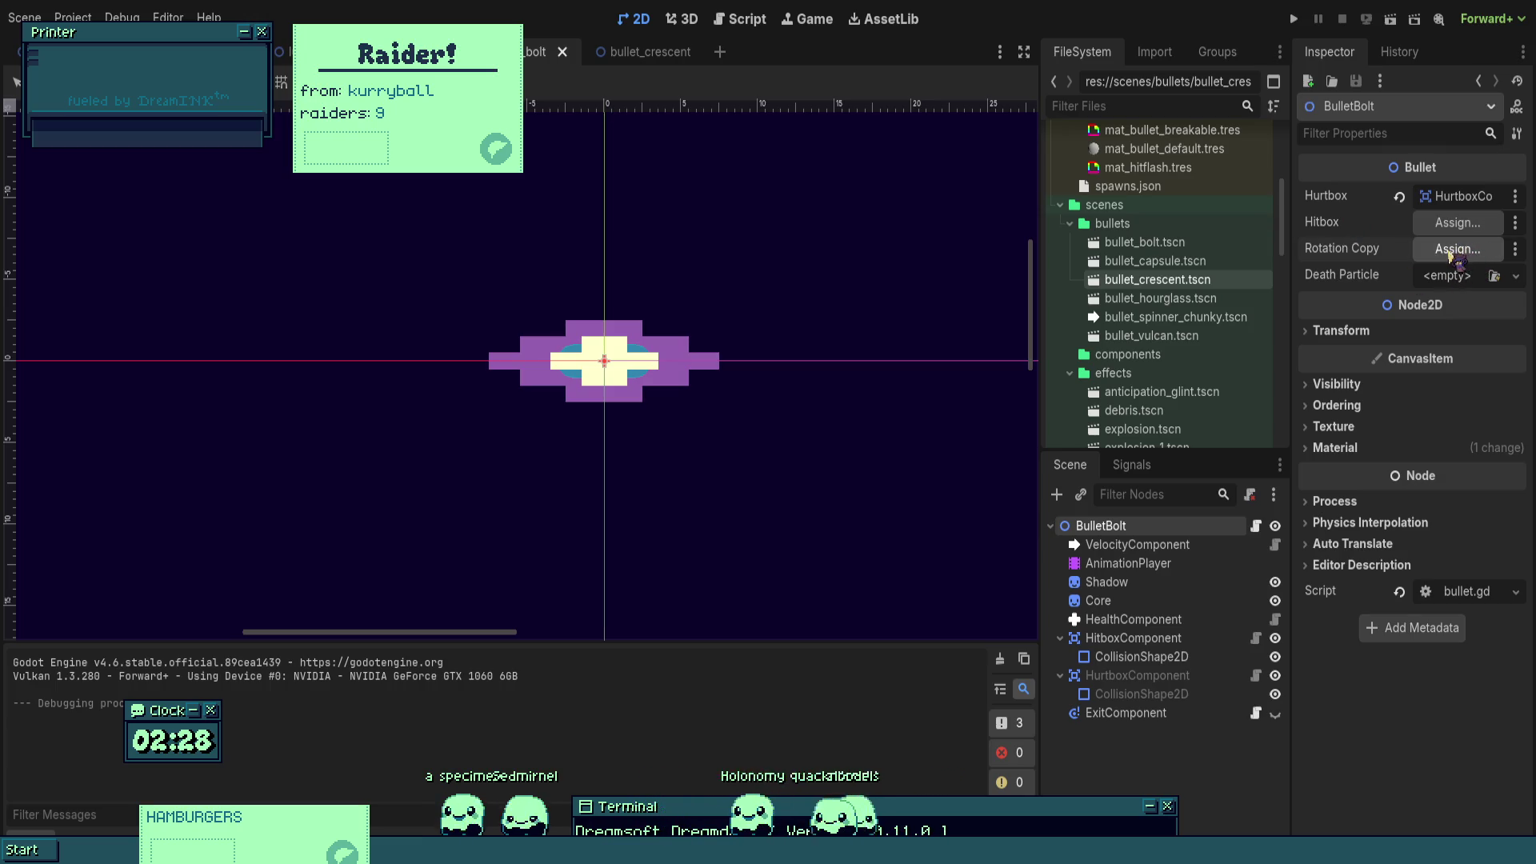
{"action": "left_click", "coordinate": [1138, 545]}
- Undo the last bolt bullet edit, leaving the homing Turn Speed at 36.0
{"action": "key", "text": "ctrl+z"}
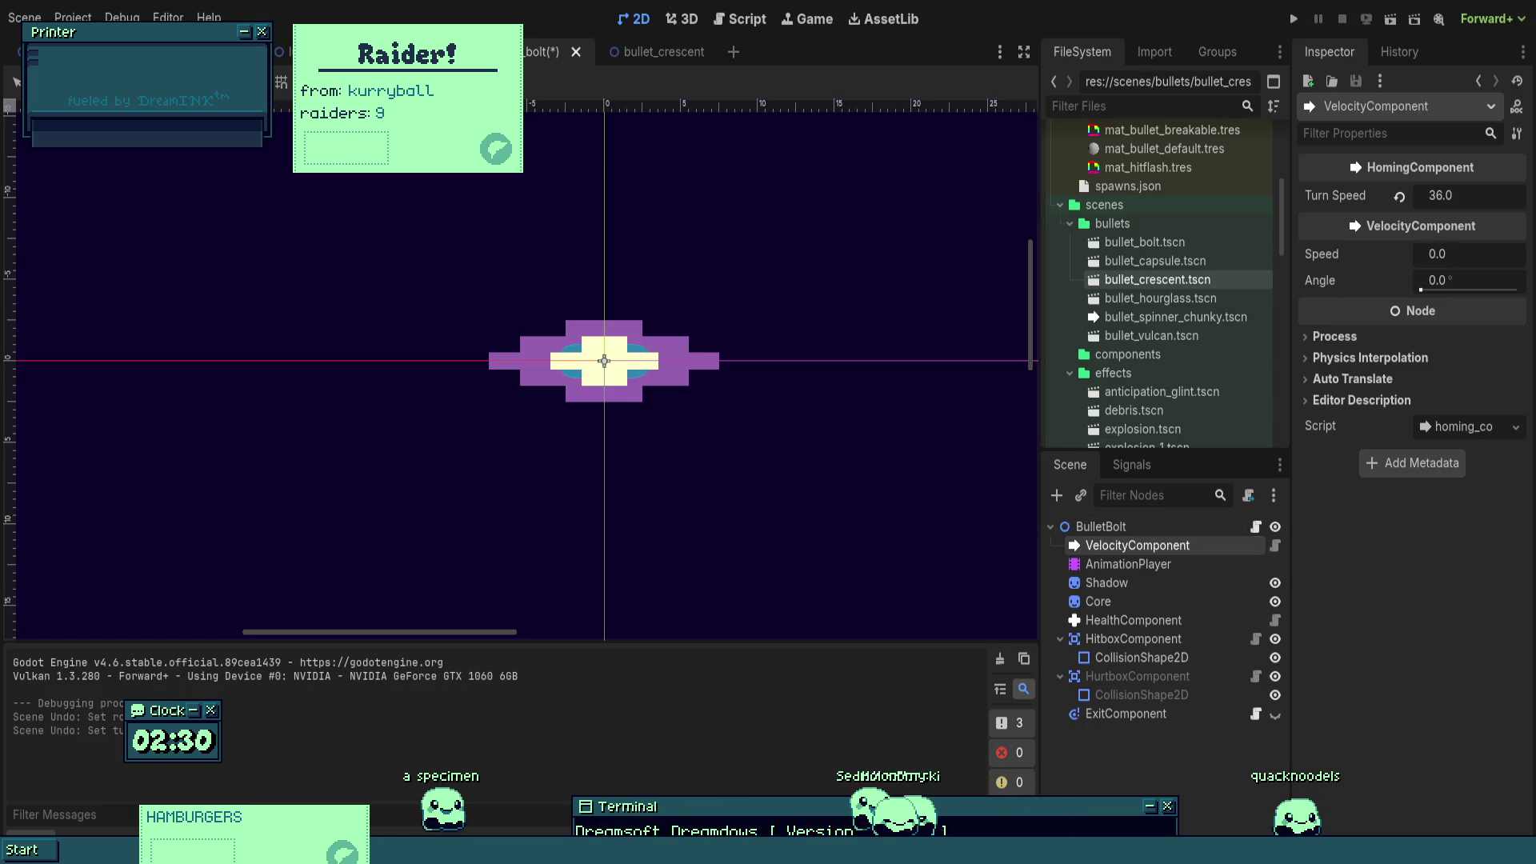
- Open homing_component.gd from the VelocityComponent's script icon and go to the end of line 13
{"action": "left_click", "coordinate": [1276, 545]}
{"action": "left_click", "coordinate": [598, 423]}
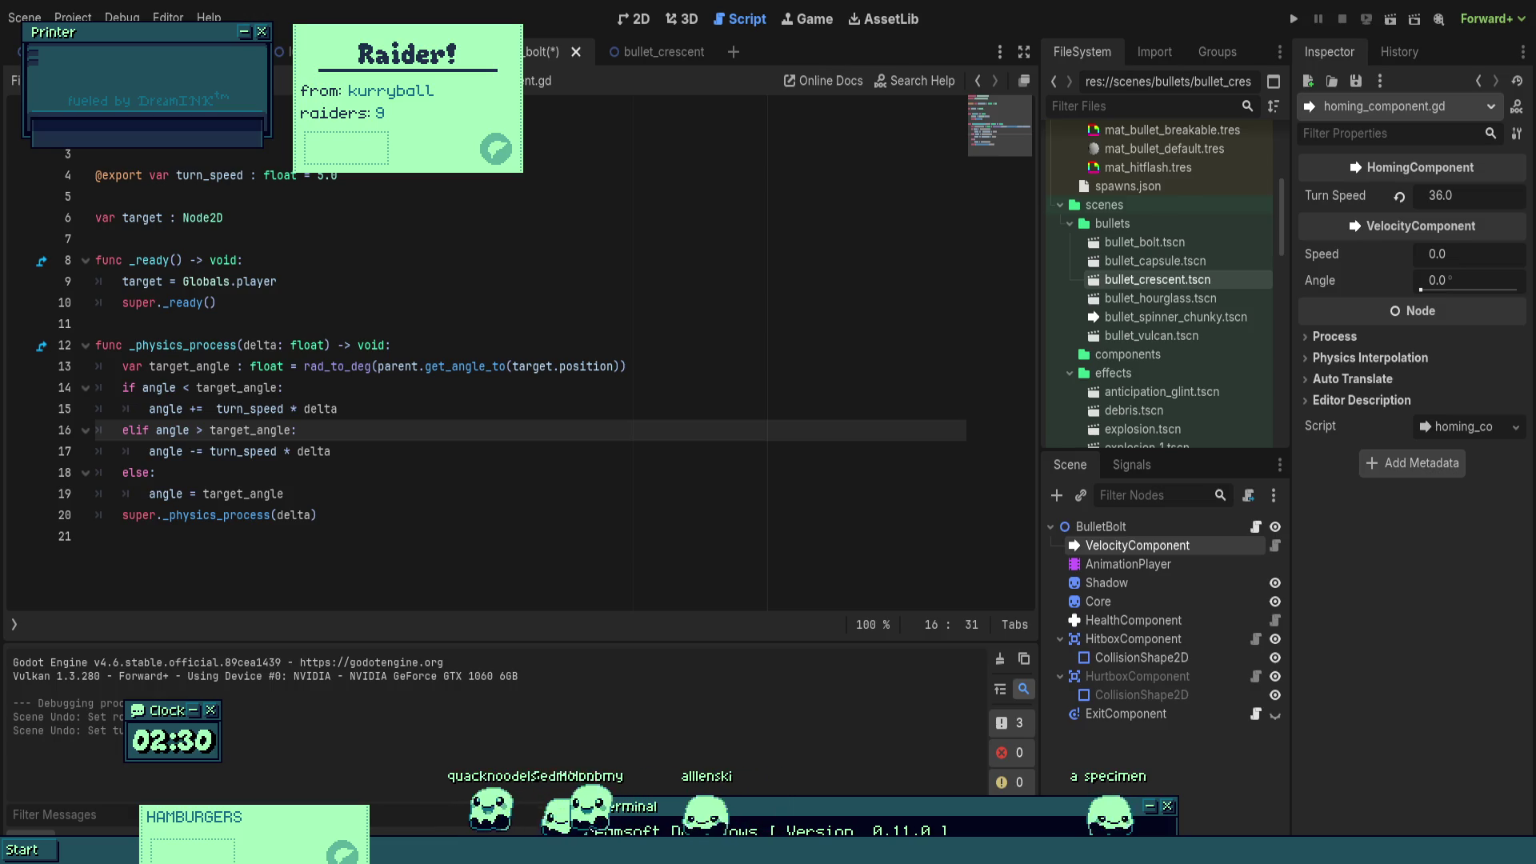
{"action": "left_click", "coordinate": [681, 371]}
- Declare 'var diff : float = target_angle - angle' after the target_angle line
{"action": "key", "text": "Return"}
{"action": "type", "text": "var diff = ta"}
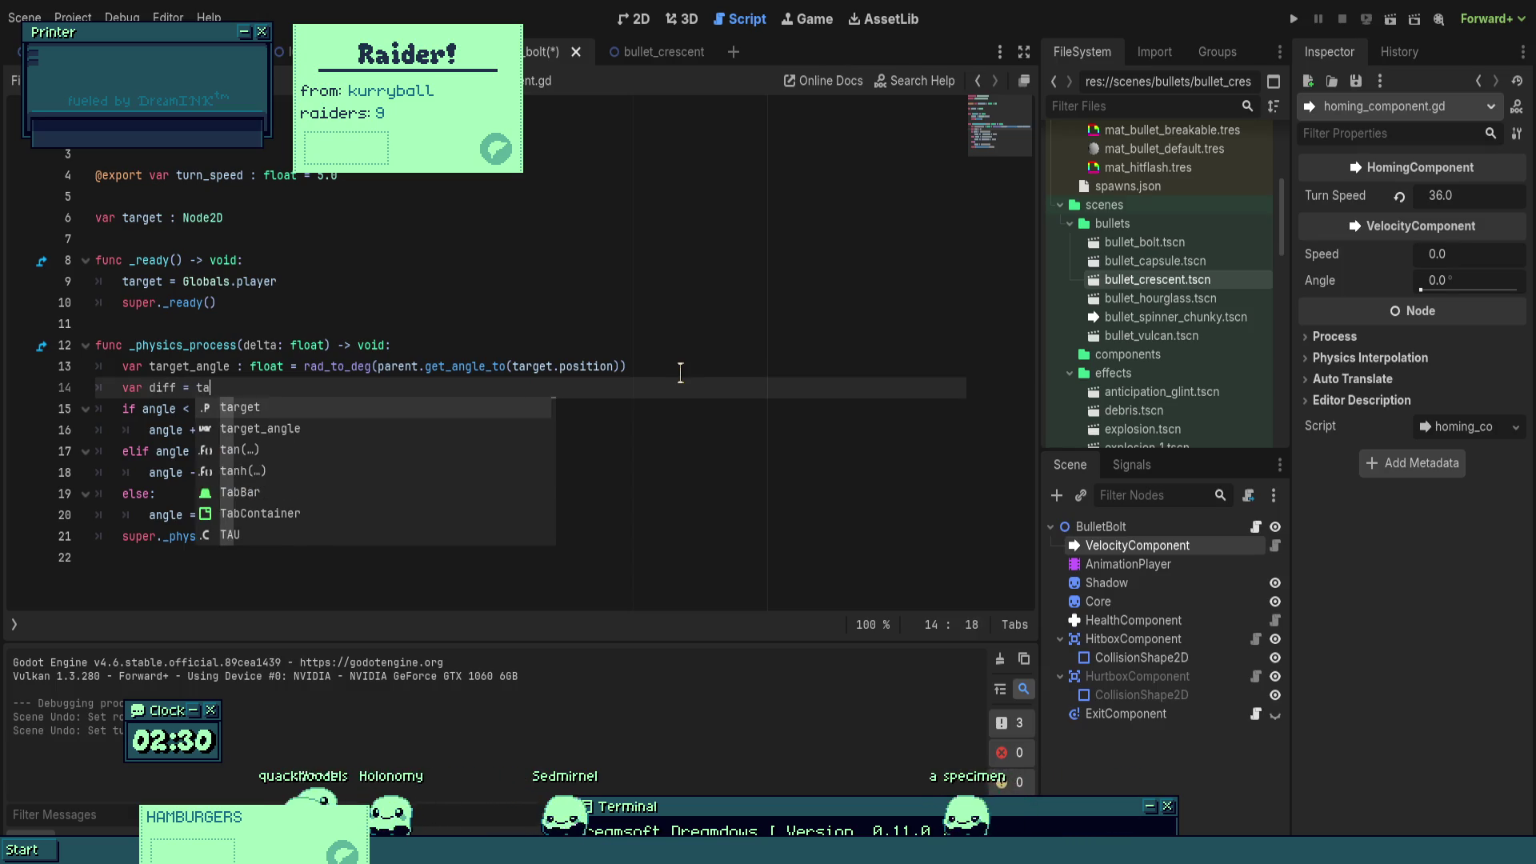
{"action": "key", "text": "BackSpace"}
{"action": "key", "text": "BackSpace"}
{"action": "type", "text": ": float"}
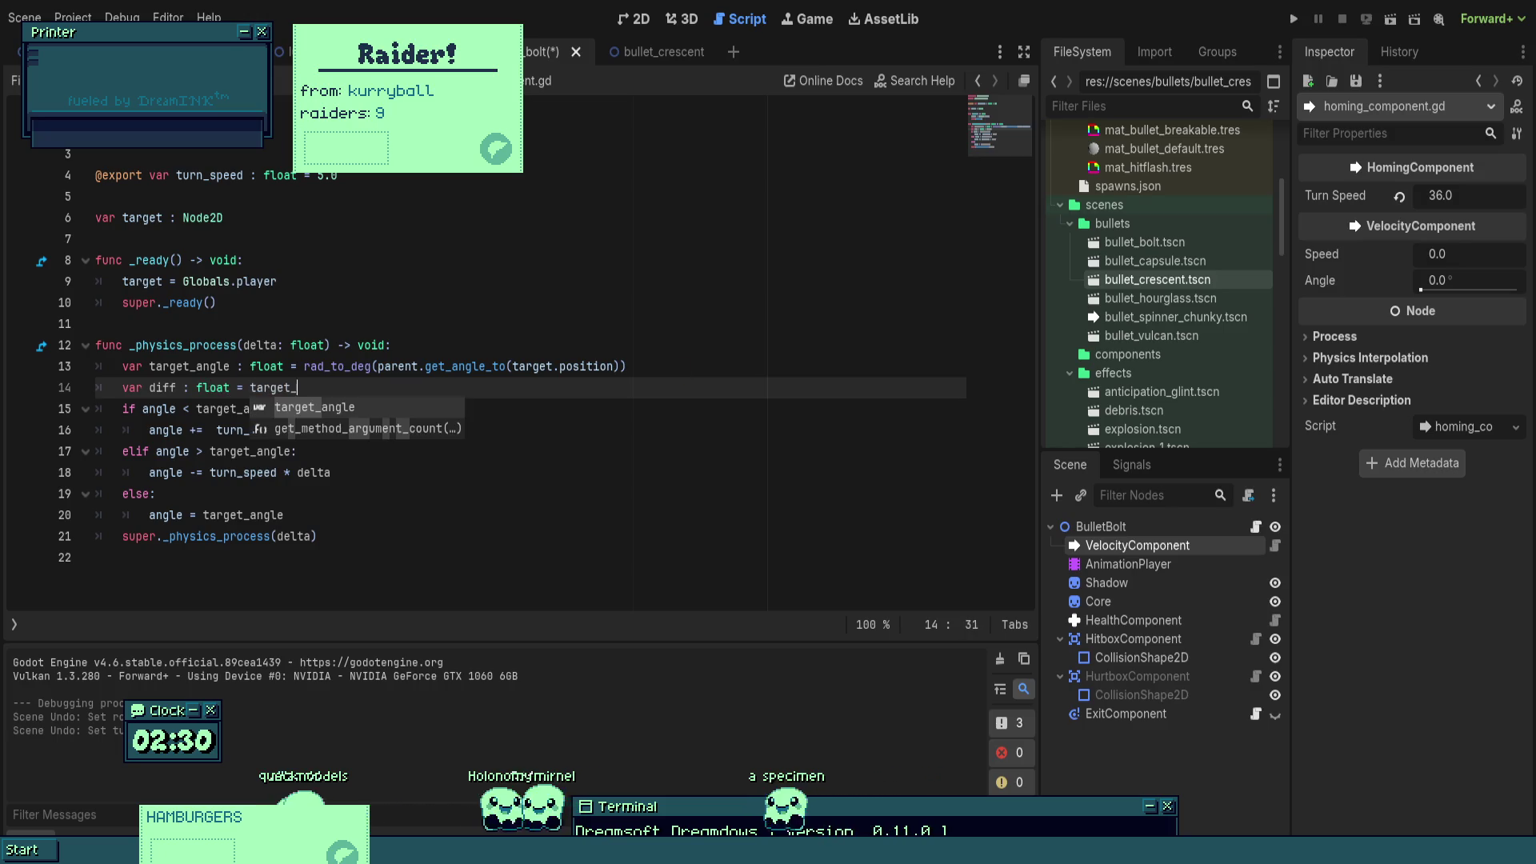
{"action": "key", "text": "Return"}
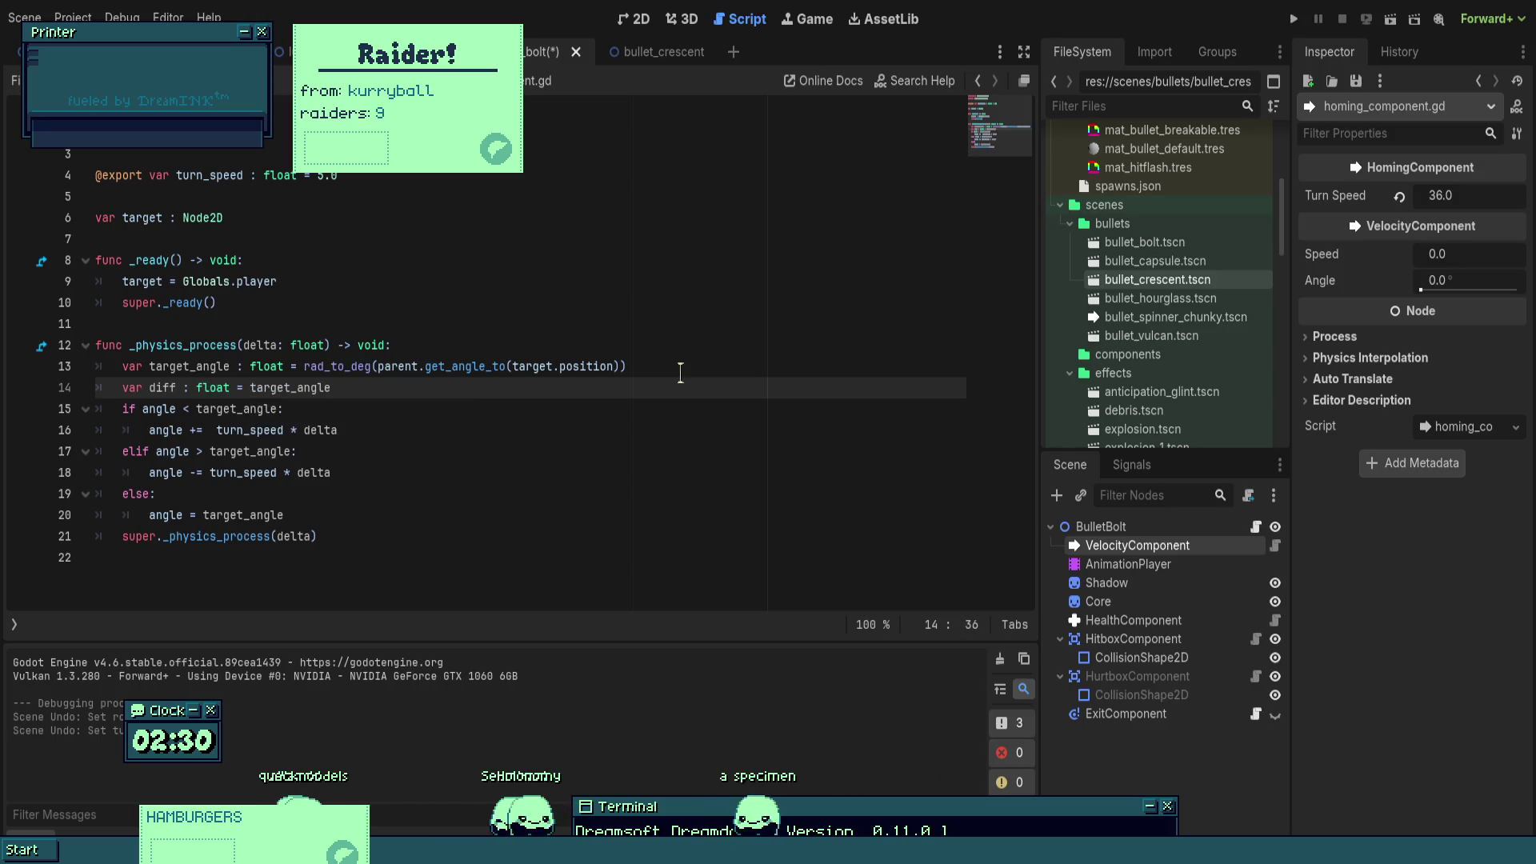
- Add an 'if diff > 180:' check with a 'diff -=' line beneath it
{"action": "key", "text": "Return"}
{"action": "key", "text": "Return"}
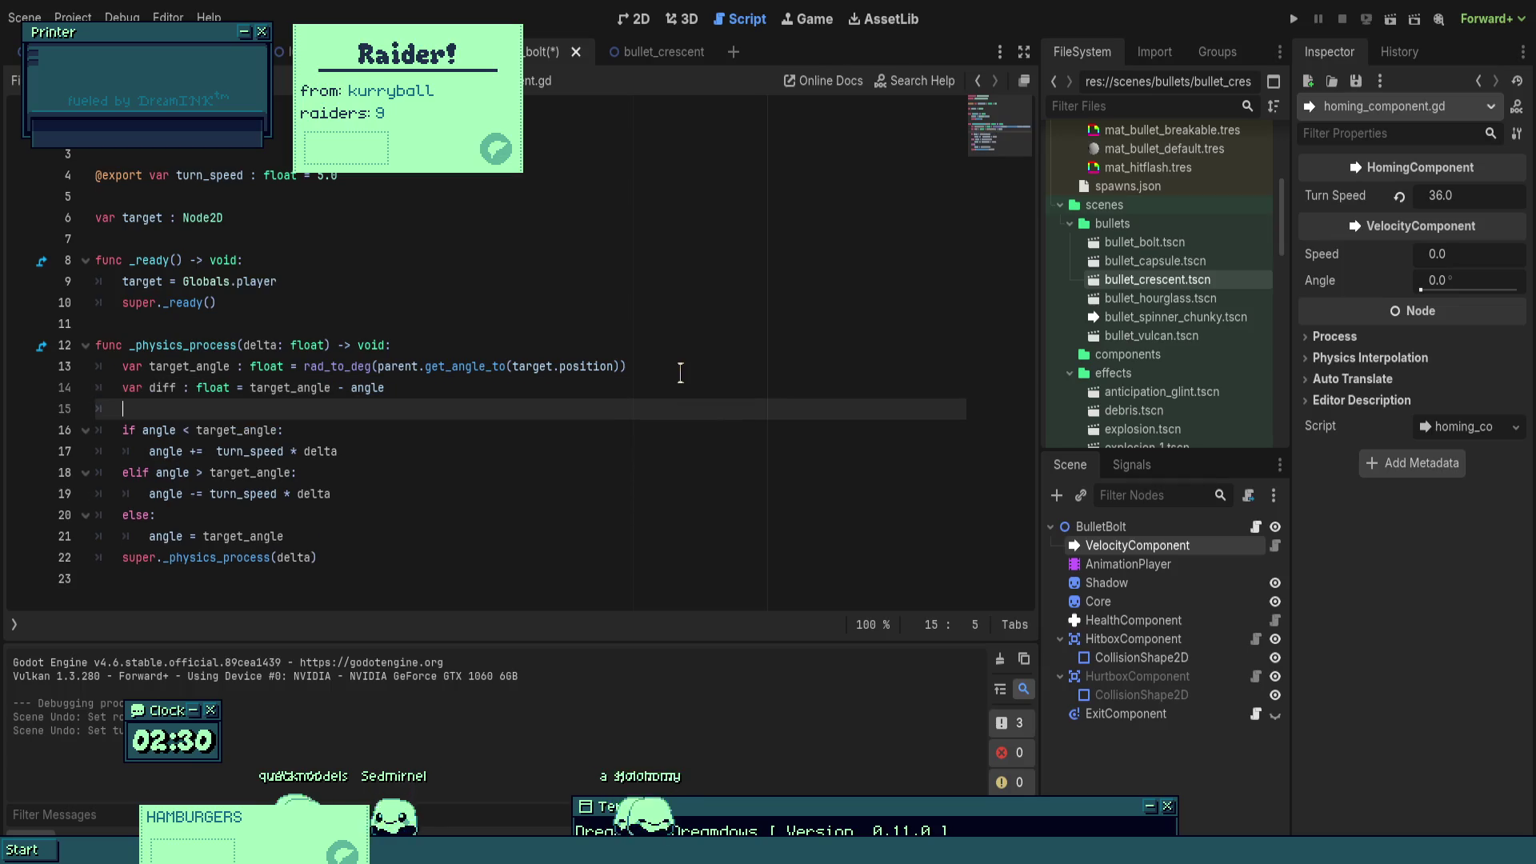
{"action": "key", "text": "Return"}
{"action": "key", "text": "Return"}
{"action": "key", "text": "Up"}
{"action": "type", "text": "if d"}
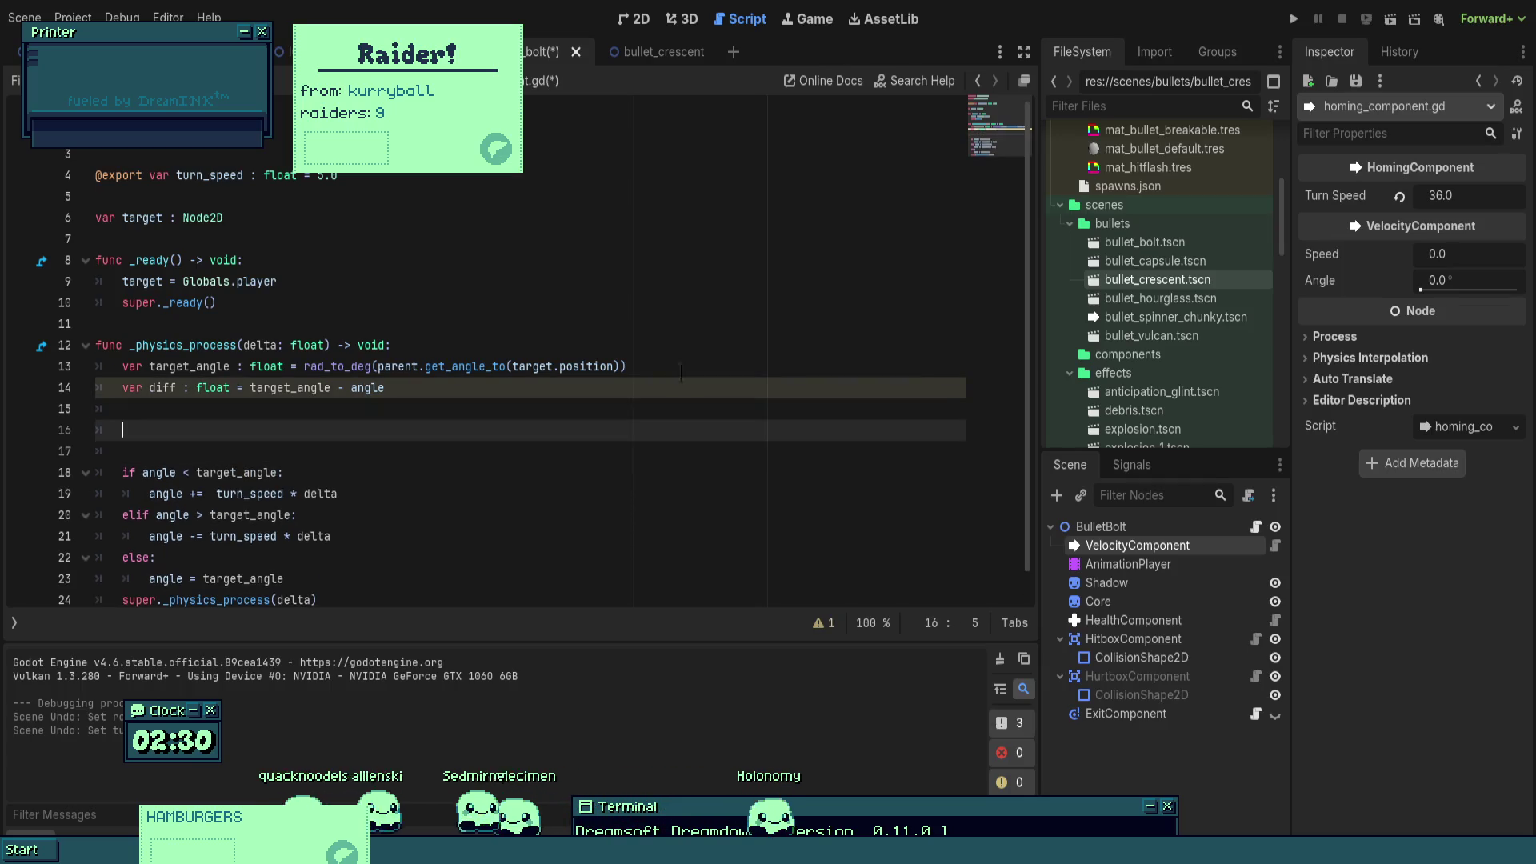
{"action": "type", "text": "iff > "}
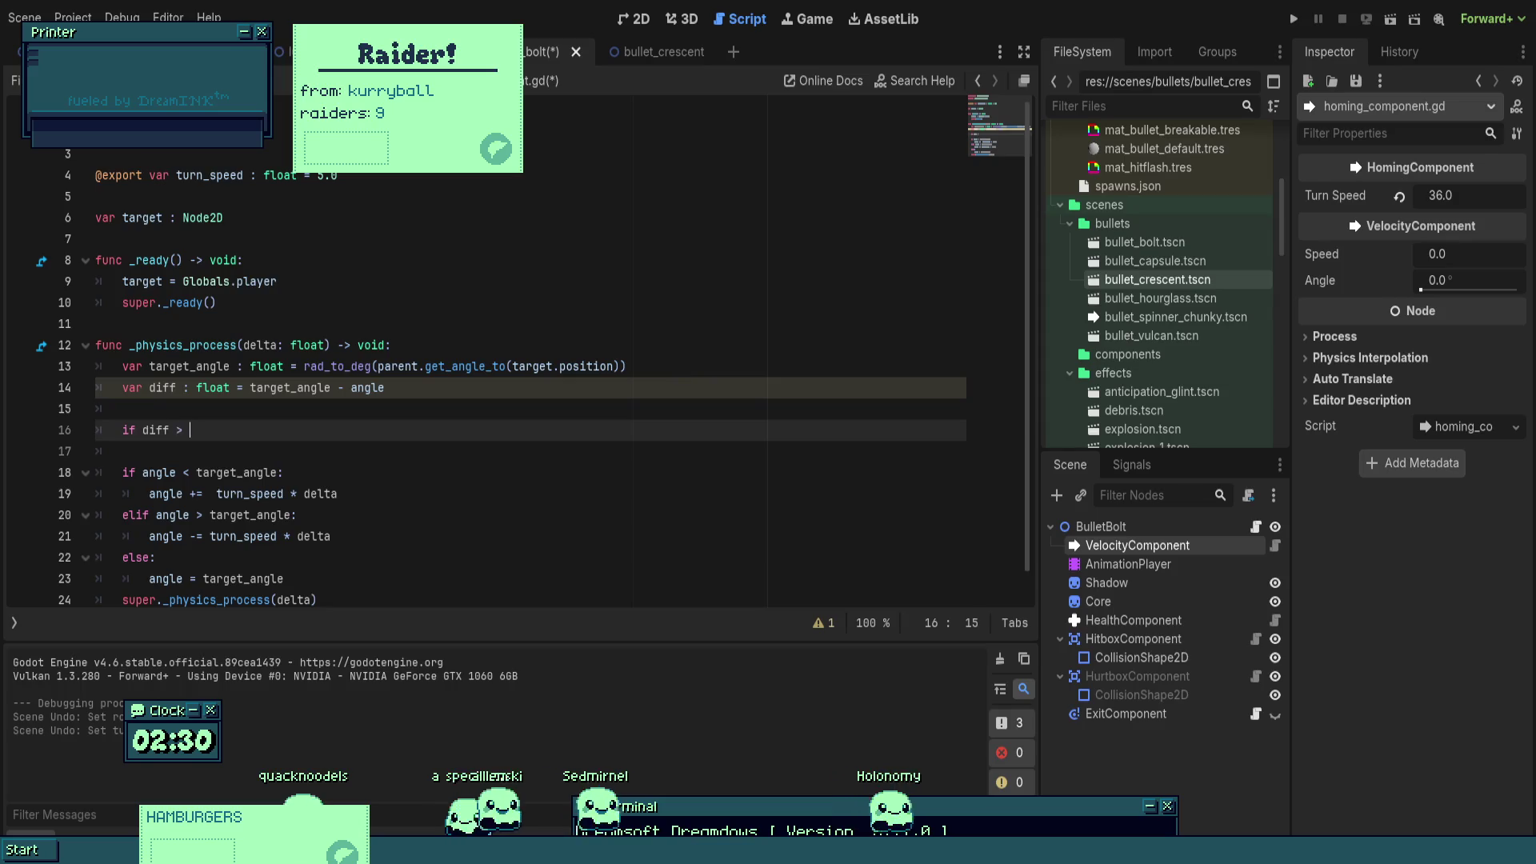
{"action": "type", "text": "380"}
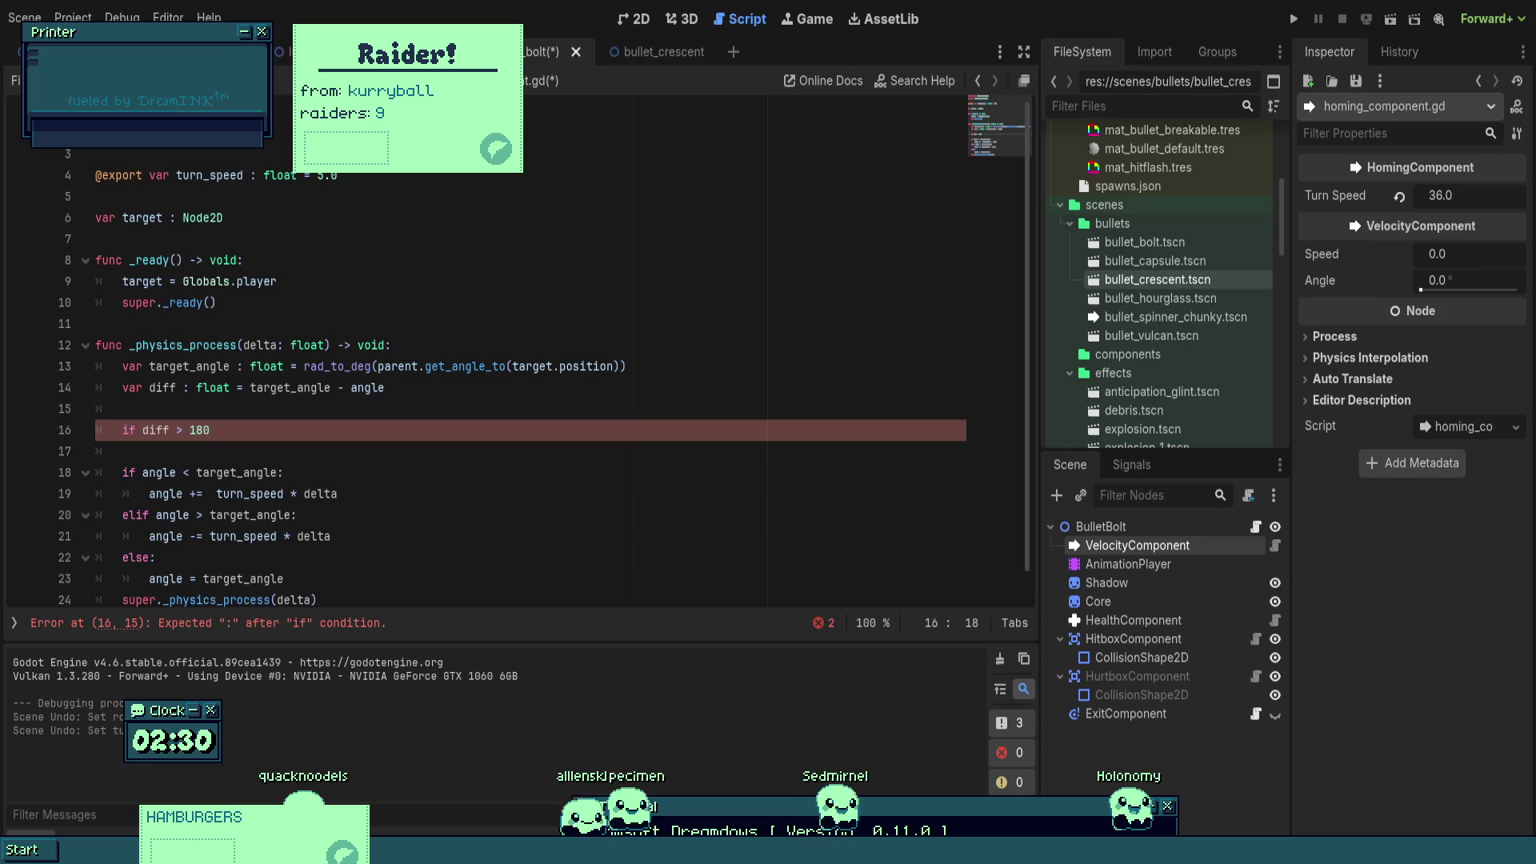
{"action": "type", "text": ":"}
{"action": "key", "text": "Return"}
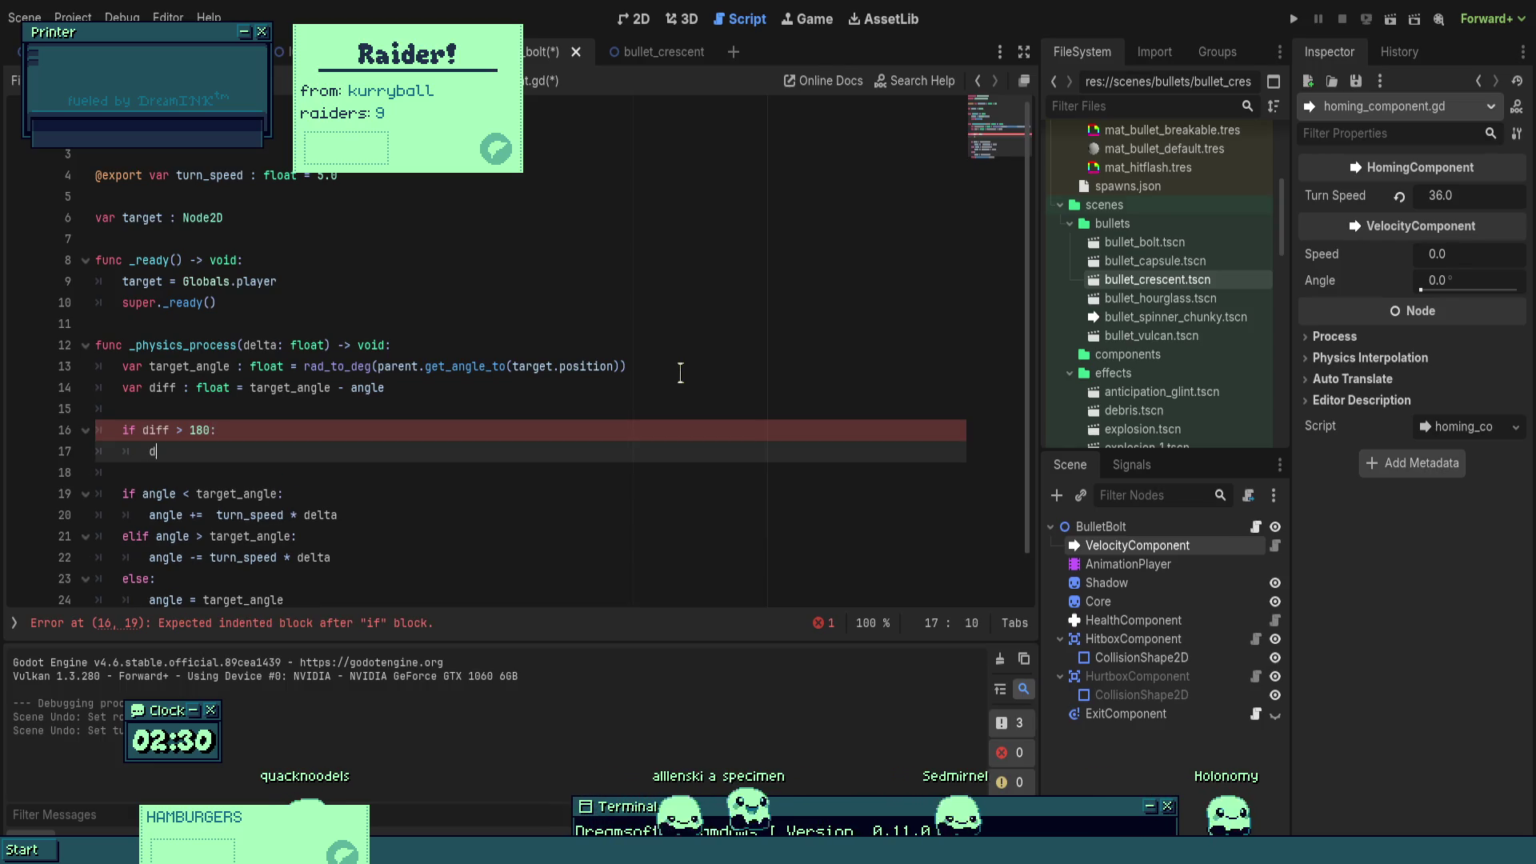
{"action": "type", "text": "diff -="}
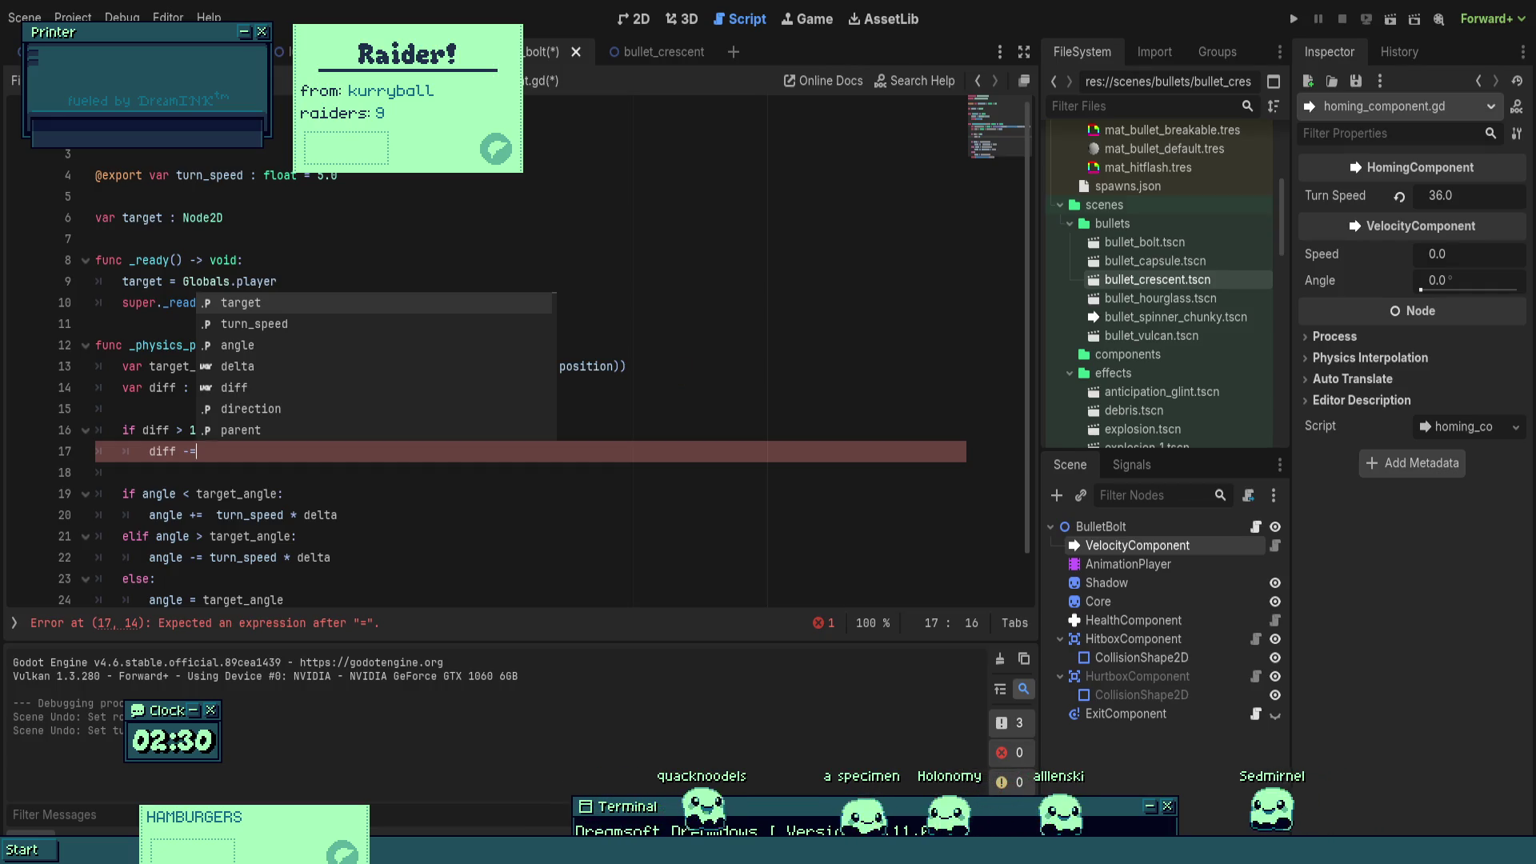
- Finish 'diff -= 360' and add 'elif diff < -180: diff += 360' to wrap the angle
{"action": "type", "text": " 360"}
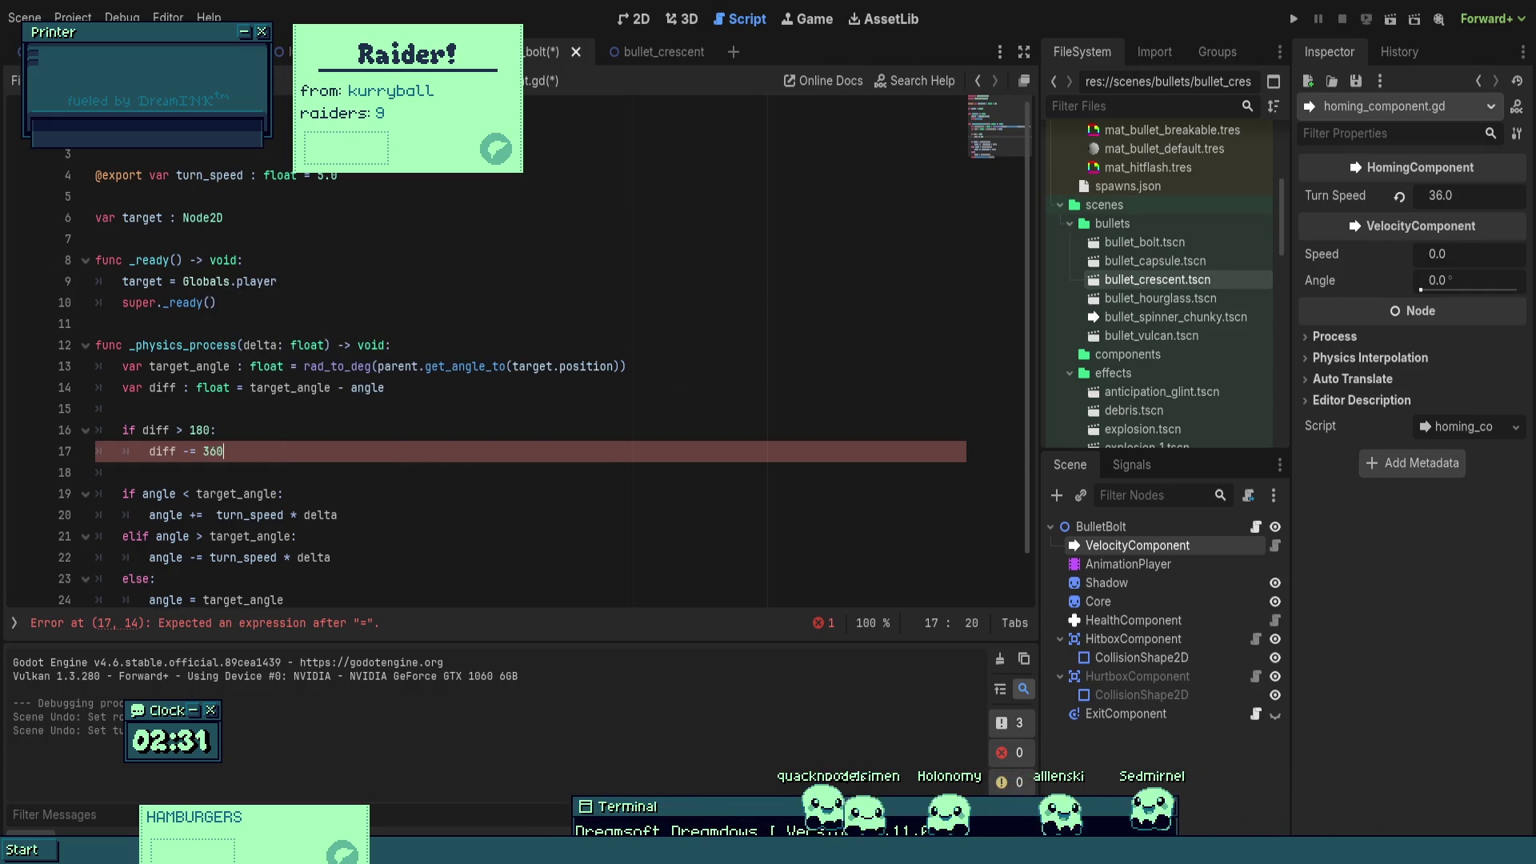
{"action": "type", "text": "."}
{"action": "key", "text": "Return"}
{"action": "type", "text": "elif diff < -180"}
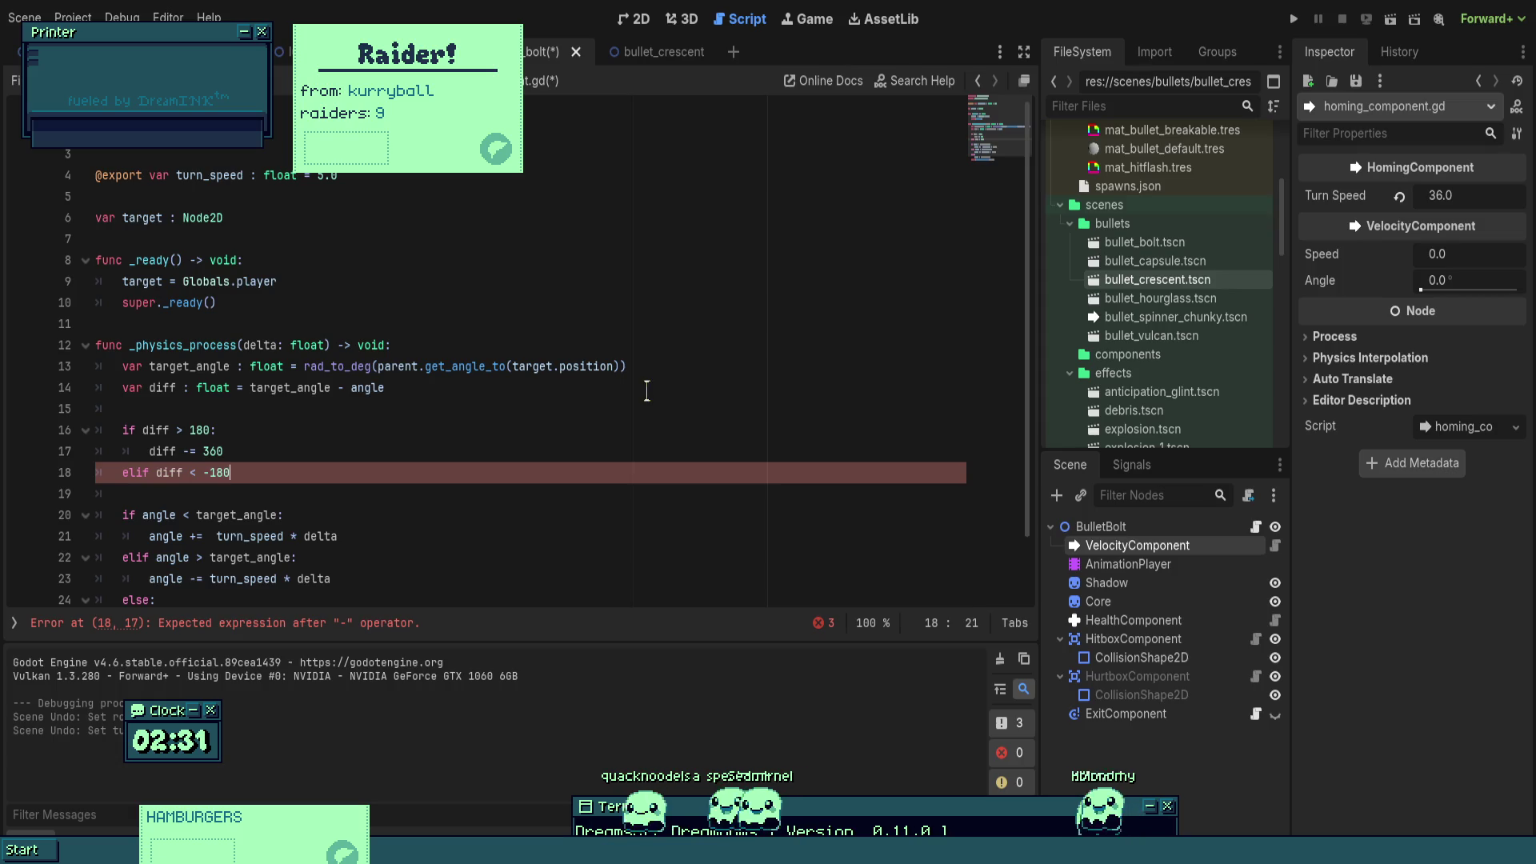
{"action": "key", "text": "Return"}
{"action": "key", "text": "Tab"}
{"action": "type", "text": "diff += "}
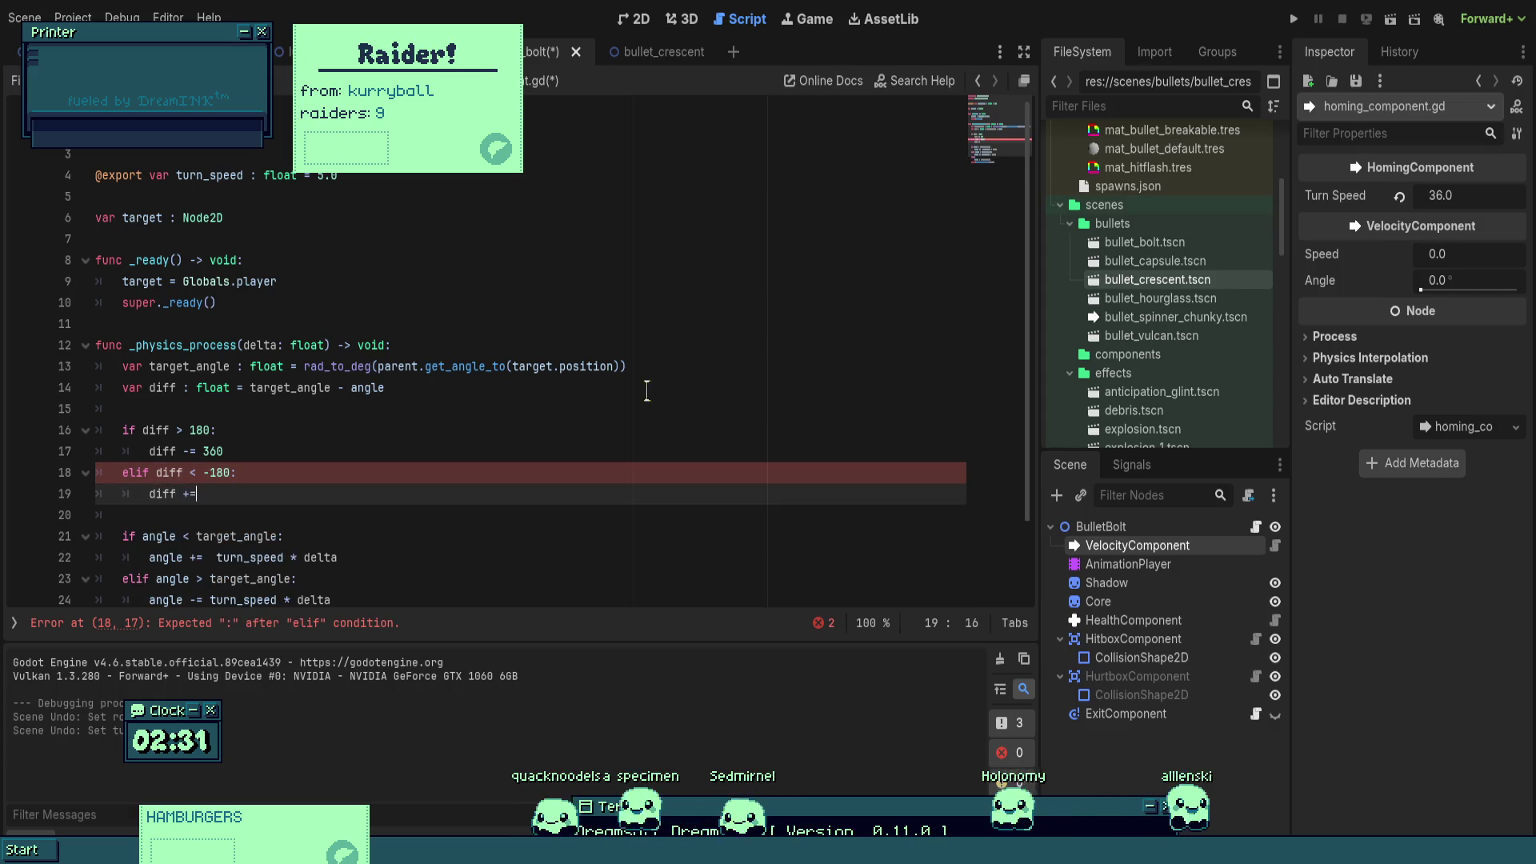
{"action": "type", "text": "360"}
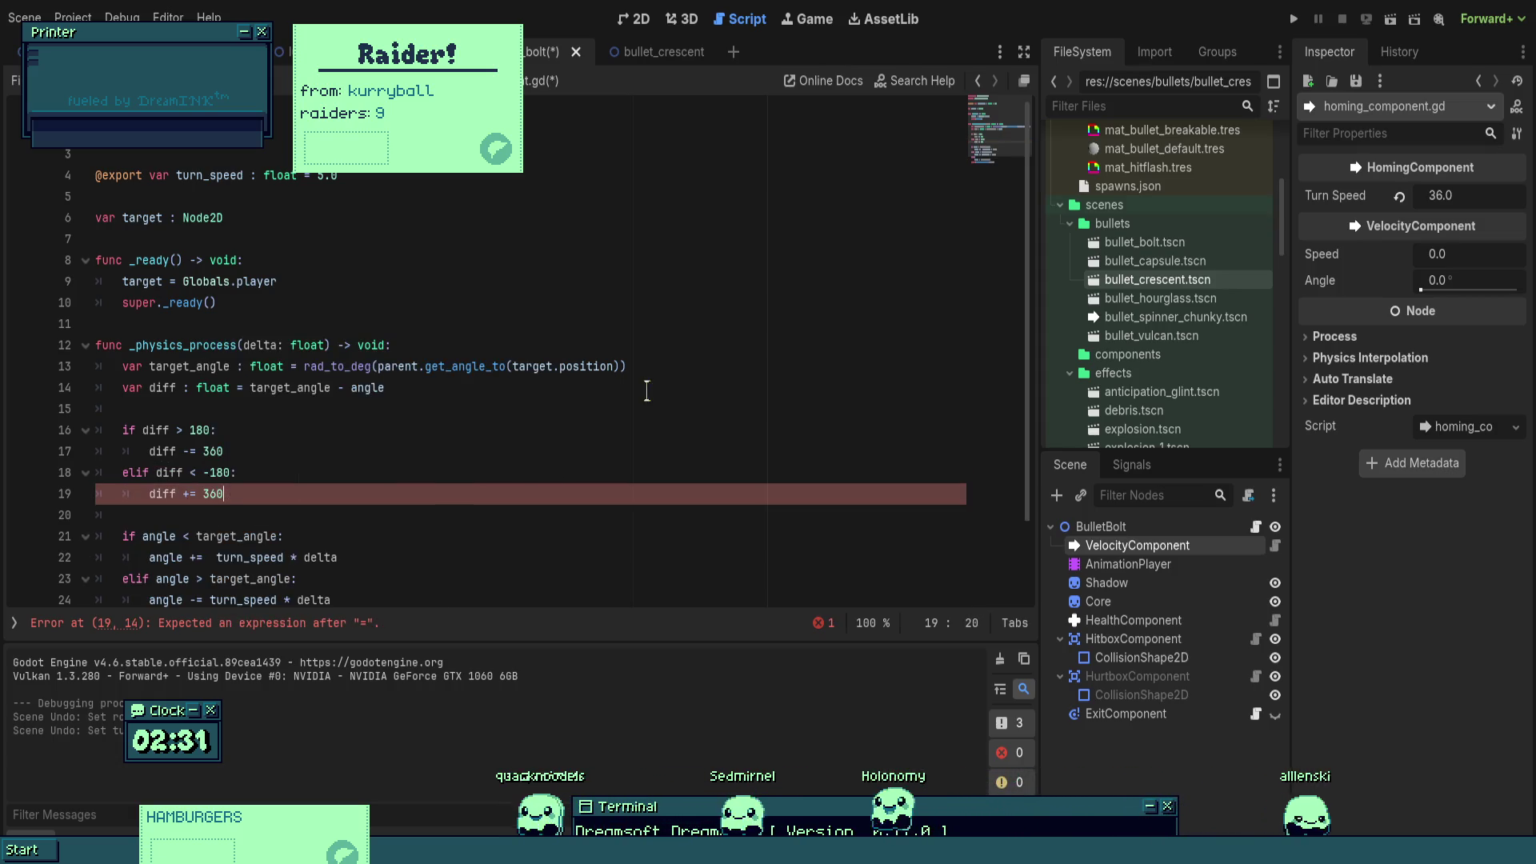
{"action": "key", "text": "Return"}
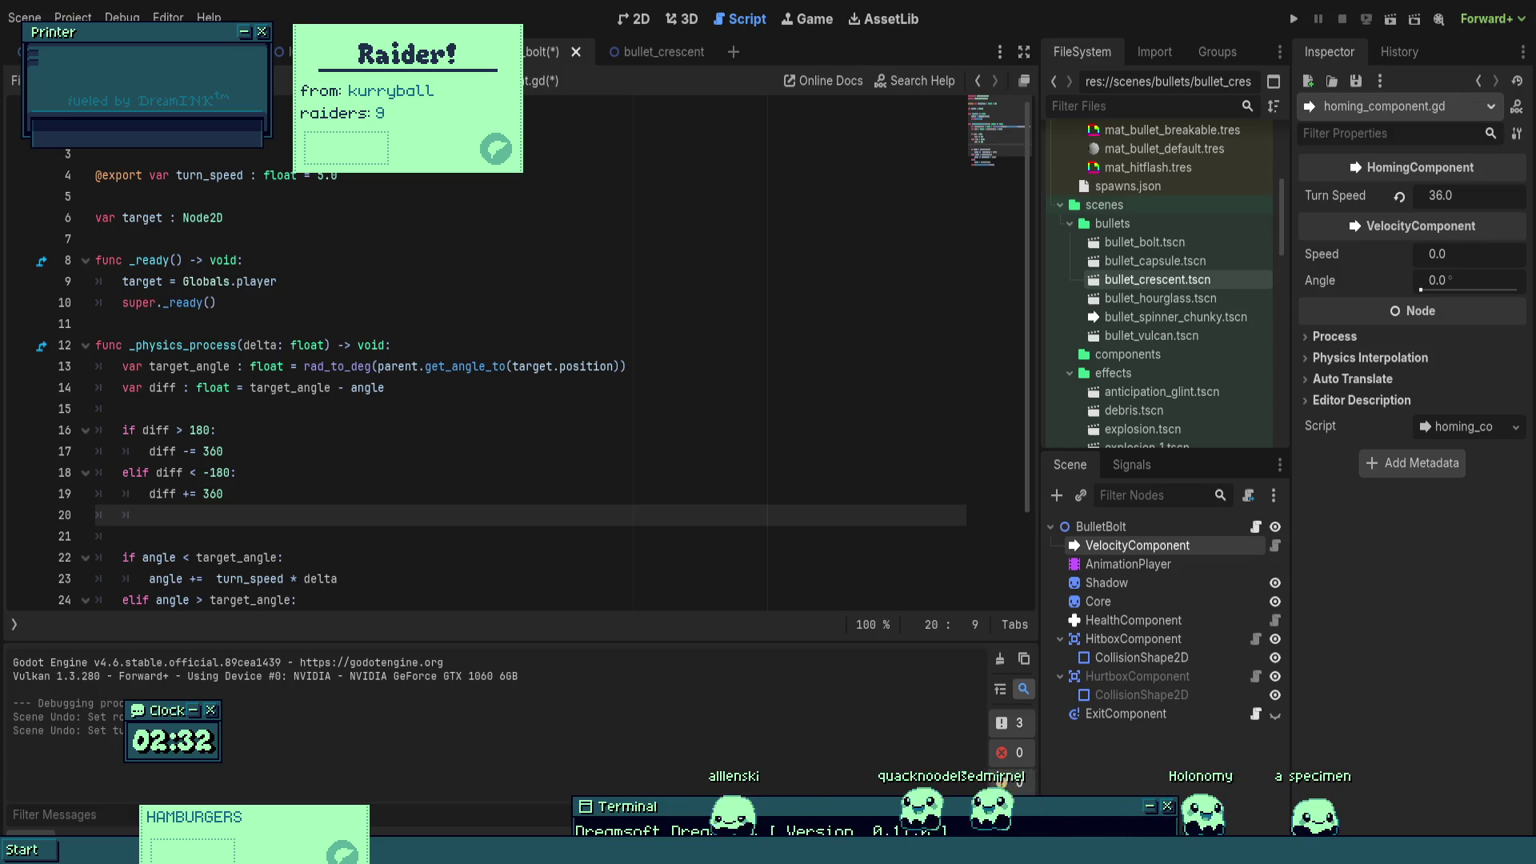
{"action": "scroll", "coordinate": [520, 360], "scroll_direction": "down", "scroll_amount": 1}
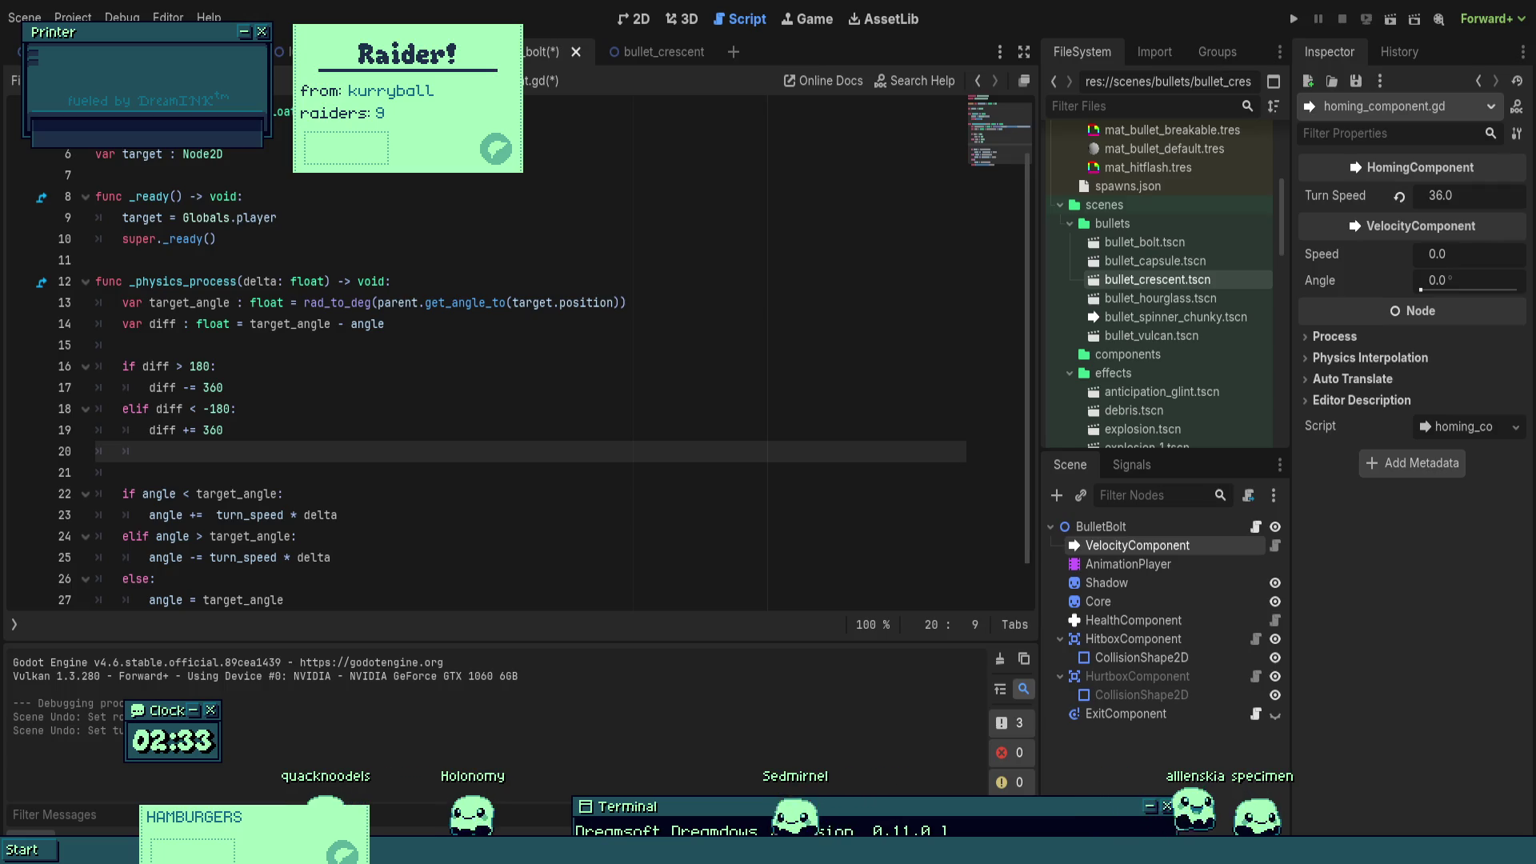
- Start an 'if angle' condition on line 29, after the homing script's turning logic
{"action": "left_click", "coordinate": [526, 342]}
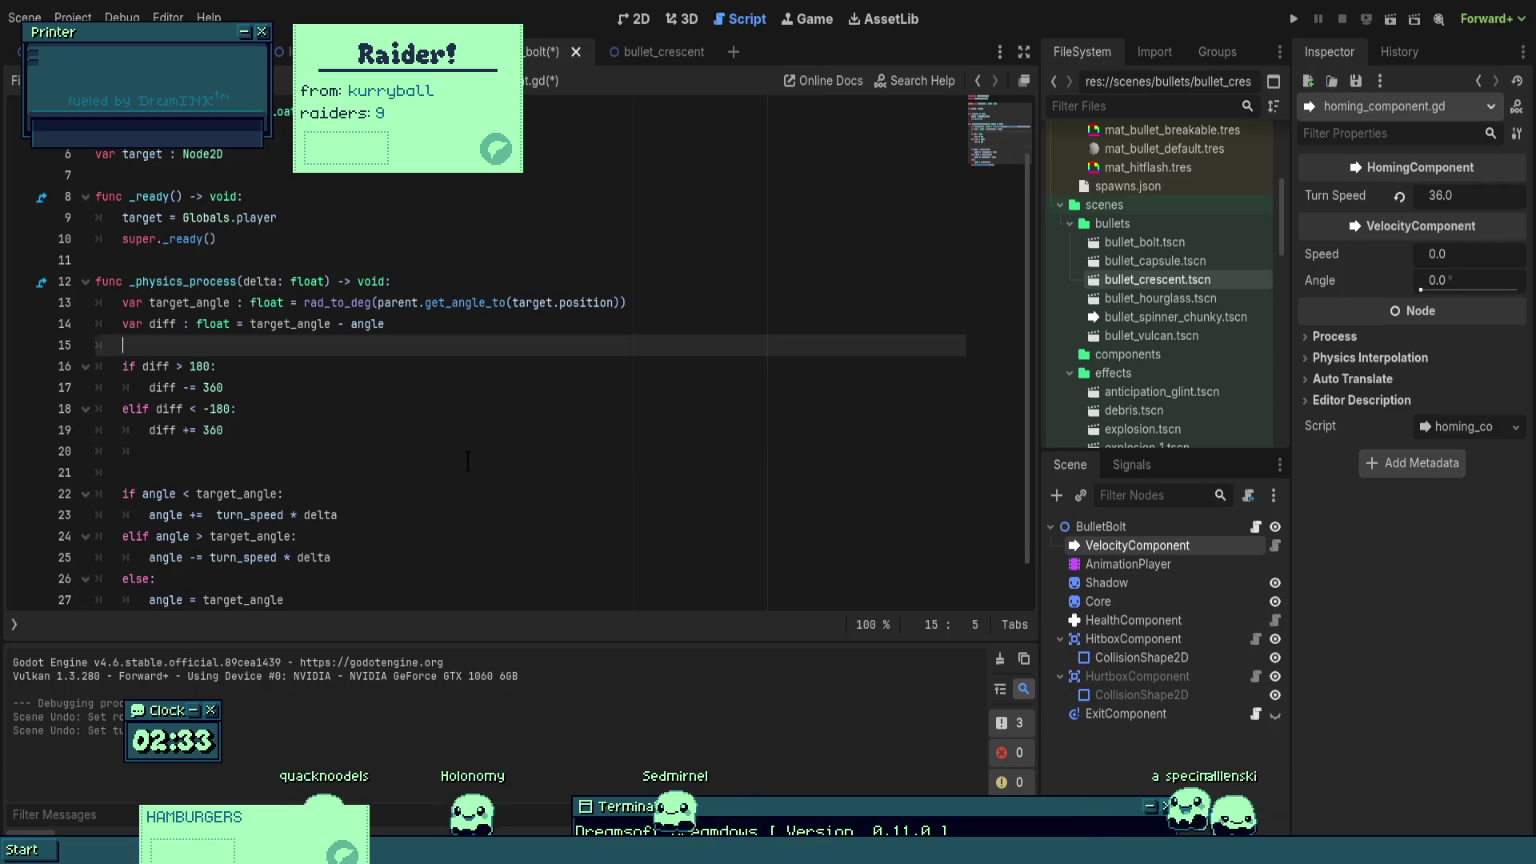
{"action": "left_click", "coordinate": [466, 469]}
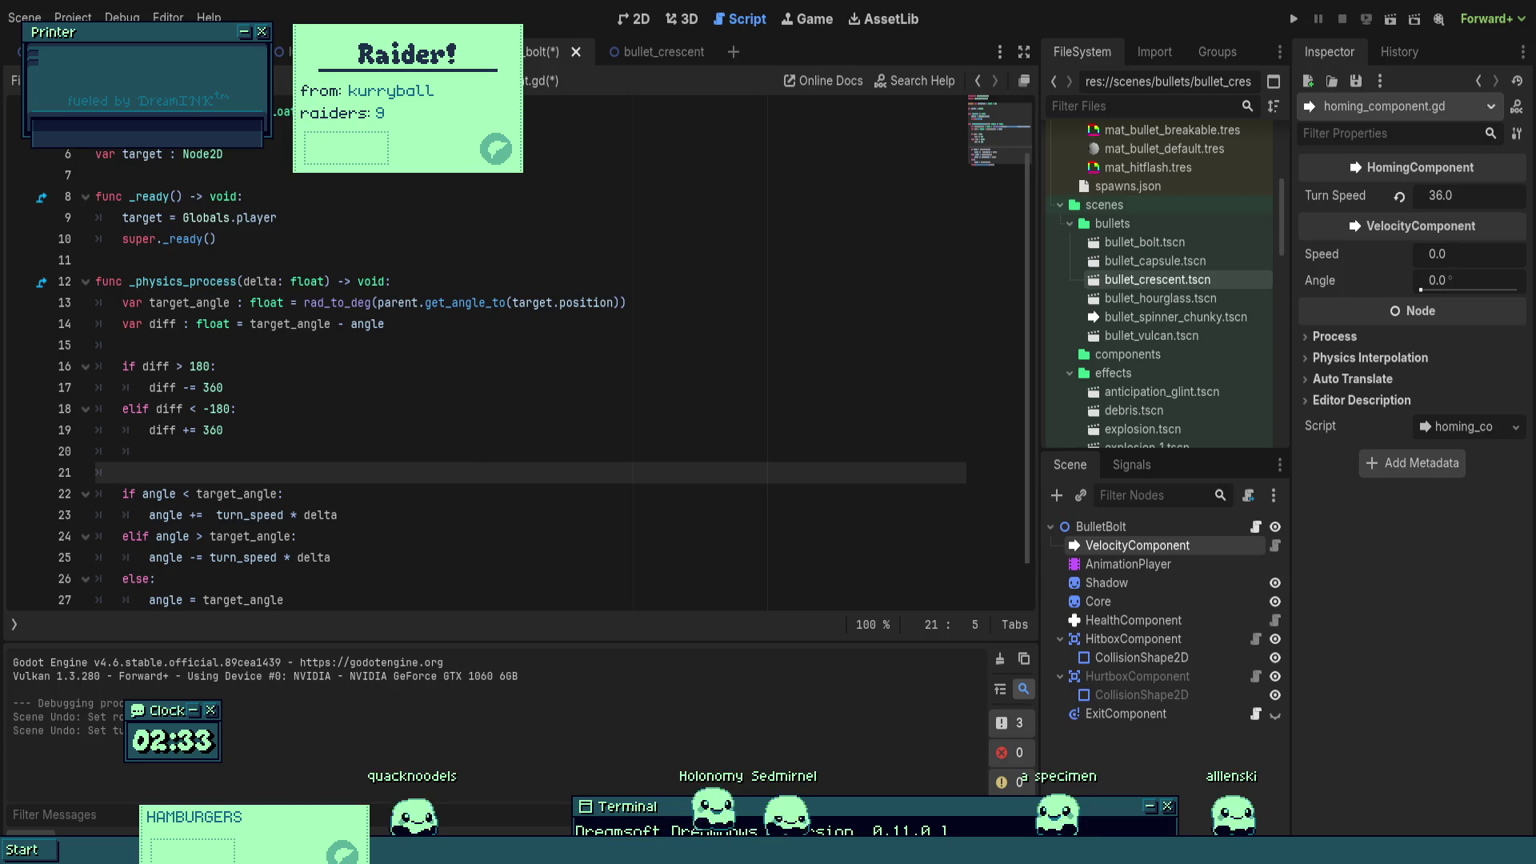
{"action": "key", "text": "Down"}
{"action": "key", "text": "Down"}
{"action": "key", "text": "Down"}
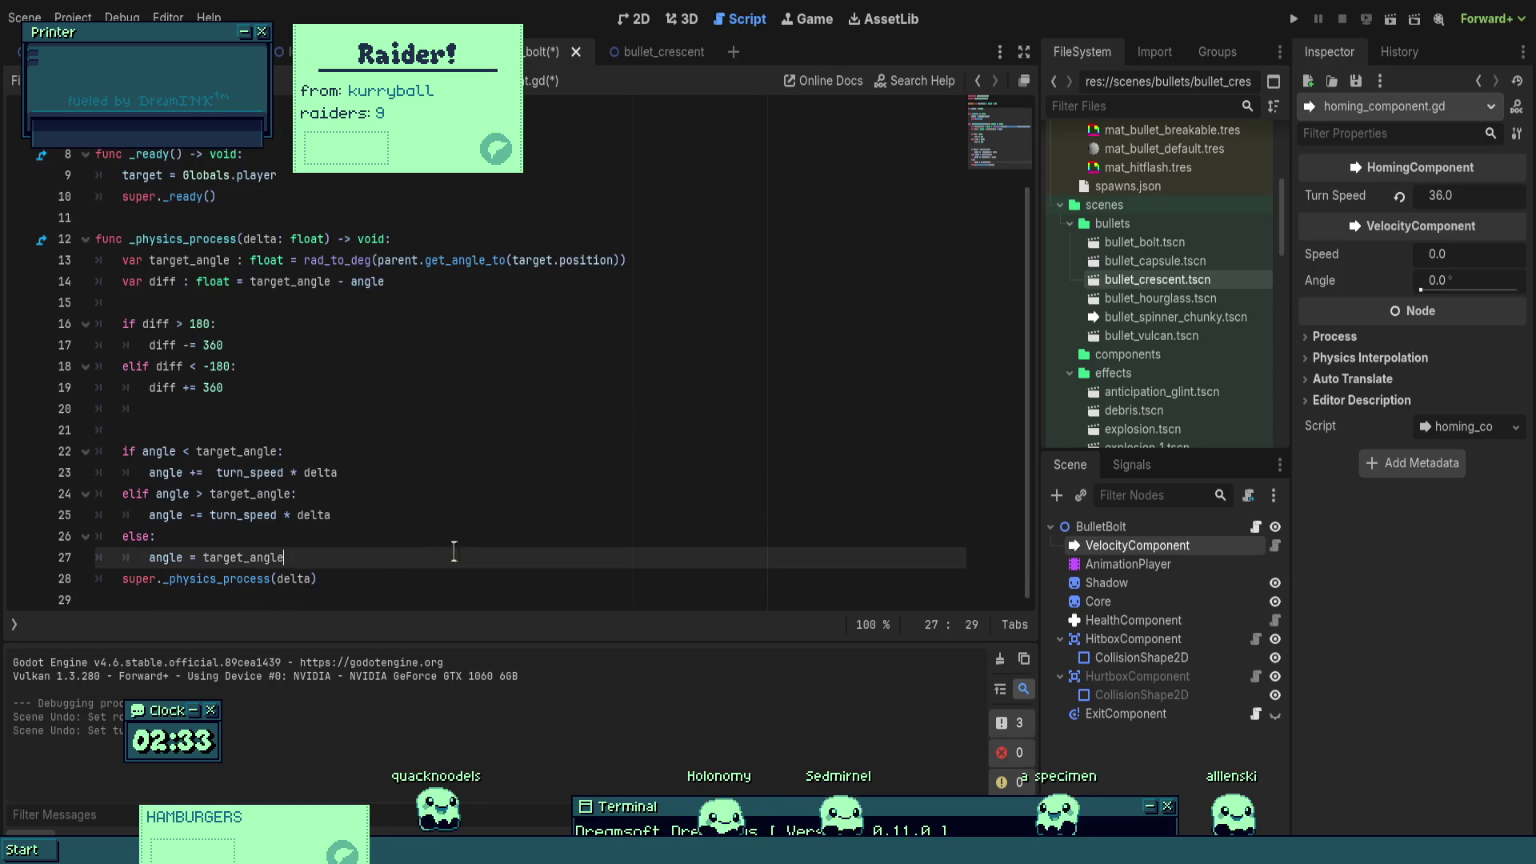
{"action": "scroll", "coordinate": [471, 532], "scroll_direction": "down", "scroll_amount": 1}
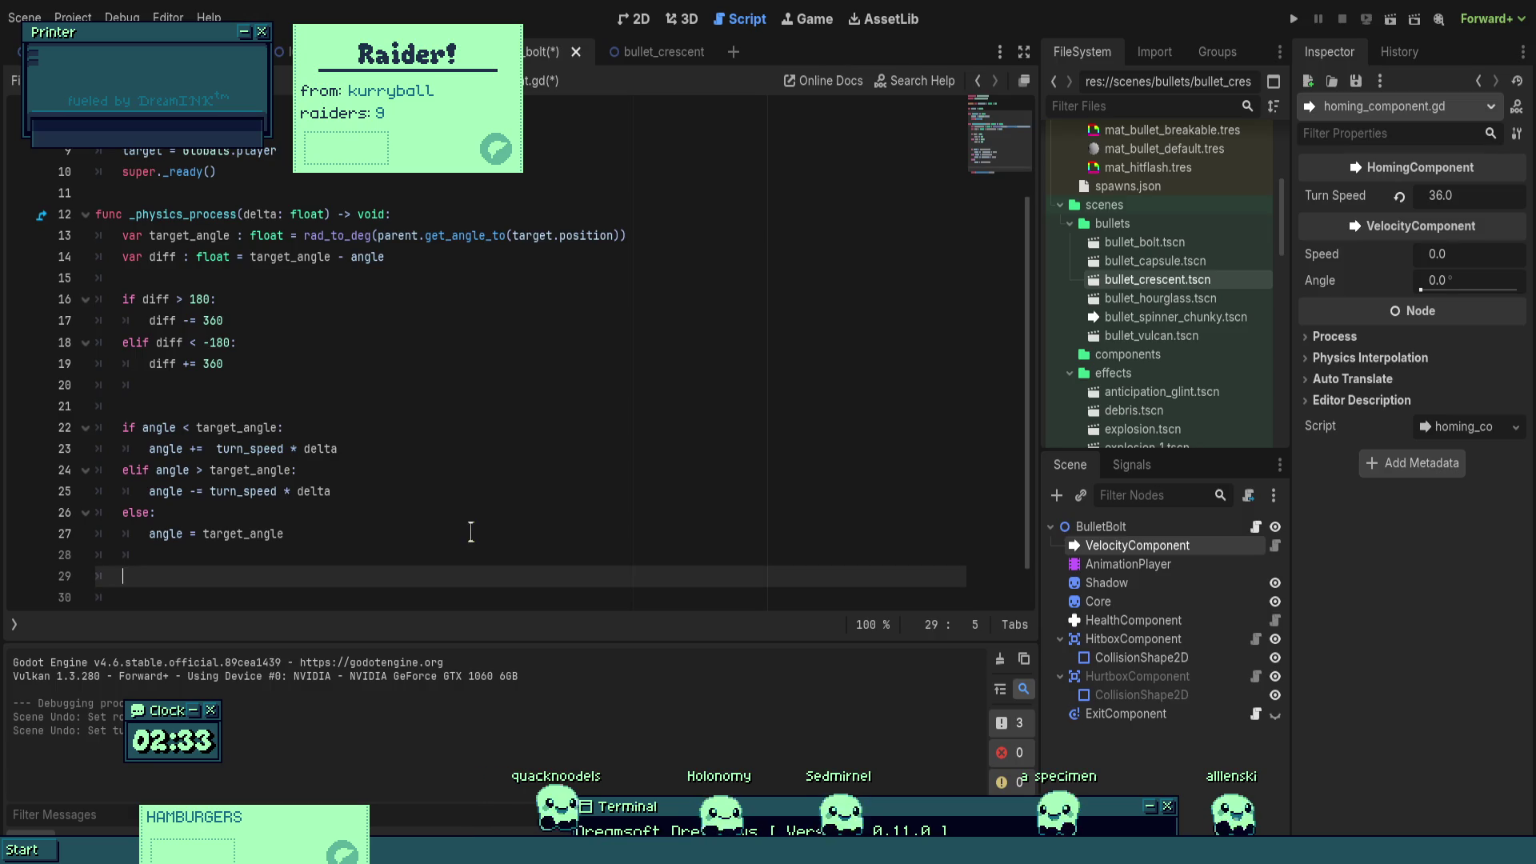
{"action": "type", "text": "i"}
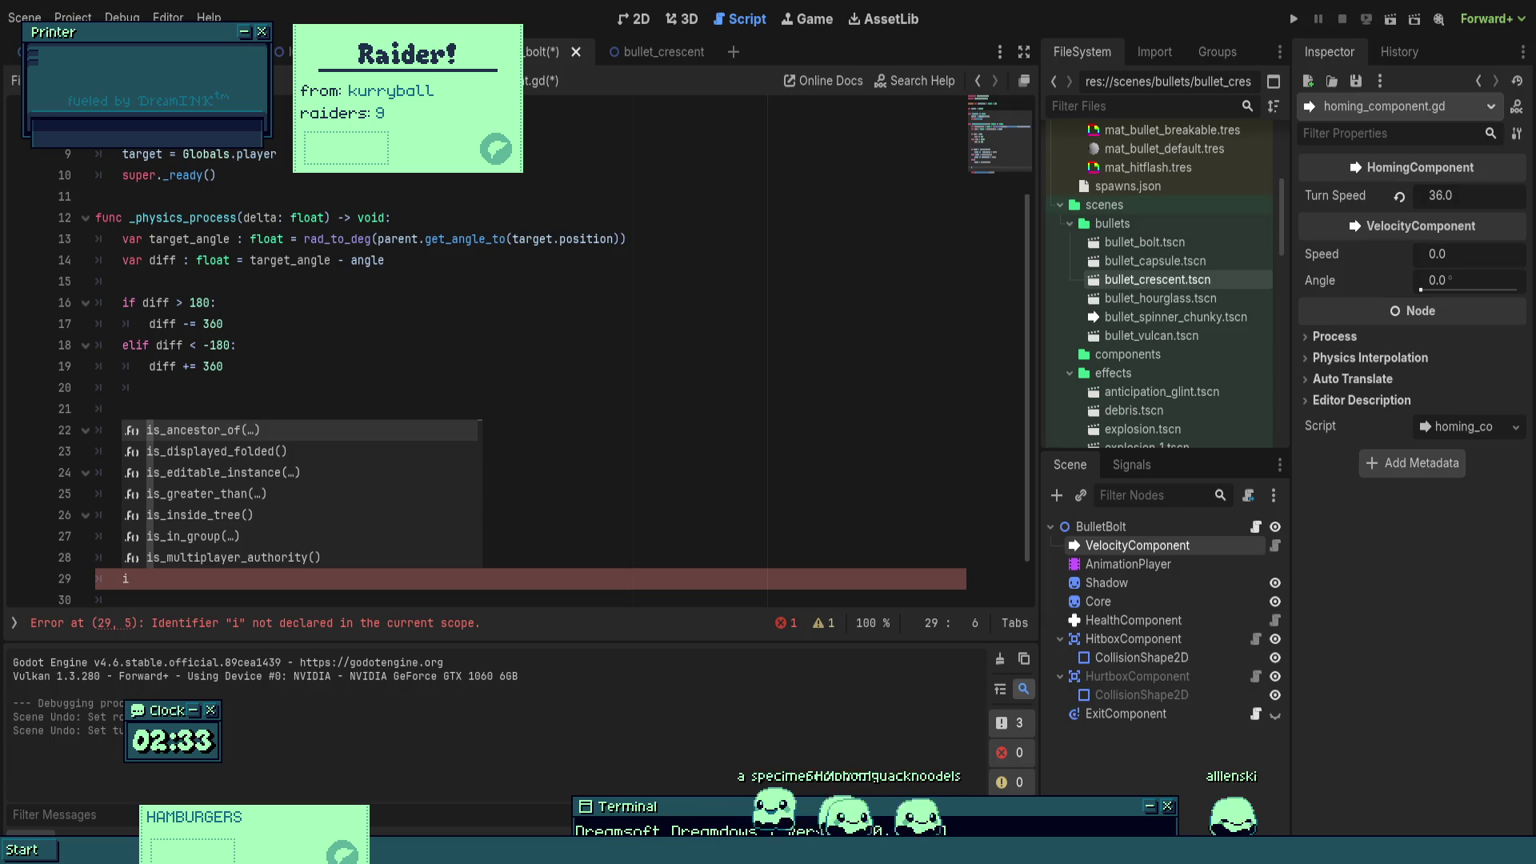
{"action": "left_click", "coordinate": [427, 493]}
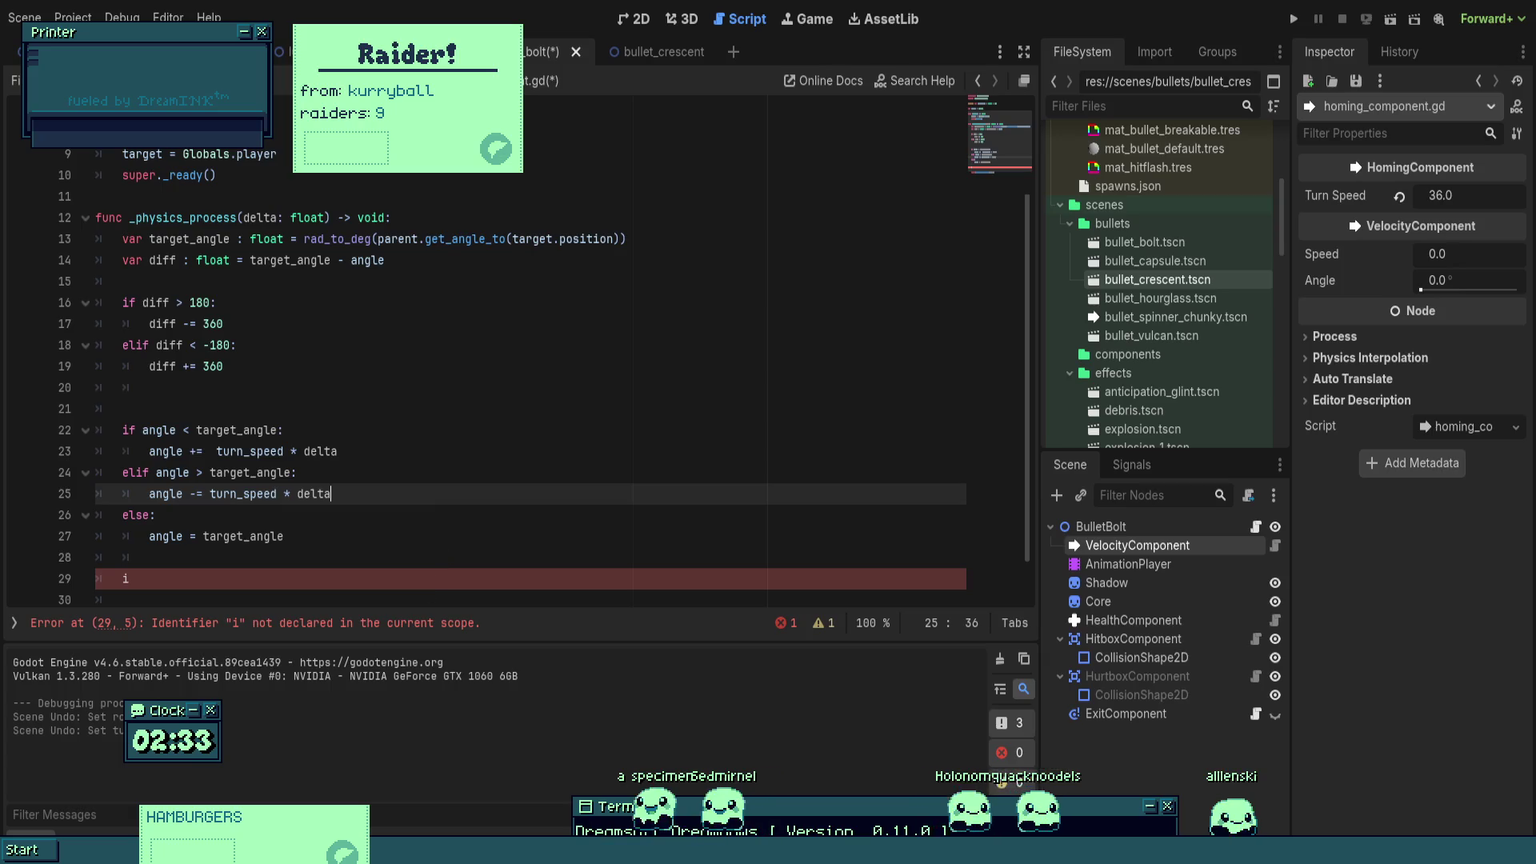
{"action": "left_click", "coordinate": [427, 554]}
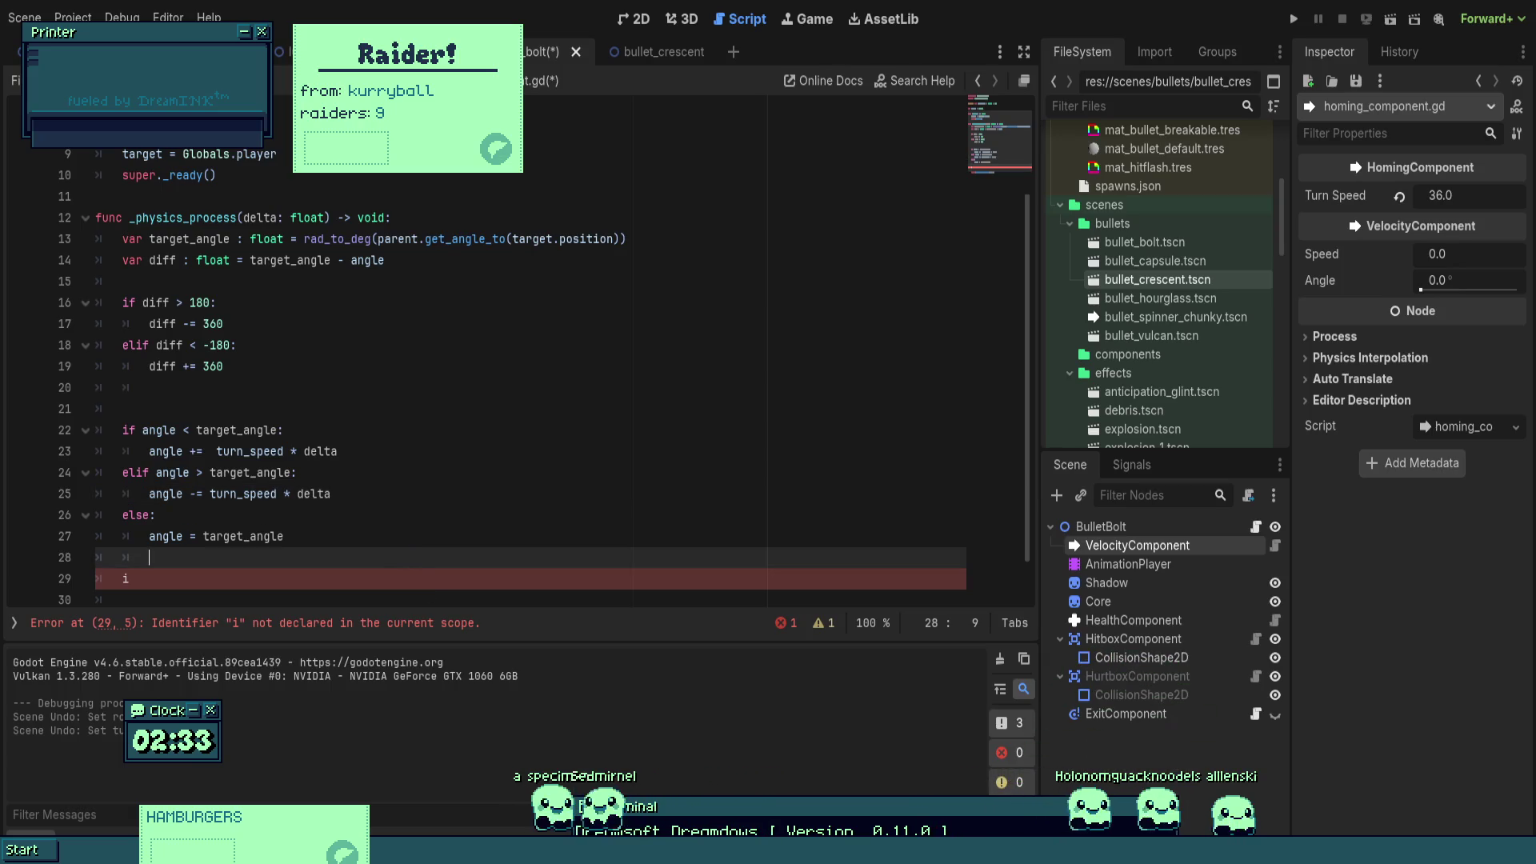
{"action": "left_click", "coordinate": [420, 577]}
{"action": "scroll", "coordinate": [419, 577], "scroll_direction": "down", "scroll_amount": 1}
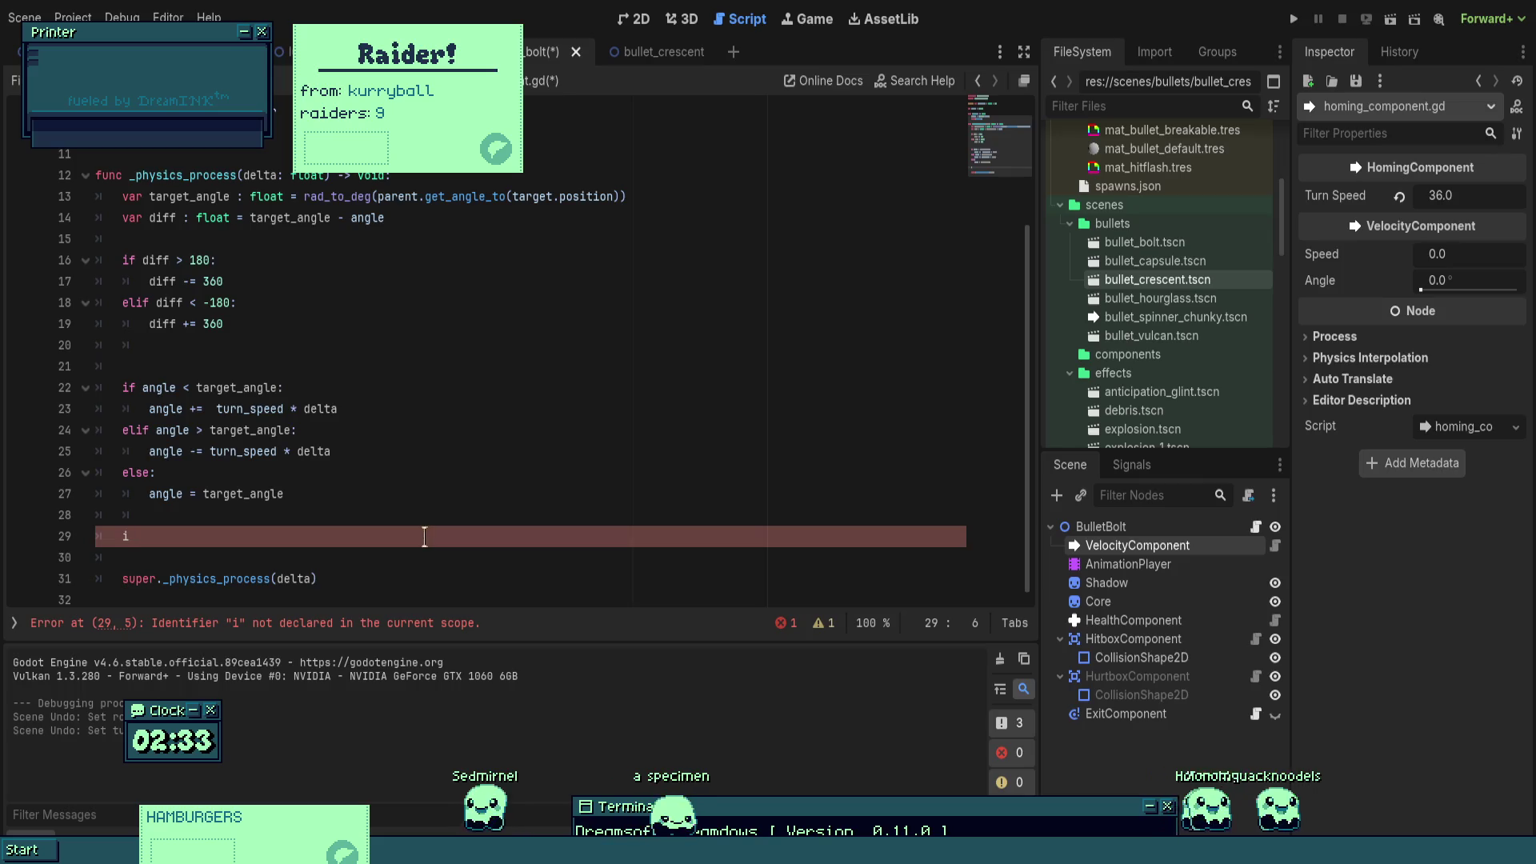
{"action": "type", "text": "f"}
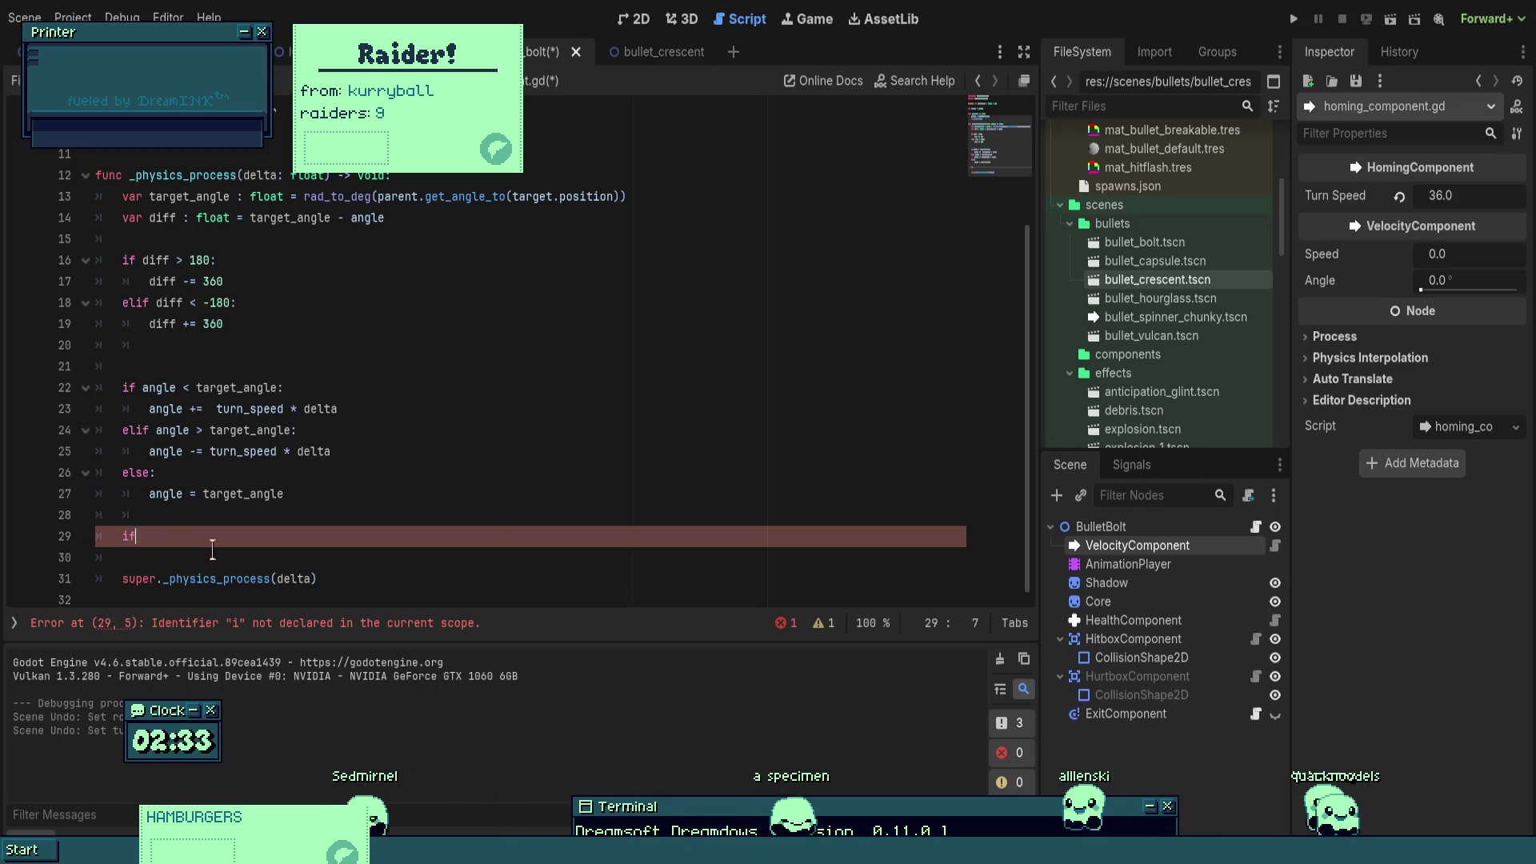
{"action": "type", "text": " angle"}
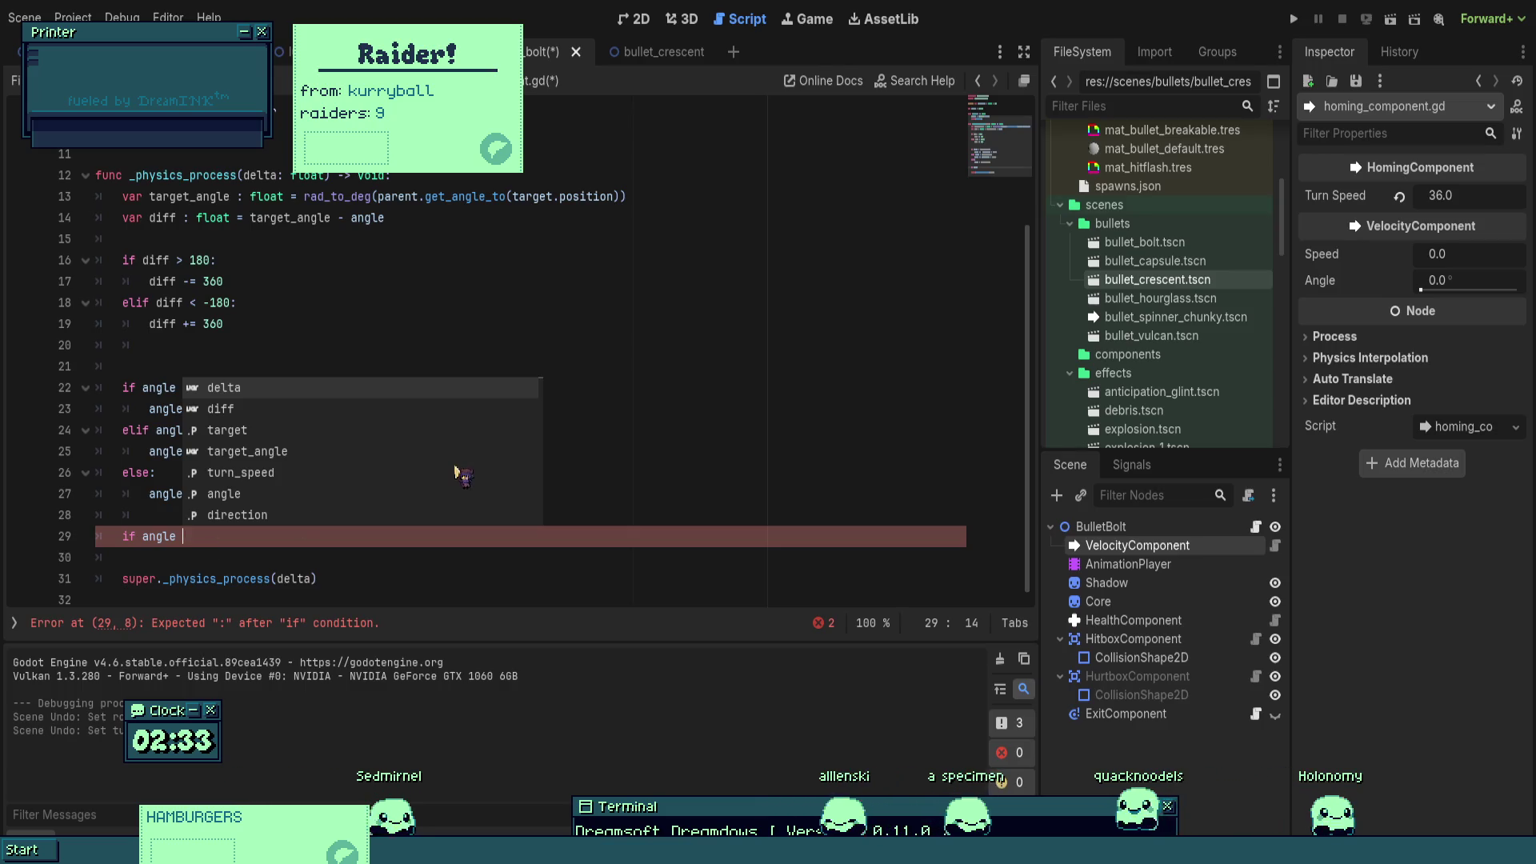
- Bring up velocity_component.gd to view its 0–360 angle setter
{"action": "scroll", "coordinate": [335, 222], "scroll_direction": "up", "scroll_amount": 3}
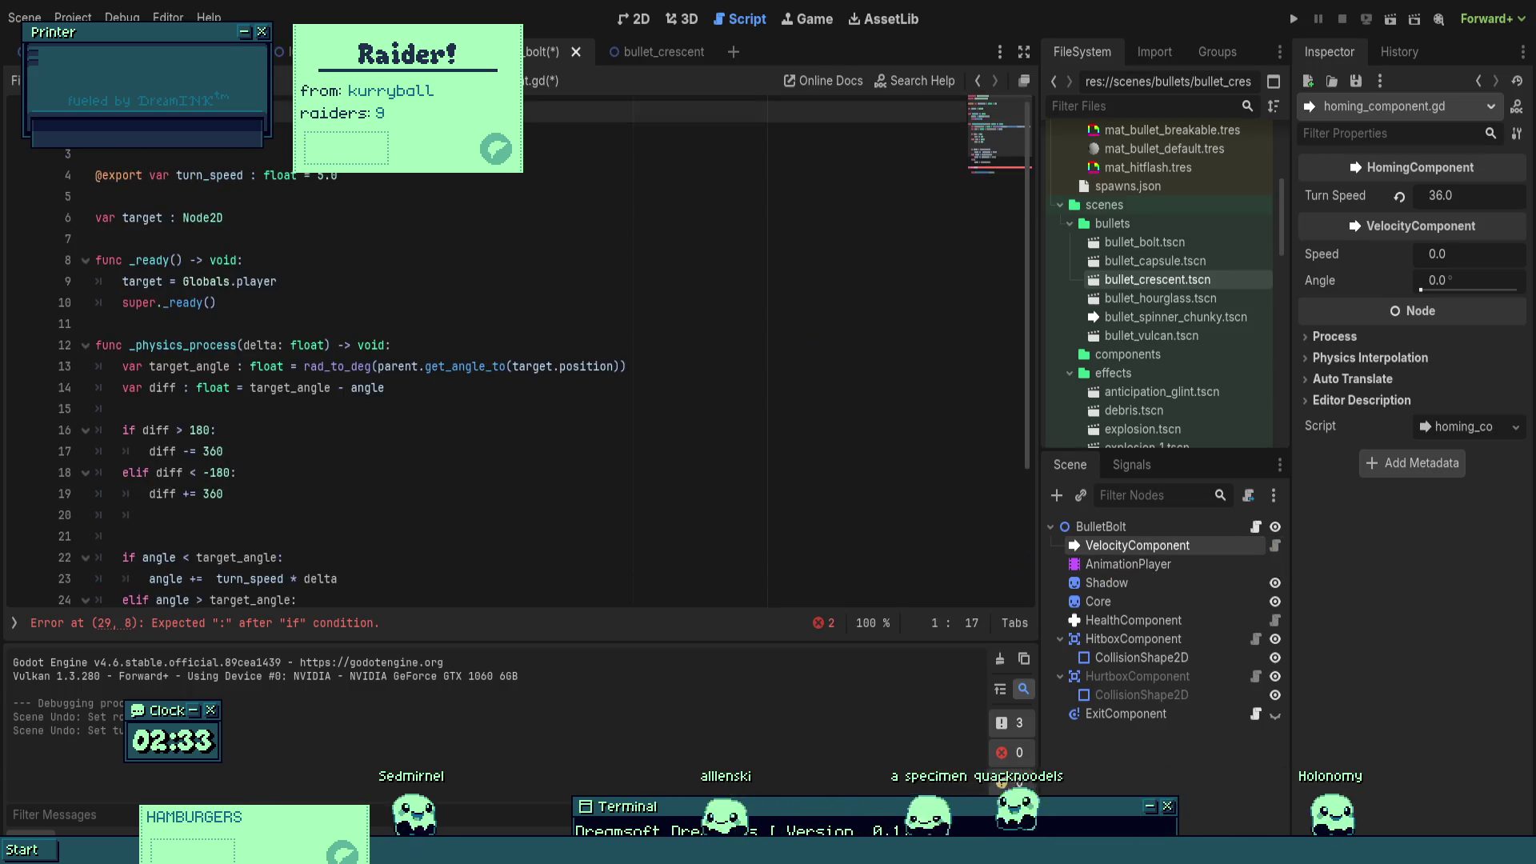
{"action": "left_click", "coordinate": [335, 222], "text": "ctrl"}
{"action": "scroll", "coordinate": [334, 222], "scroll_direction": "up", "scroll_amount": 2}
- Review velocity_component.gd's negative-angle wrapping lines and the angle assignment in _init
{"action": "left_click", "coordinate": [334, 239]}
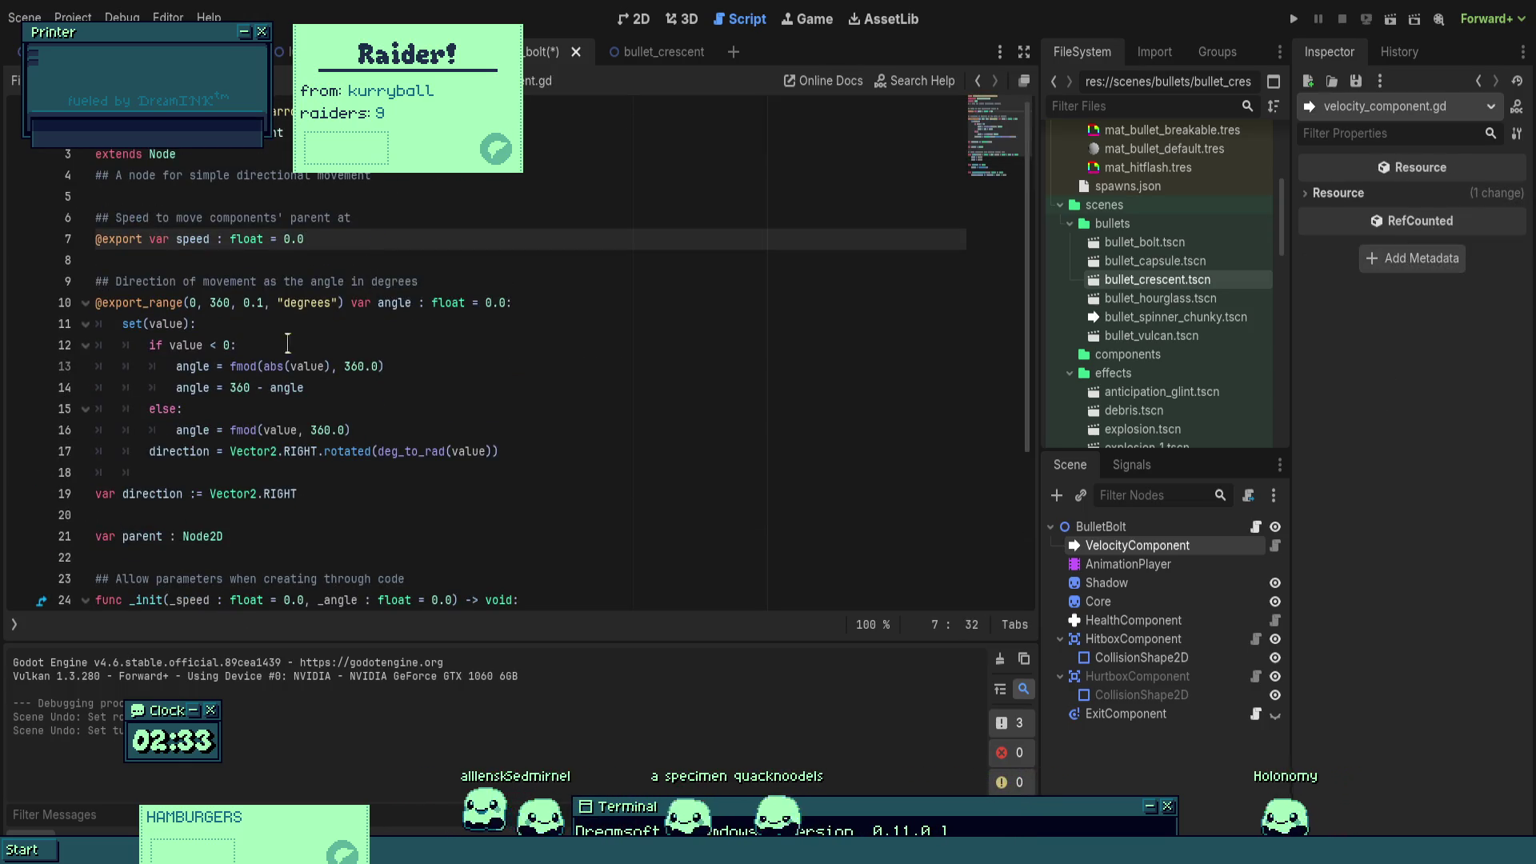
{"action": "left_click_drag", "start_coordinate": [240, 345], "coordinate": [275, 387]}
{"action": "left_click", "coordinate": [305, 388]}
{"action": "scroll", "coordinate": [305, 387], "scroll_direction": "down", "scroll_amount": 1}
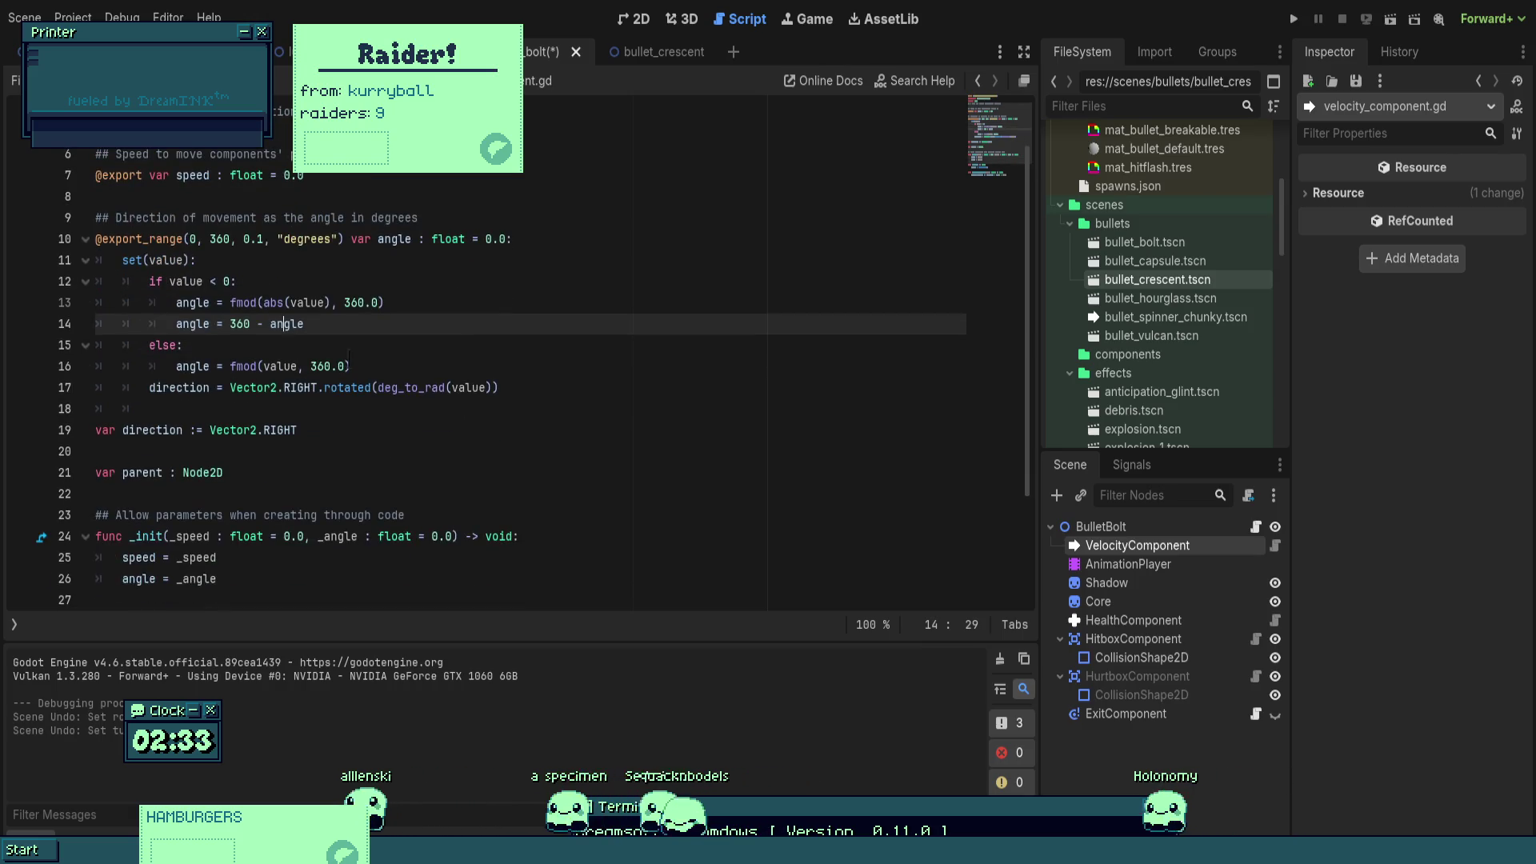
{"action": "scroll", "coordinate": [453, 434], "scroll_direction": "down", "scroll_amount": 2}
{"action": "left_click", "coordinate": [453, 435]}
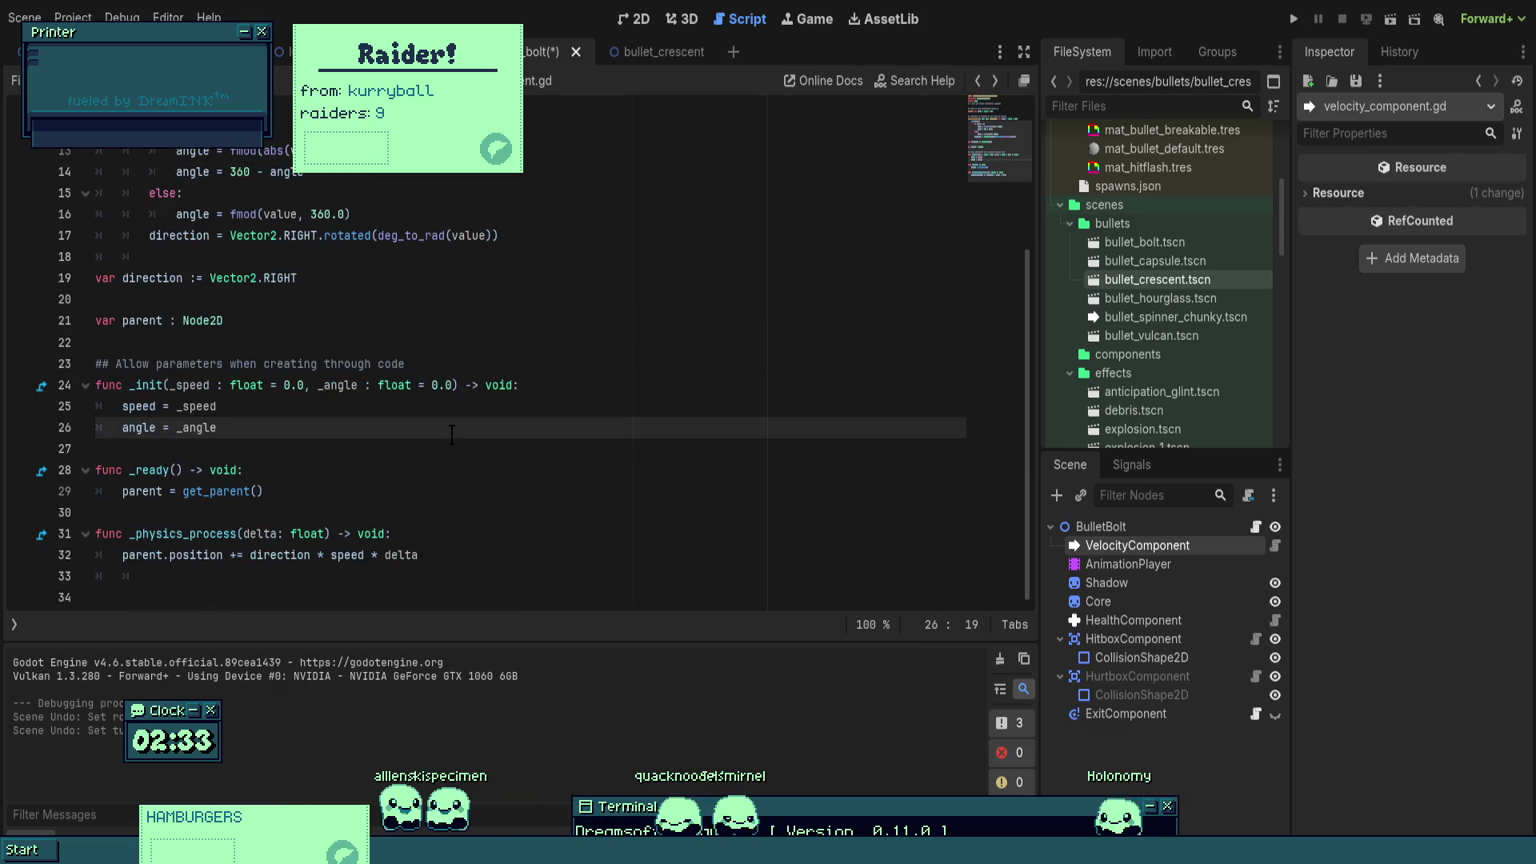
{"action": "scroll", "coordinate": [886, 106], "scroll_direction": "up", "scroll_amount": 4}
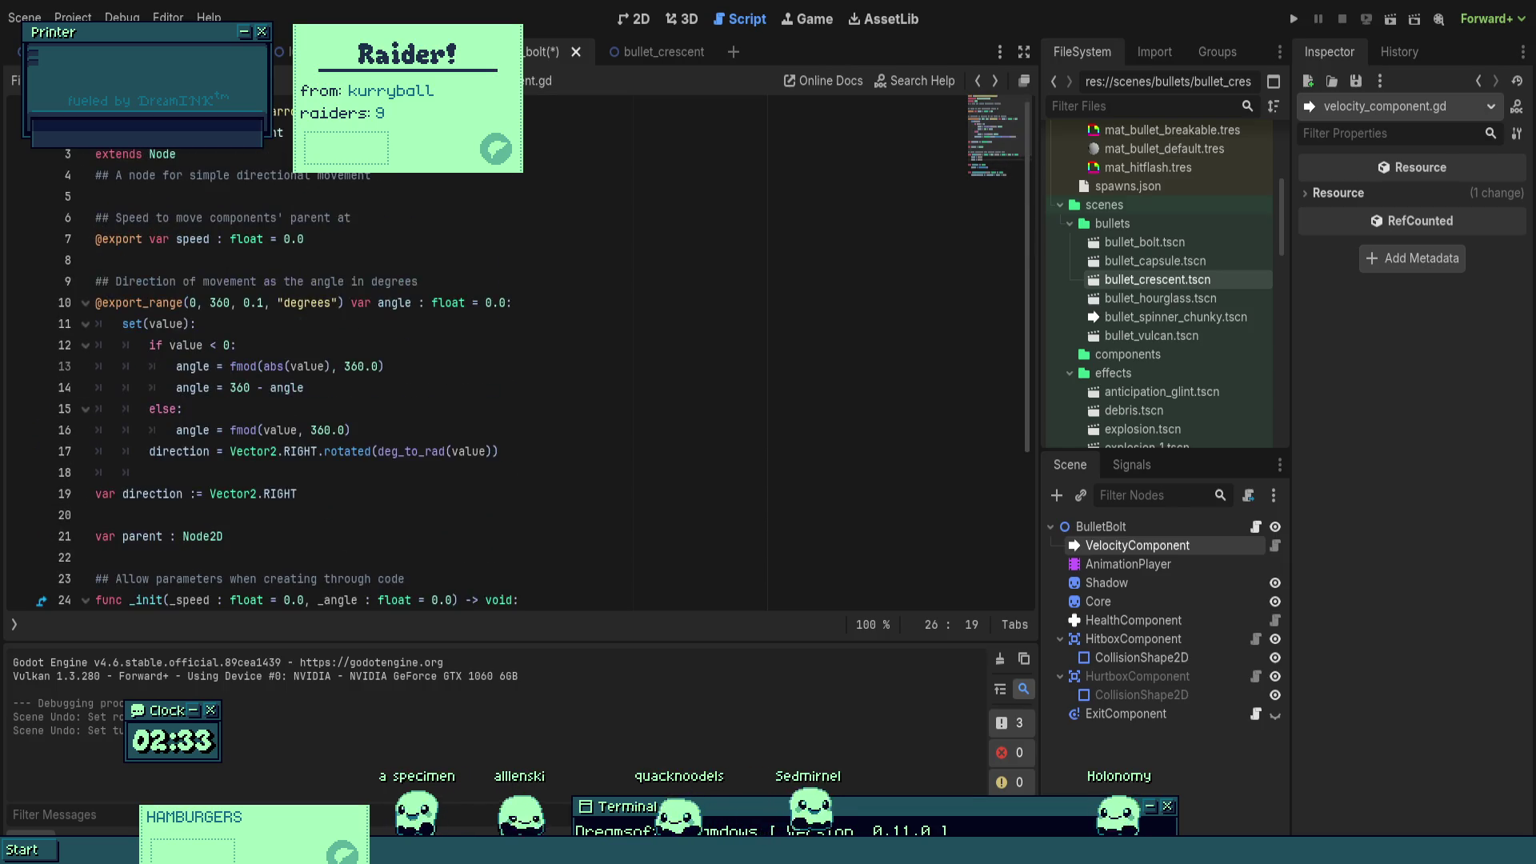
- In homing_component.gd, delete the unfinished 'if angle' line and the extra blank line
{"action": "left_click", "coordinate": [978, 81]}
{"action": "scroll", "coordinate": [406, 400], "scroll_direction": "down", "scroll_amount": 2}
{"action": "left_click", "coordinate": [406, 449]}
{"action": "key", "text": "Down"}
{"action": "key", "text": "Down"}
{"action": "key", "text": "Down"}
{"action": "key", "text": "BackSpace"}
{"action": "key", "text": "BackSpace"}
{"action": "key", "text": "BackSpace"}
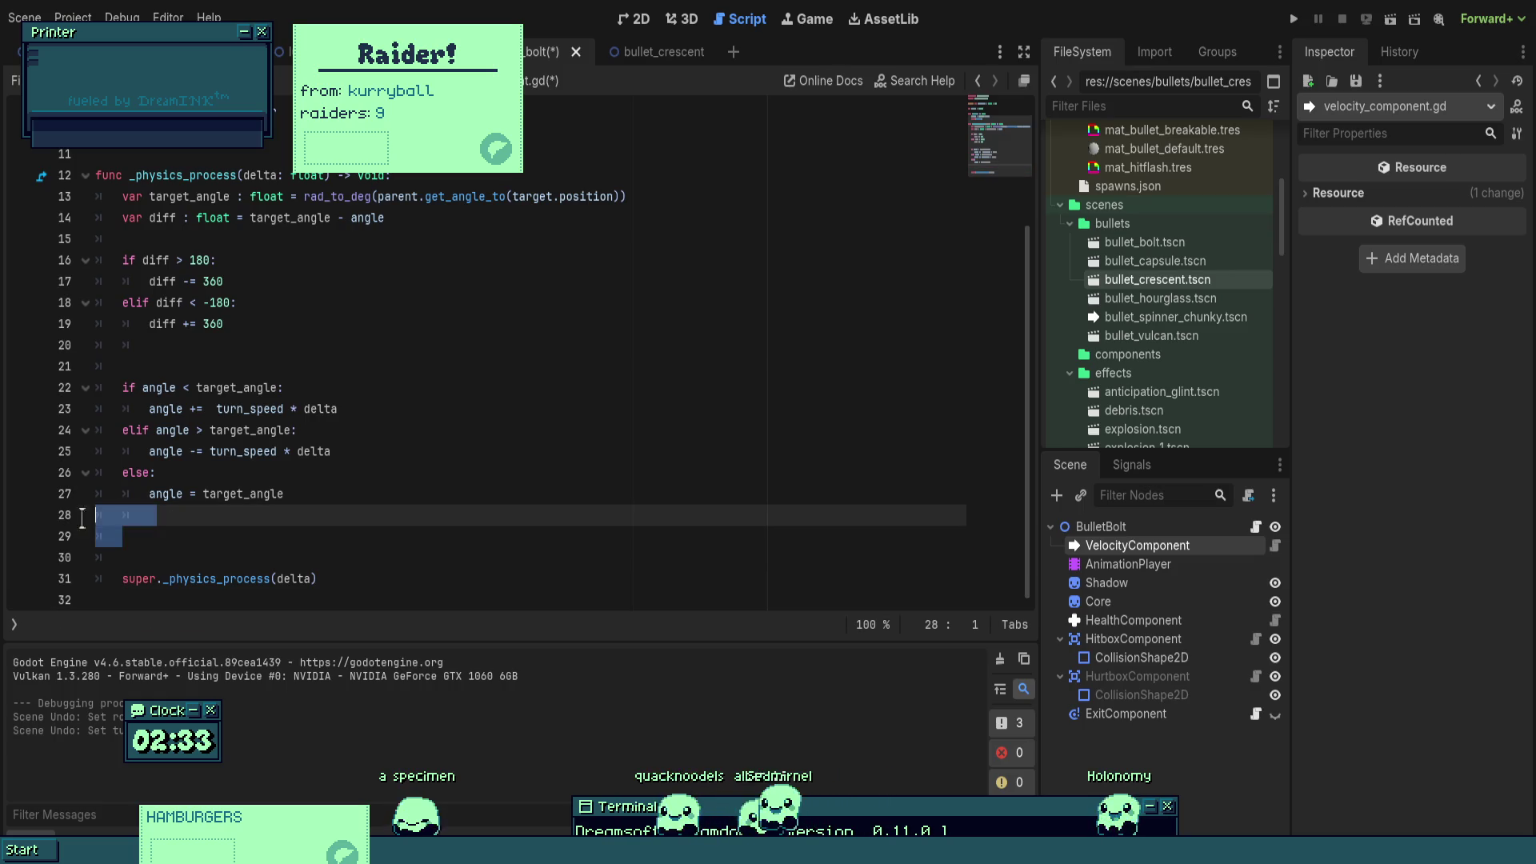
{"action": "key", "text": "Tab"}
{"action": "key", "text": "Delete"}
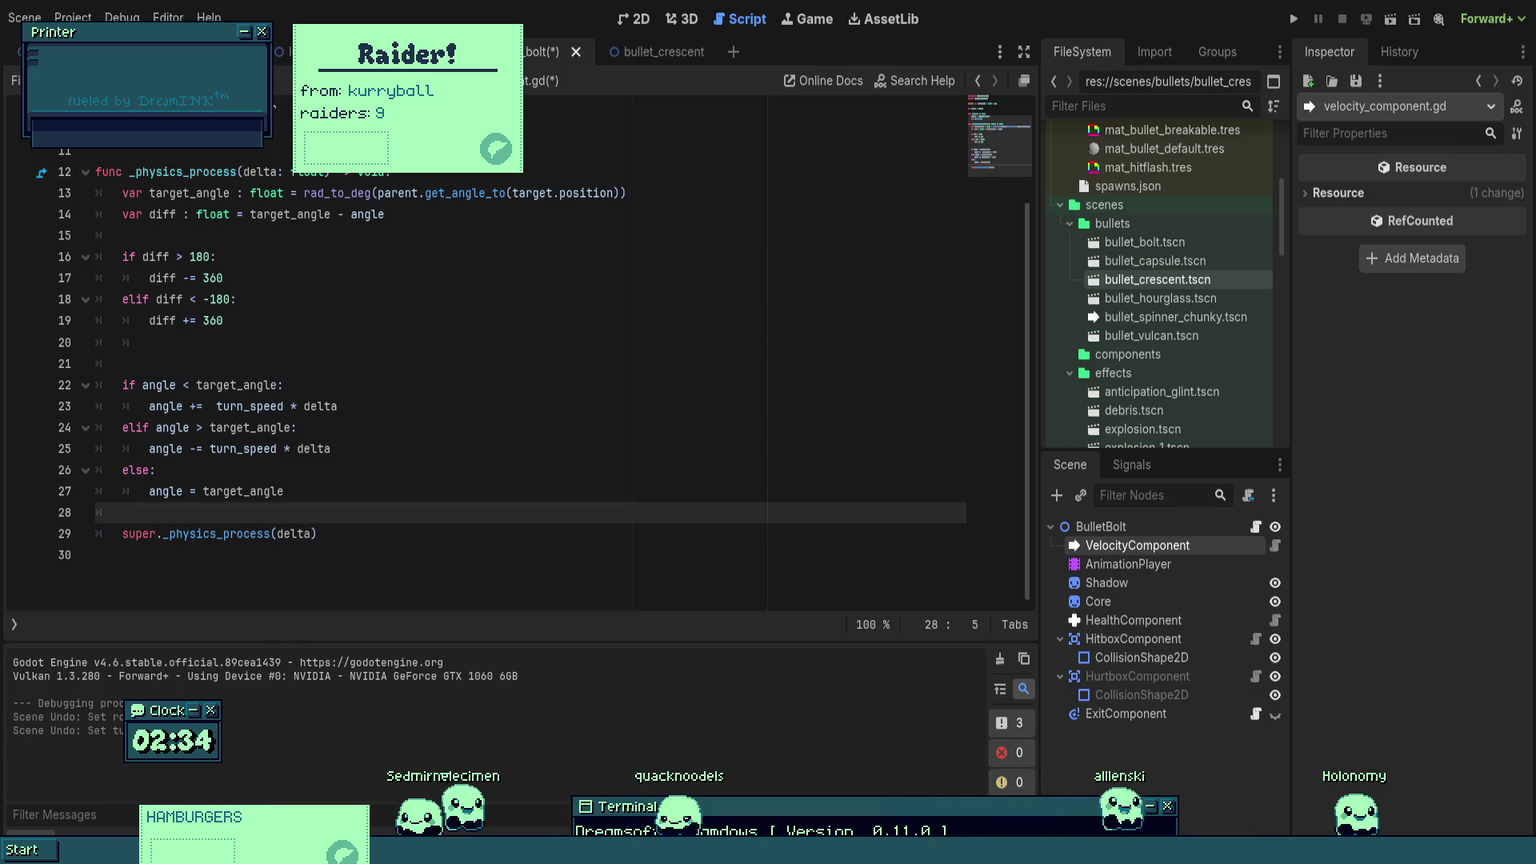
- Make lines 22 and 24 compare diff against turn_speed in both turn branches
{"action": "left_click", "coordinate": [278, 384]}
{"action": "left_click", "coordinate": [142, 385], "text": "shift"}
{"action": "type", "text": "d"}
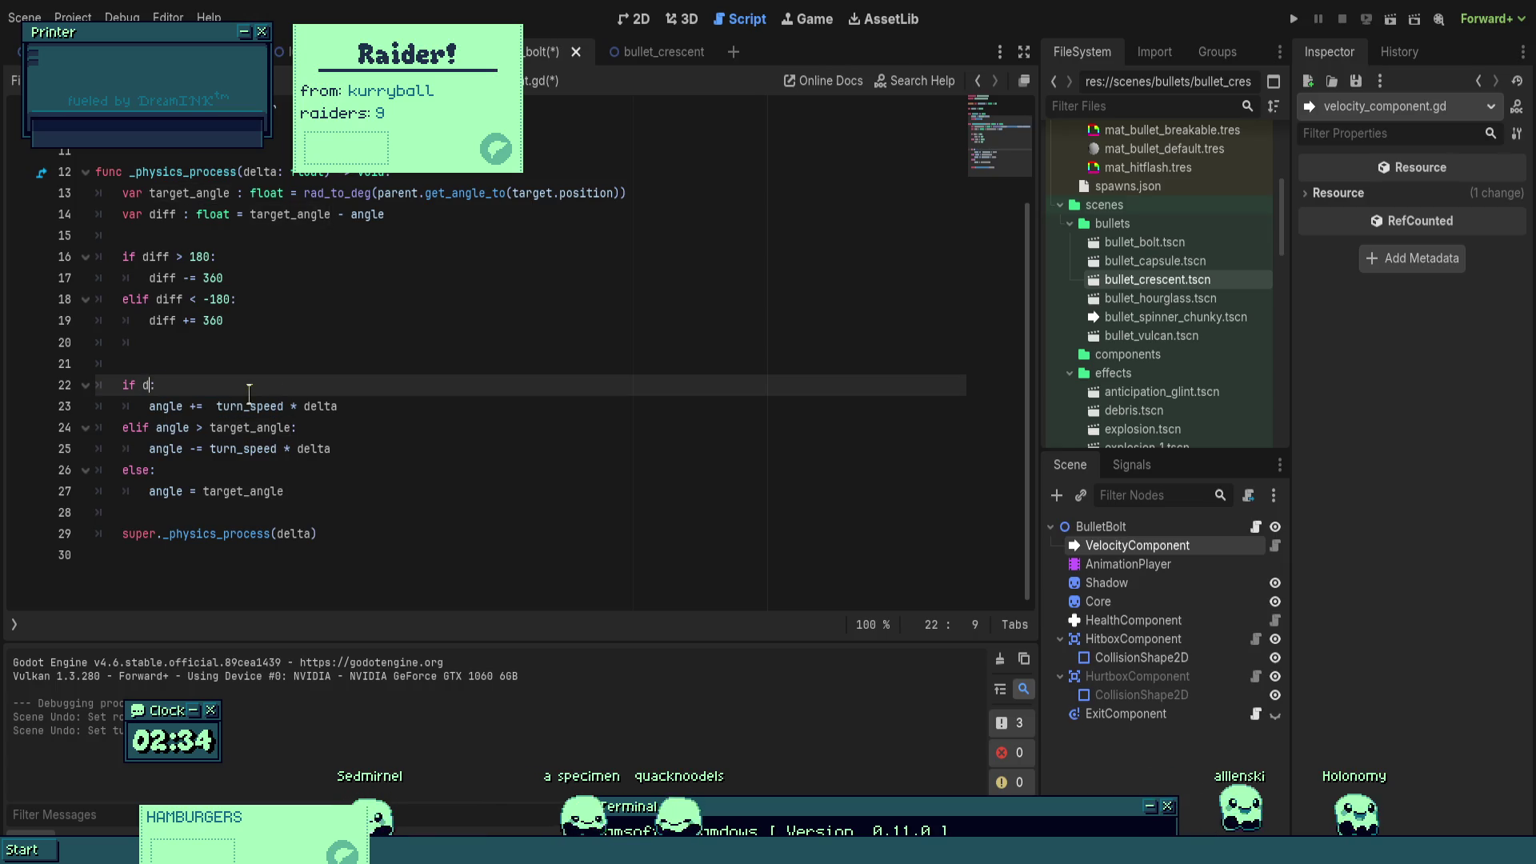
{"action": "type", "text": "iff <"}
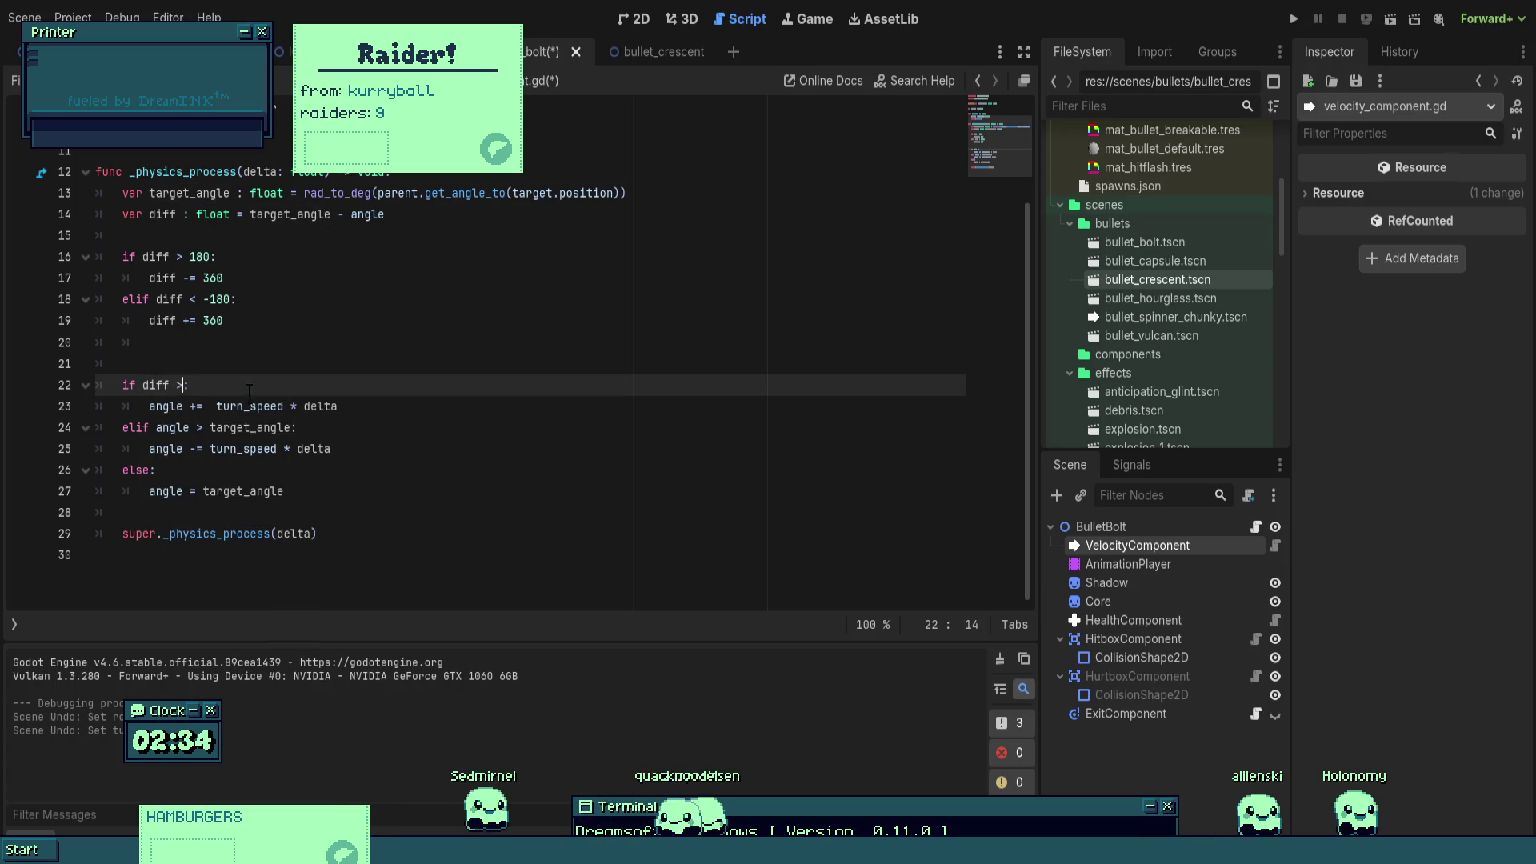
{"action": "type", "text": " tur"}
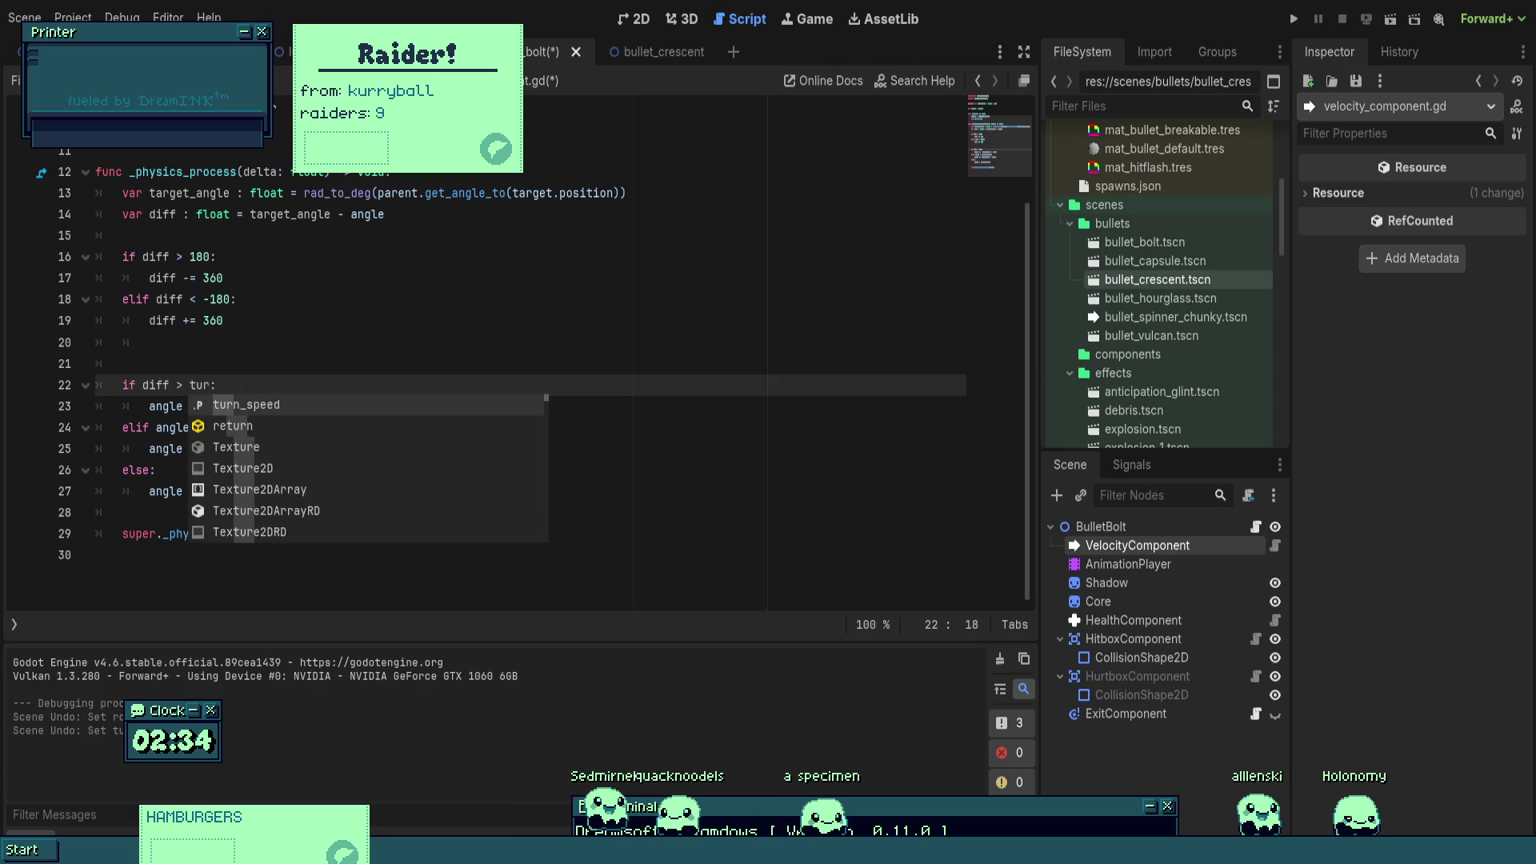
{"action": "key", "text": "Return"}
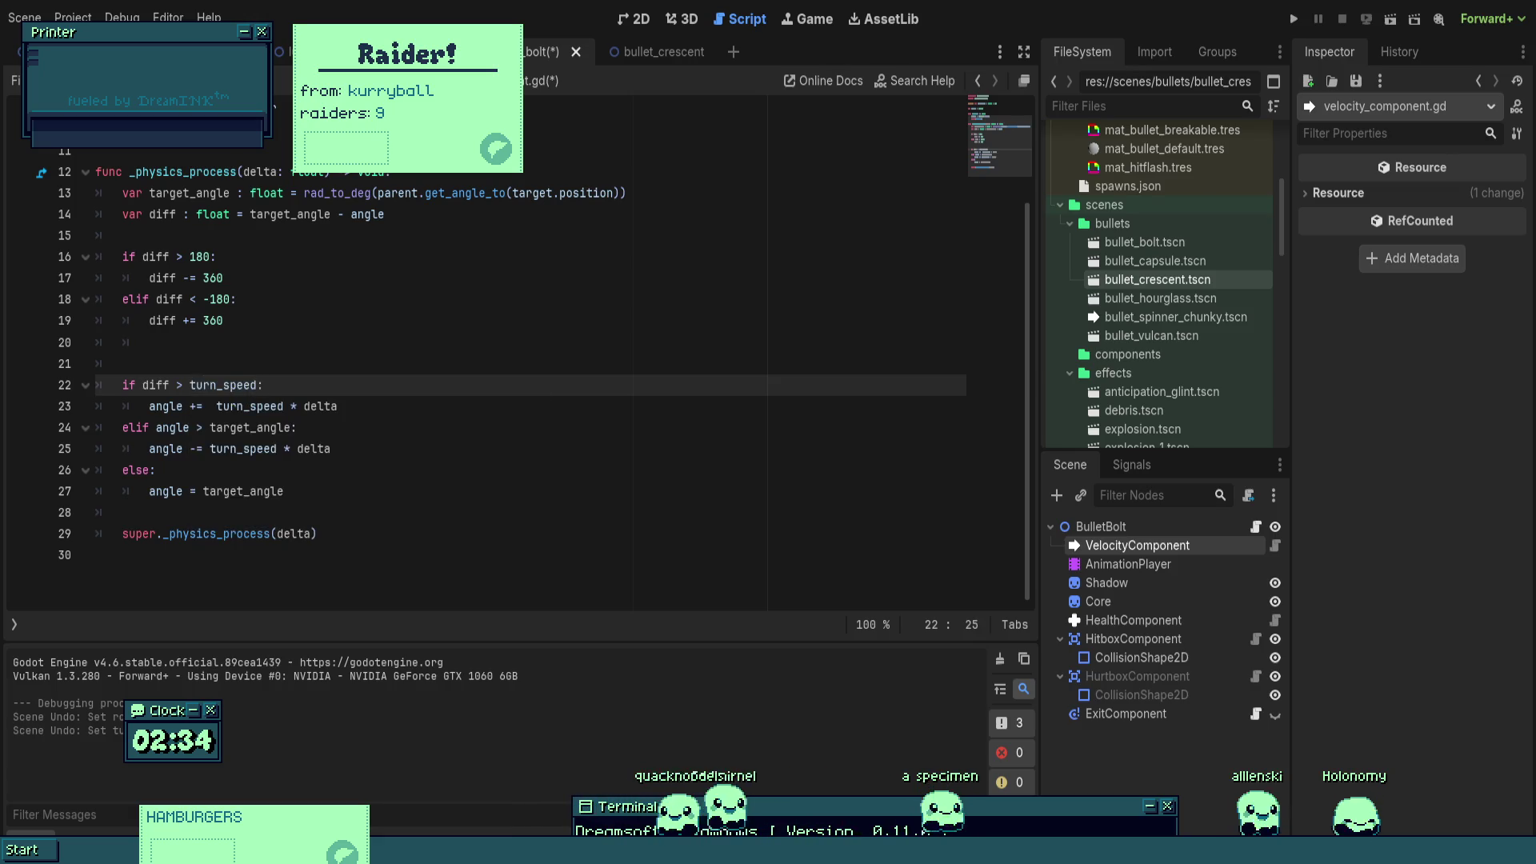
{"action": "left_click_drag", "start_coordinate": [156, 427], "coordinate": [290, 428]}
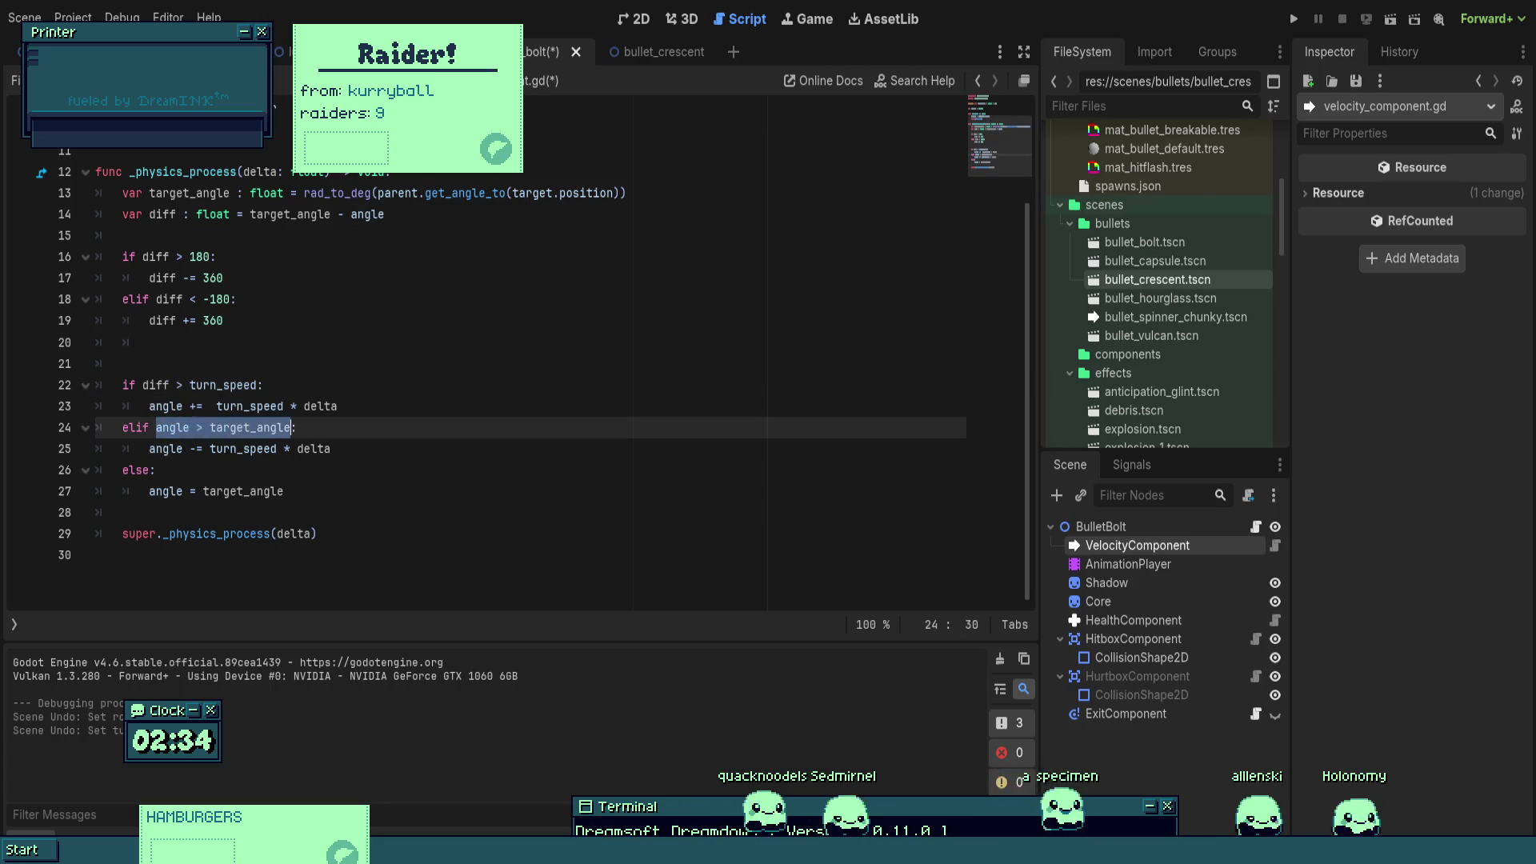
{"action": "type", "text": "diff < t:"}
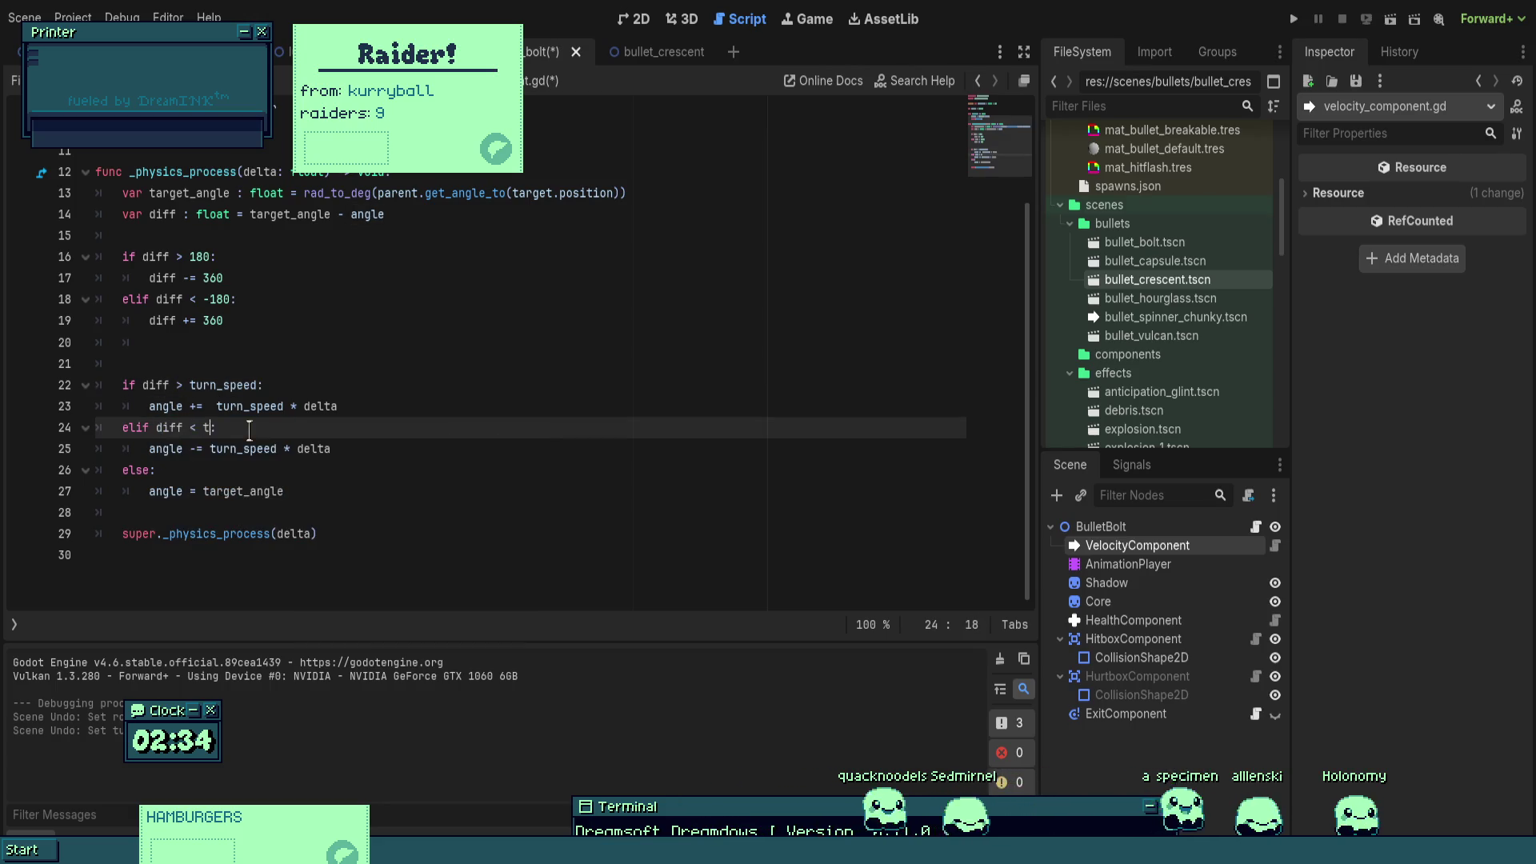
{"action": "type", "text": "d"}
- Remove blank line 20, save the script, and clear BulletBolt's Rotation Copy
{"action": "left_click", "coordinate": [149, 342]}
{"action": "key", "text": "ctrl+s"}
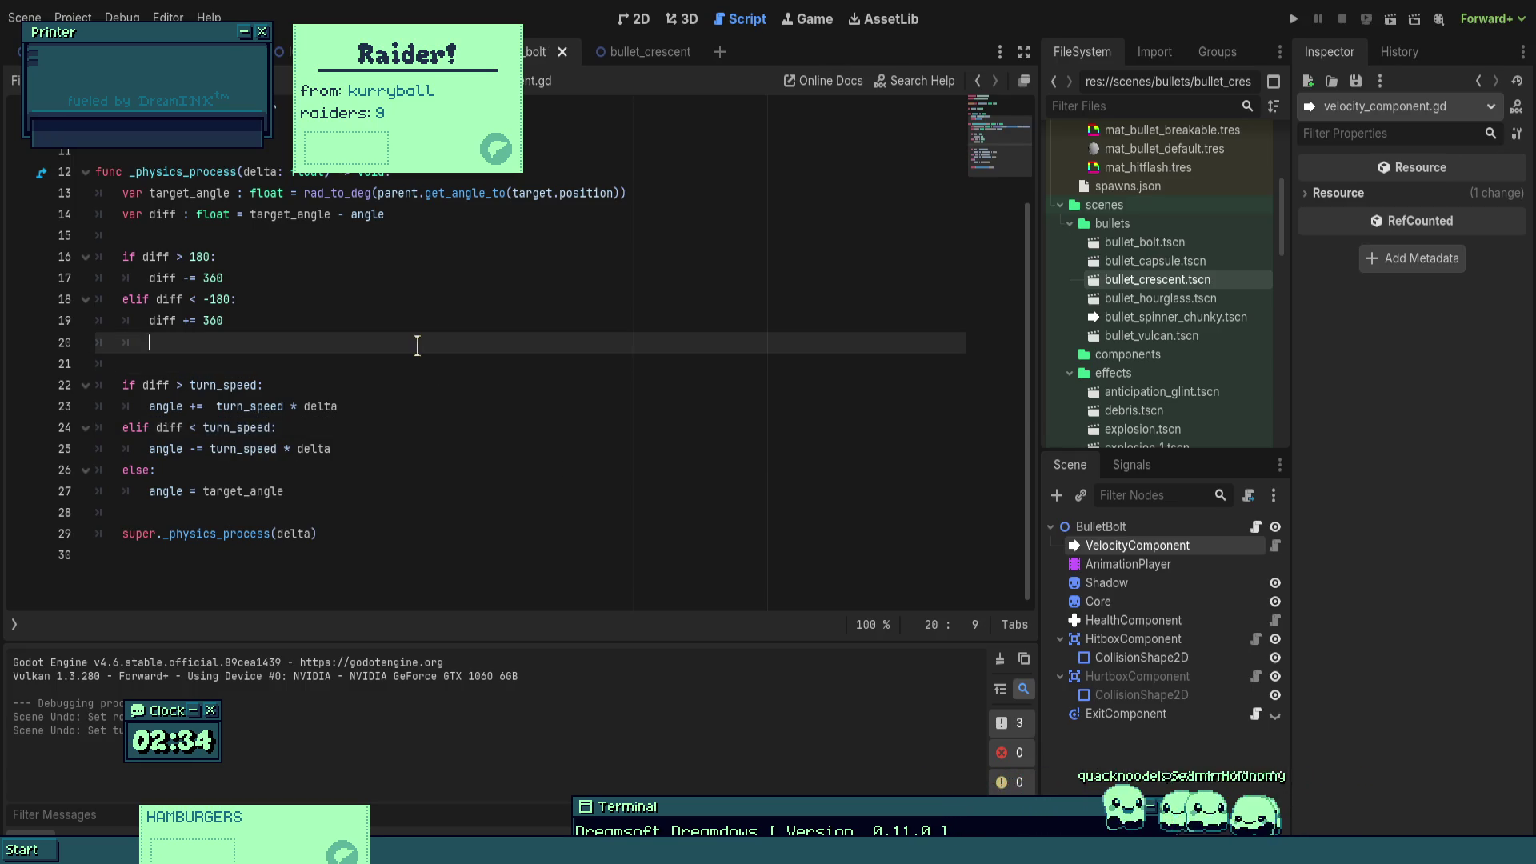
{"action": "key", "text": "BackSpace"}
{"action": "left_click", "coordinate": [1200, 529]}
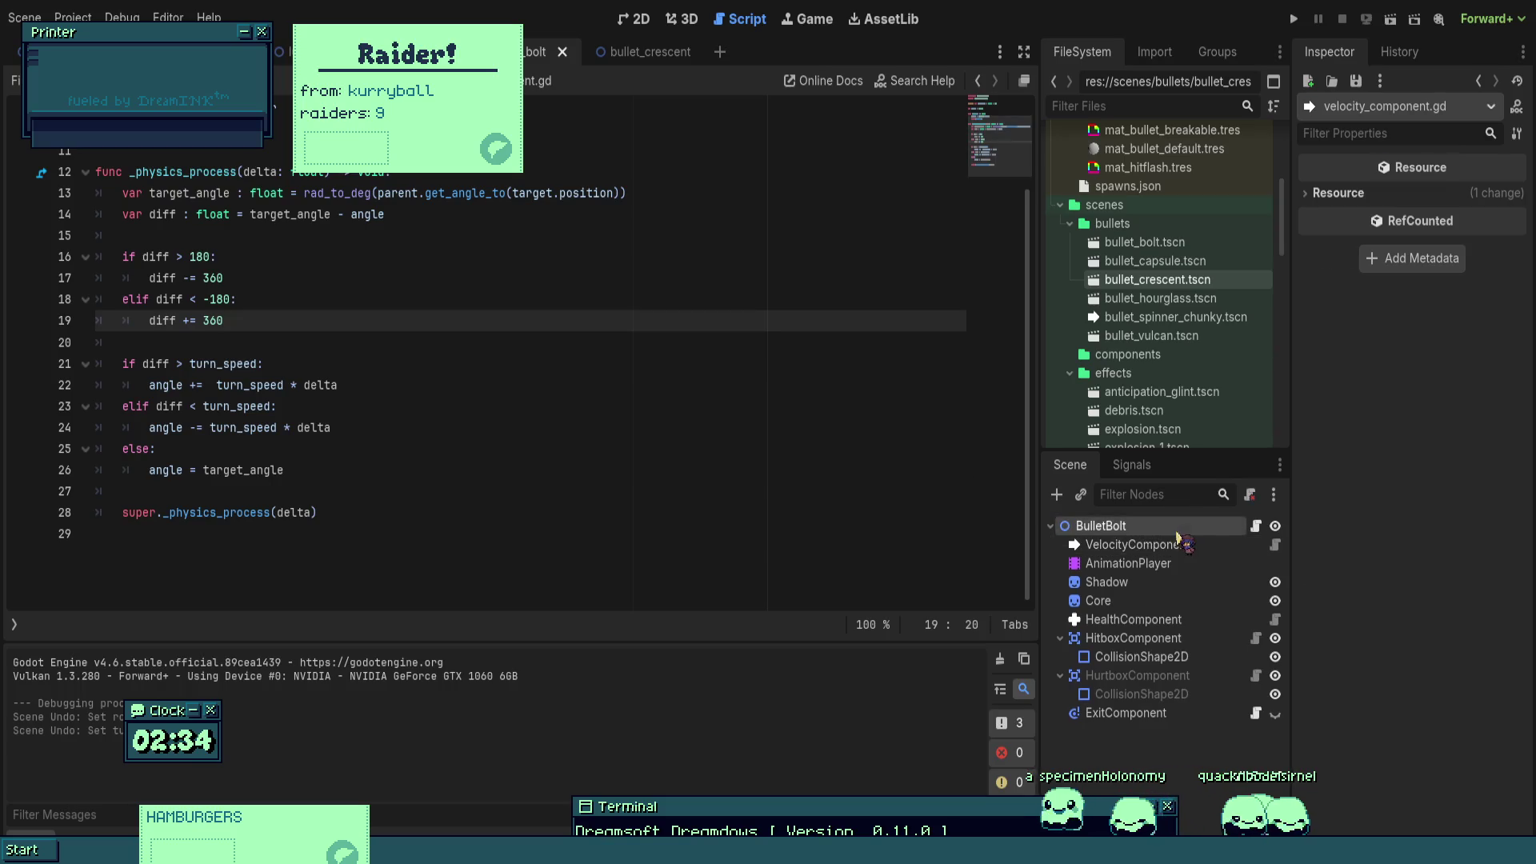
{"action": "left_click", "coordinate": [1399, 249]}
{"action": "left_click", "coordinate": [593, 256]}
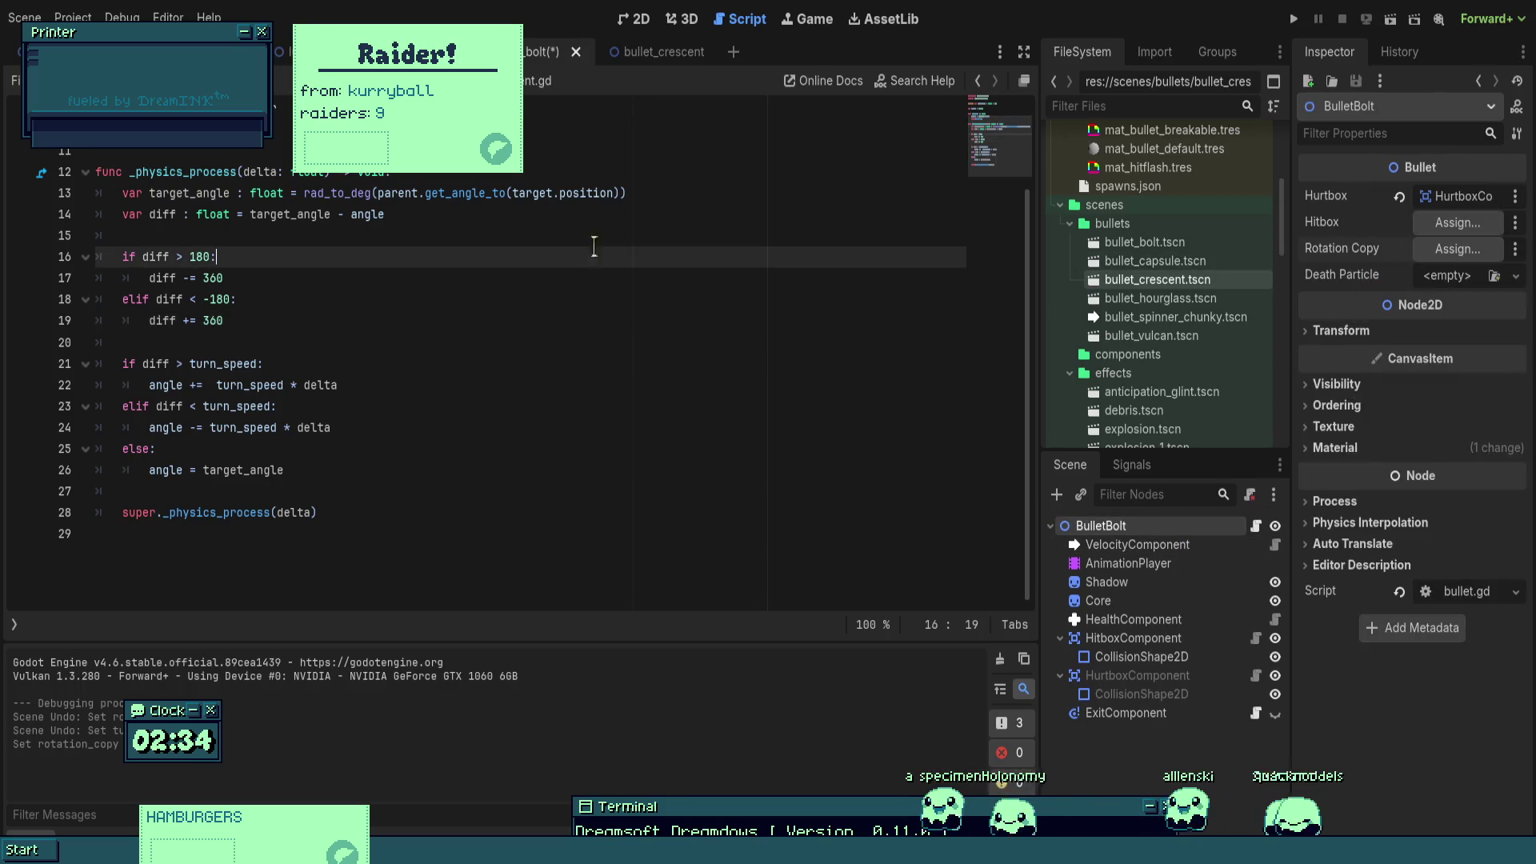
- Playtest the boss fight with the revised homing, steering right and left, then stop with F8
{"action": "left_click", "coordinate": [1295, 19]}
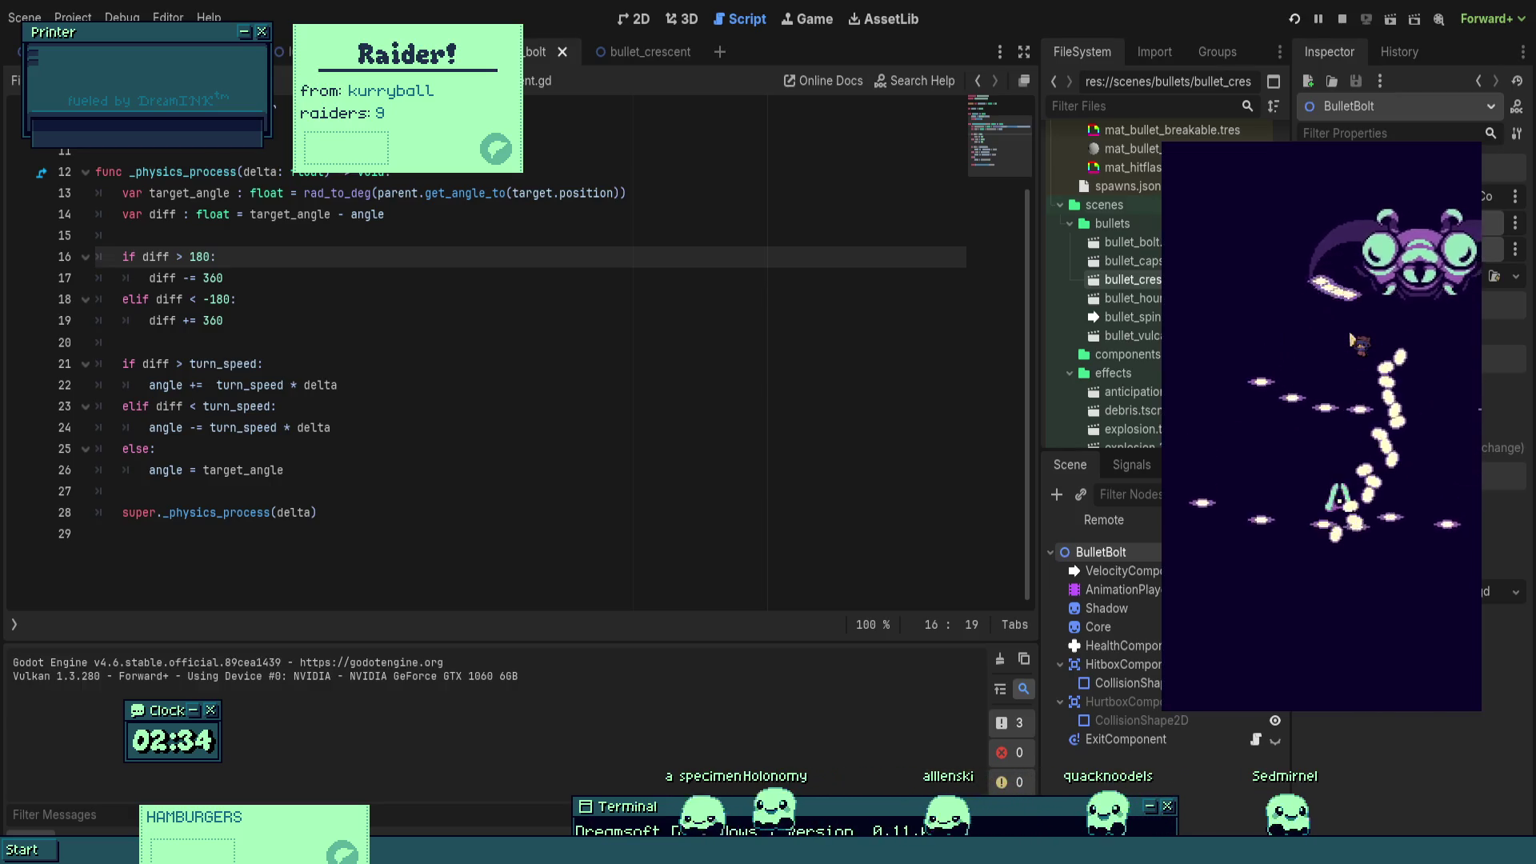
{"action": "key", "text": "Right"}
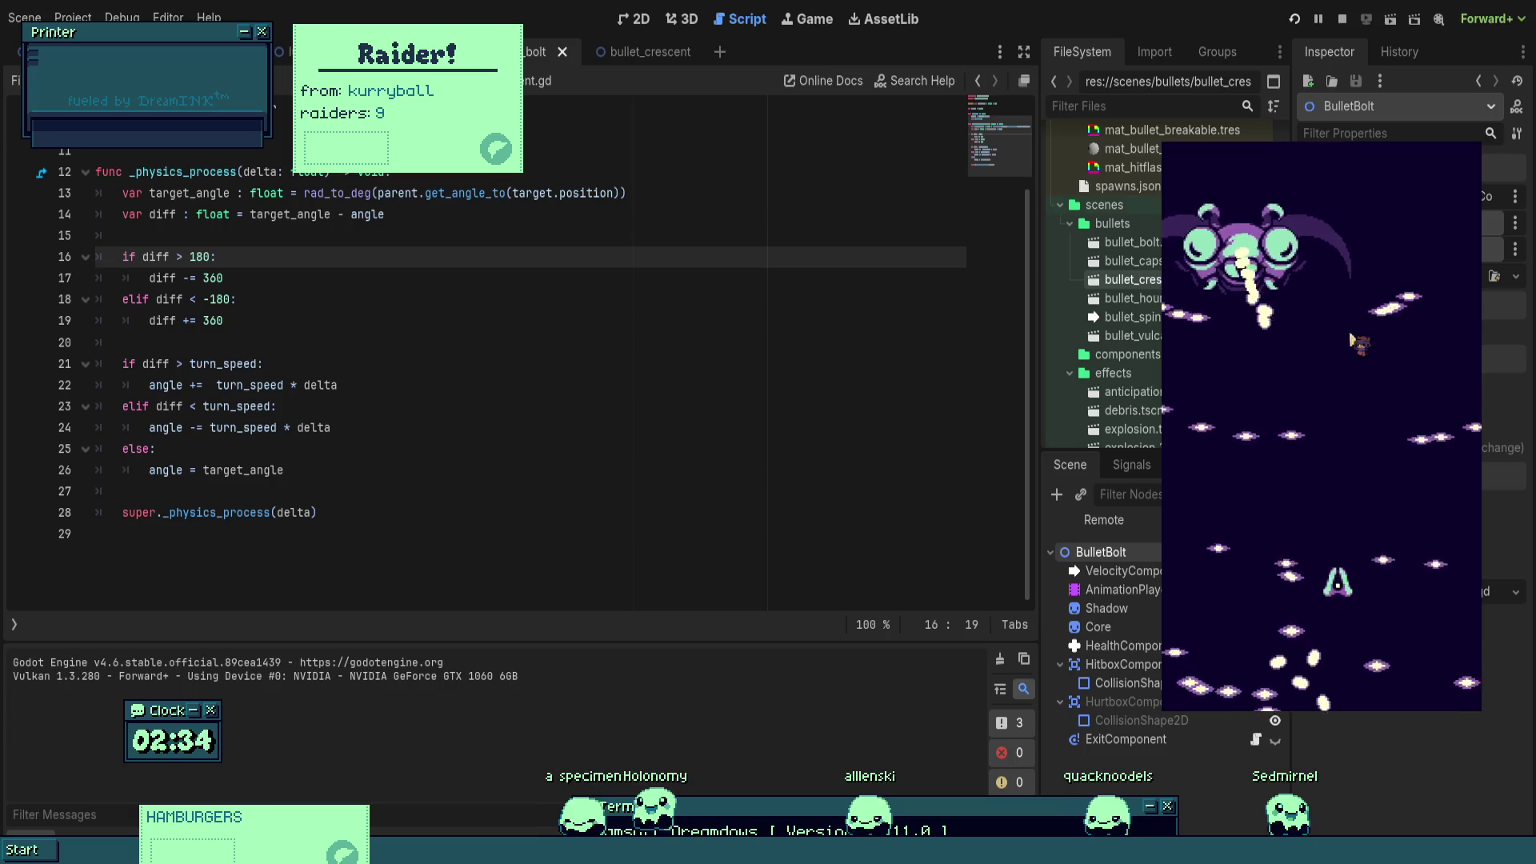
{"action": "key", "text": "Left"}
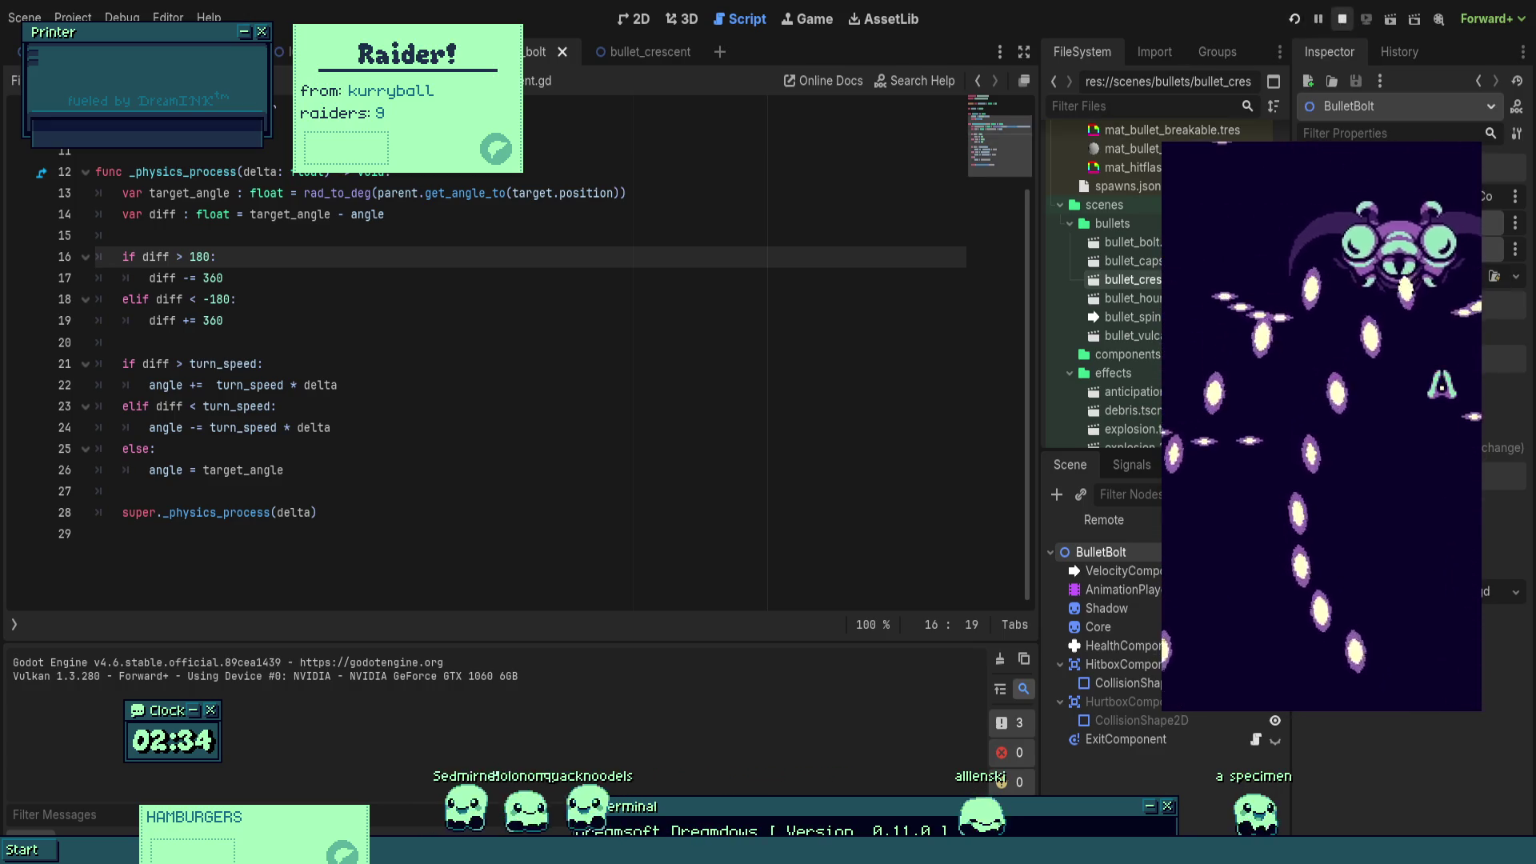
{"action": "key", "text": "F8"}
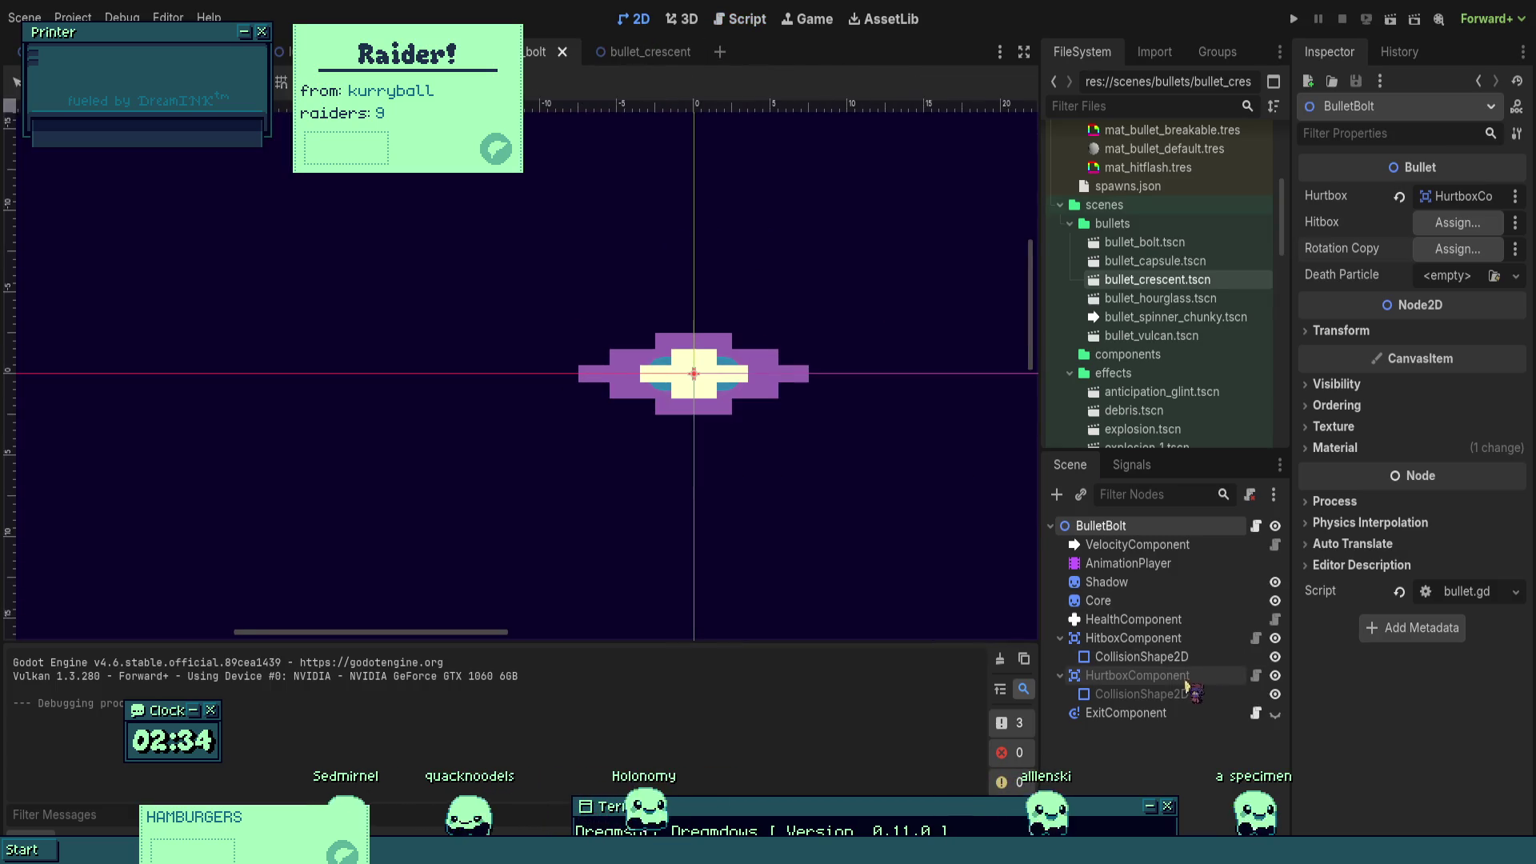
- Select the bolt's ExitComponent and make it visible in the scene
{"action": "left_click", "coordinate": [1201, 713]}
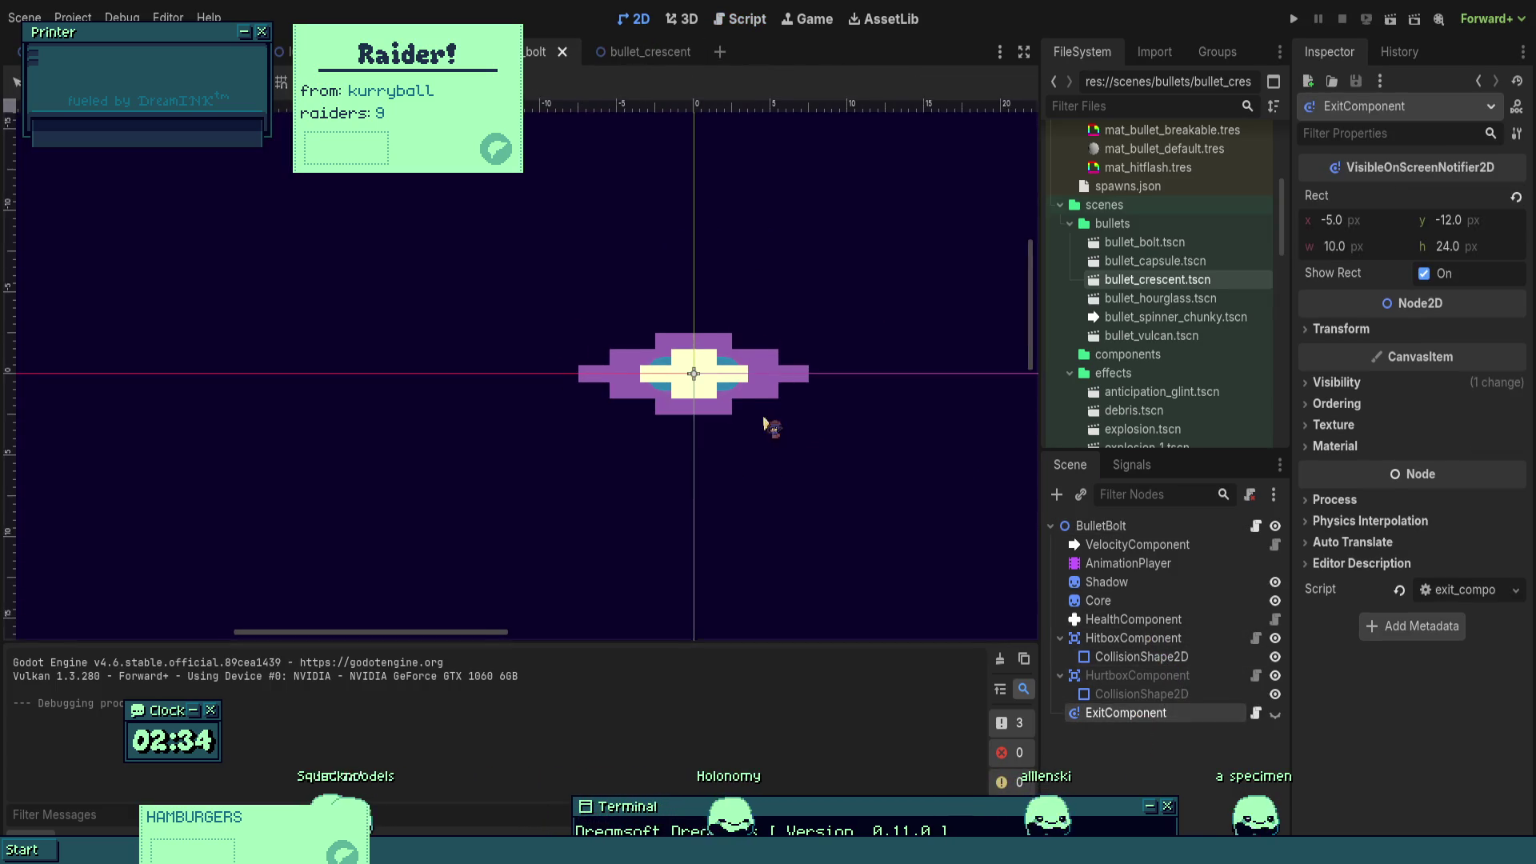
{"action": "scroll", "coordinate": [762, 416], "scroll_direction": "up", "scroll_amount": 2}
{"action": "left_click", "coordinate": [1275, 713]}
{"action": "scroll", "coordinate": [734, 520], "scroll_direction": "down", "scroll_amount": 2}
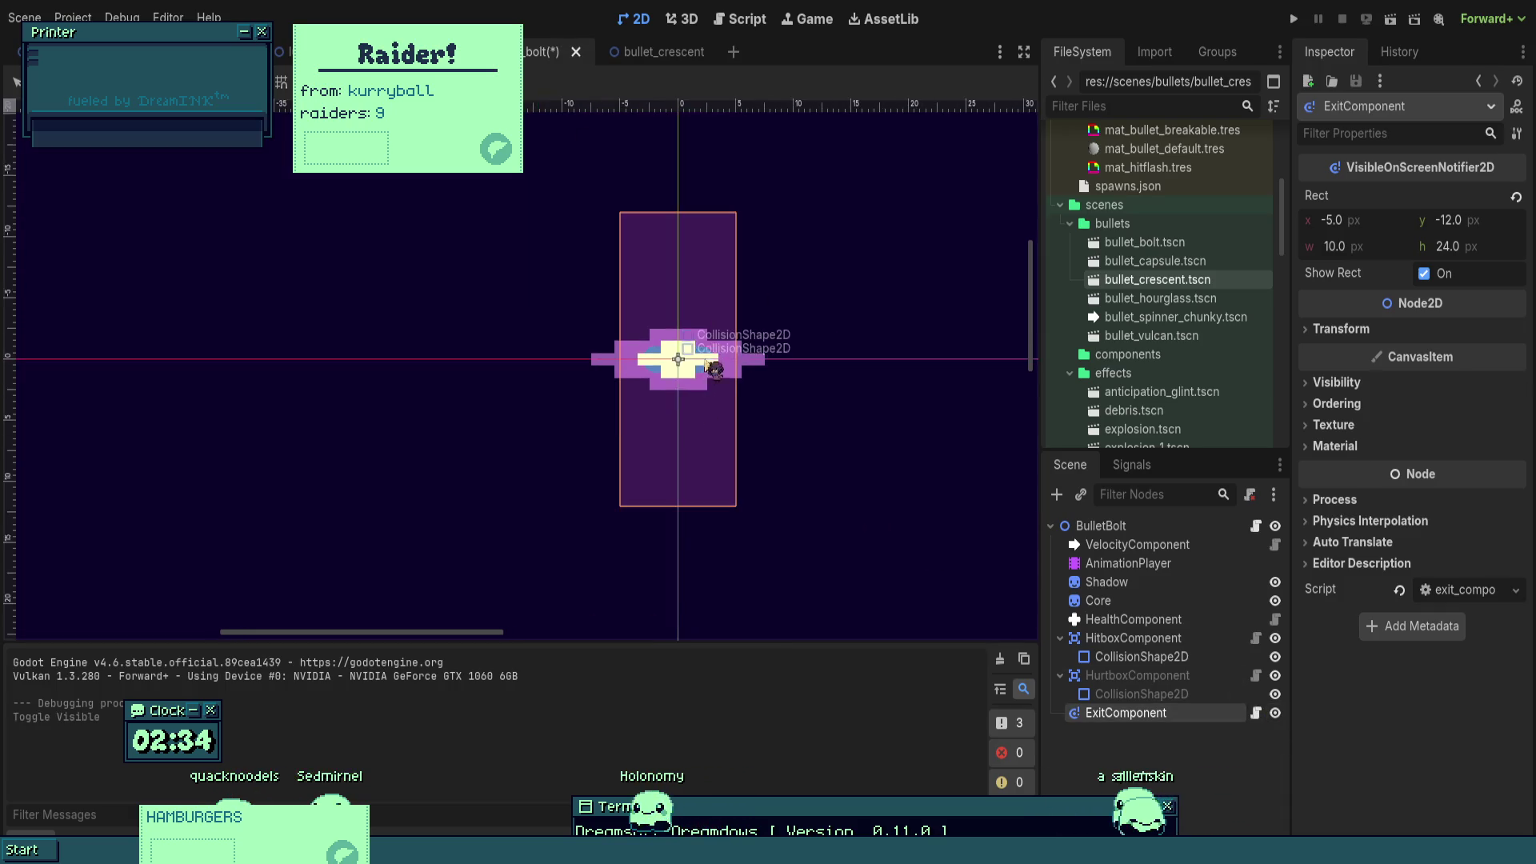
{"action": "left_click", "coordinate": [1120, 694]}
{"action": "left_click", "coordinate": [1114, 715]}
- Reshape the notifier rect to x -8, y -3, 16×6 px, save, and relaunch the game
{"action": "mouse_move", "coordinate": [591, 187]}
{"action": "left_mouse_down"}
{"action": "mouse_move", "coordinate": [552, 352]}
{"action": "mouse_move", "coordinate": [540, 347]}
{"action": "left_mouse_up"}
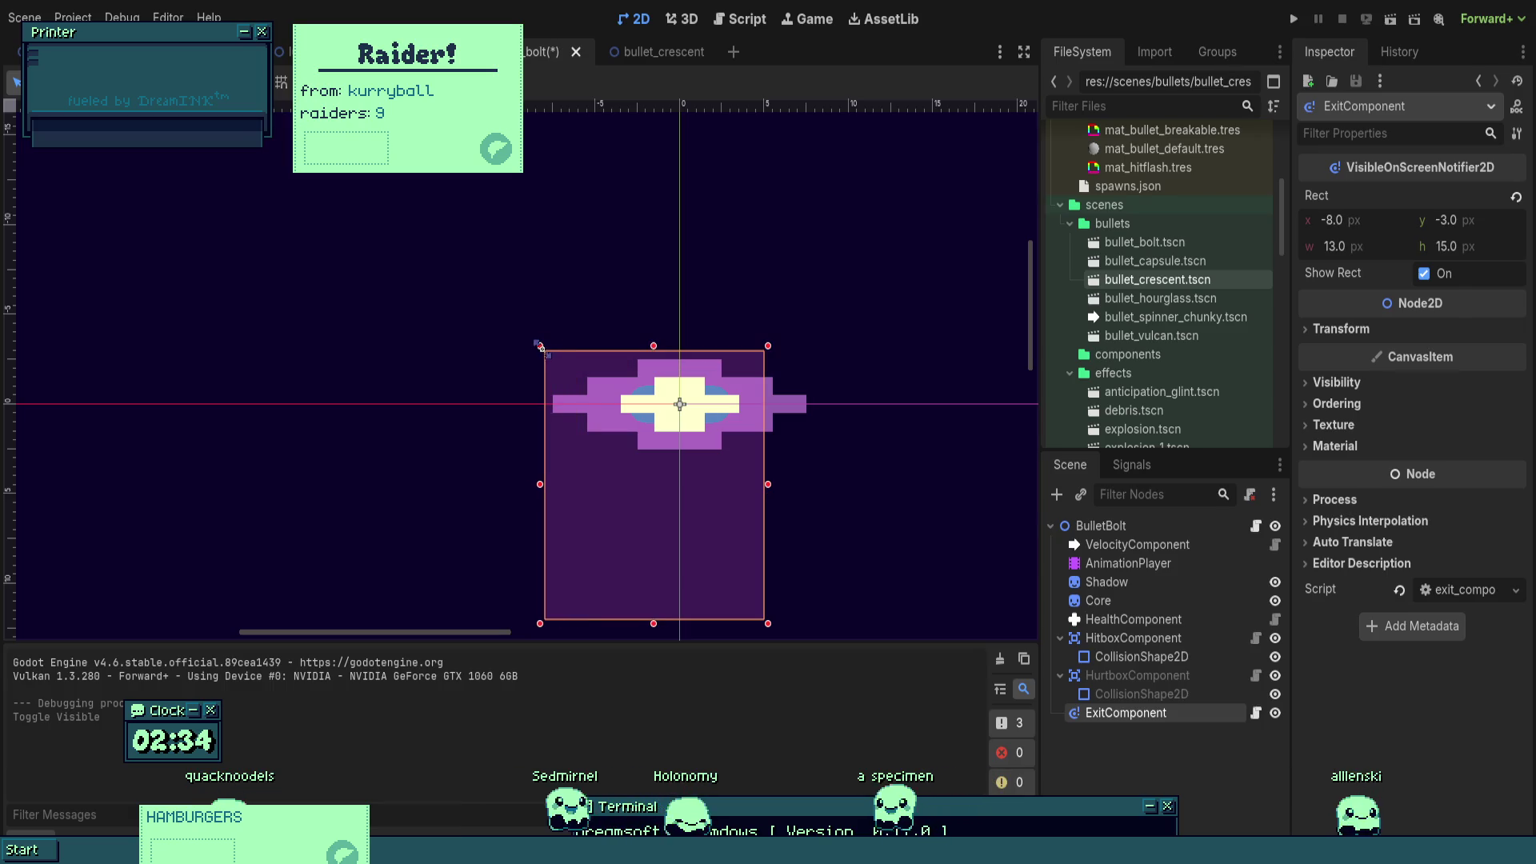
{"action": "scroll", "coordinate": [788, 433], "scroll_direction": "right", "scroll_amount": 10}
{"action": "scroll", "coordinate": [788, 432], "scroll_direction": "left", "scroll_amount": 10}
{"action": "scroll", "coordinate": [762, 405], "scroll_direction": "up", "scroll_amount": 5}
{"action": "mouse_move", "coordinate": [782, 477]}
{"action": "left_mouse_down"}
{"action": "mouse_move", "coordinate": [832, 322]}
{"action": "mouse_move", "coordinate": [815, 322]}
{"action": "left_mouse_up"}
{"action": "key", "text": "ctrl+s"}
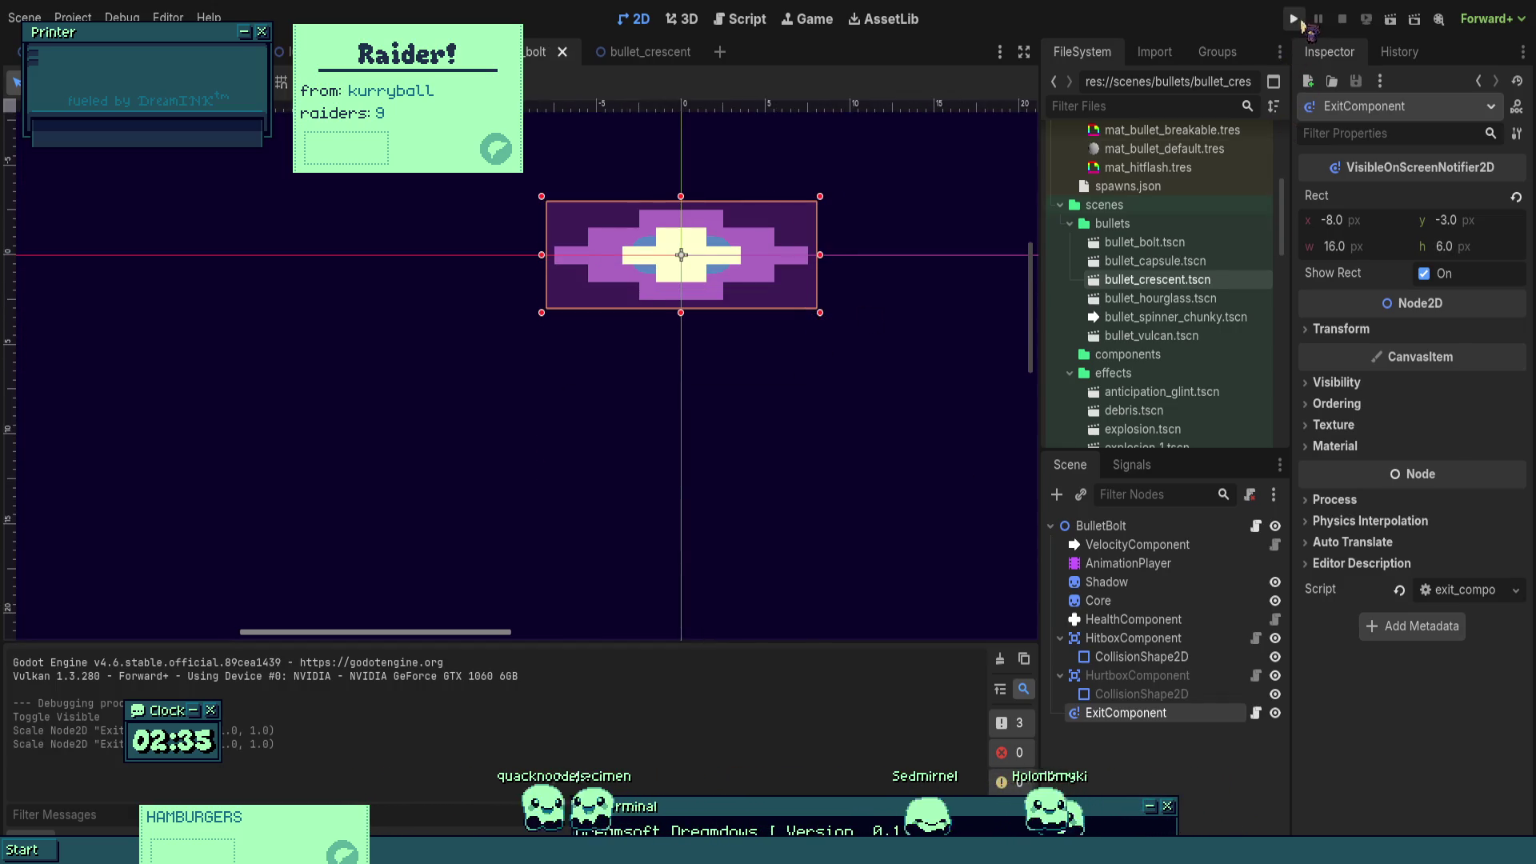
{"action": "left_click", "coordinate": [1294, 18]}
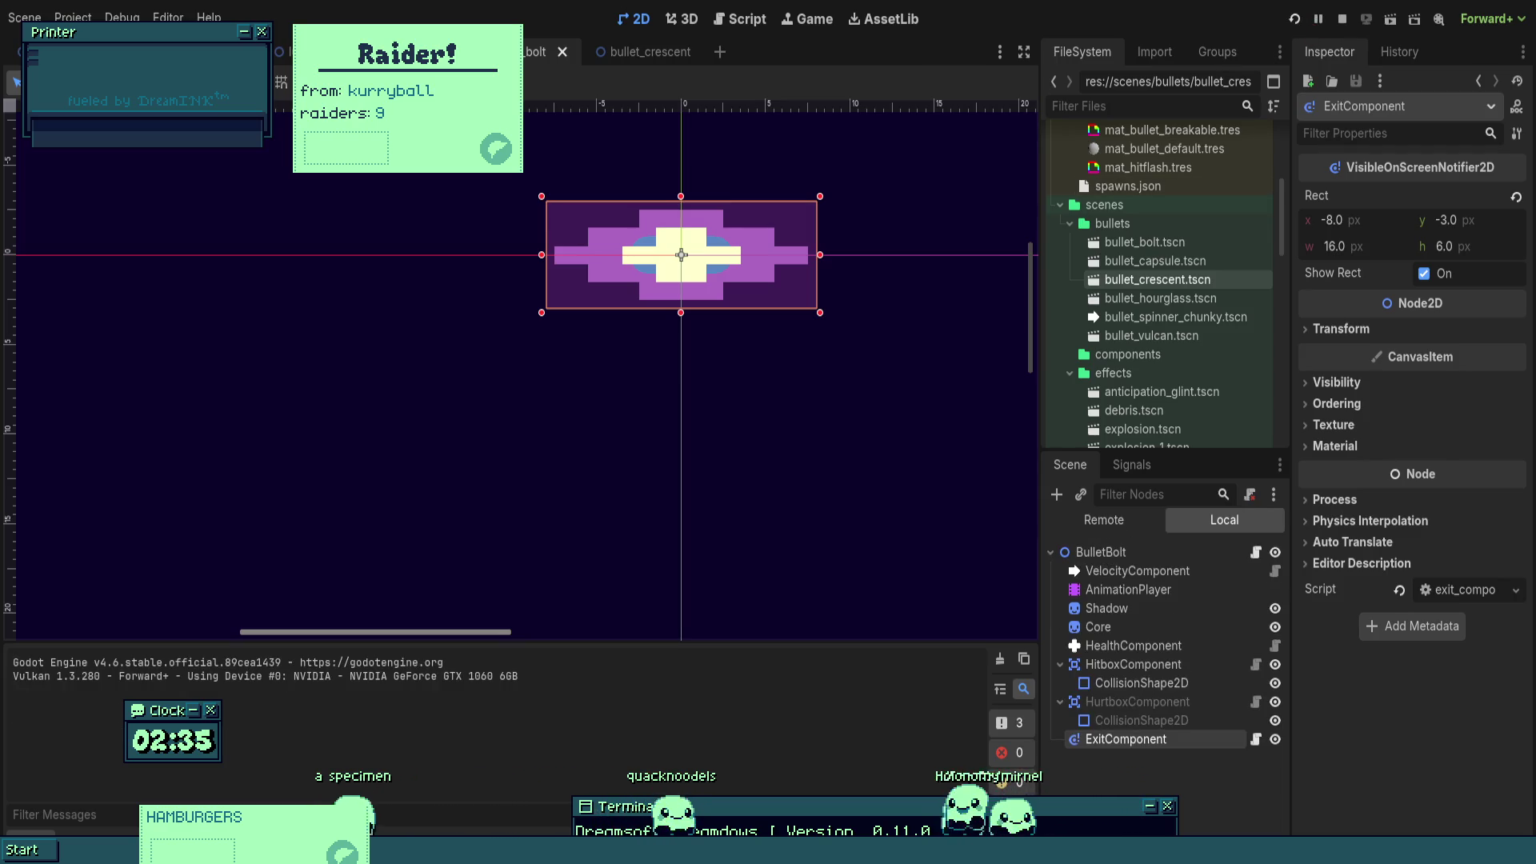
{"action": "key", "text": "Right"}
{"action": "key", "text": "Left"}
{"action": "key", "text": "Left"}
{"action": "key", "text": "Up"}
{"action": "key", "text": "Left"}
{"action": "key", "text": "Up"}
{"action": "key", "text": "Right"}
{"action": "key", "text": "Right"}
{"action": "key", "text": "Up"}
{"action": "key", "text": "Left"}
{"action": "key", "text": "Down"}
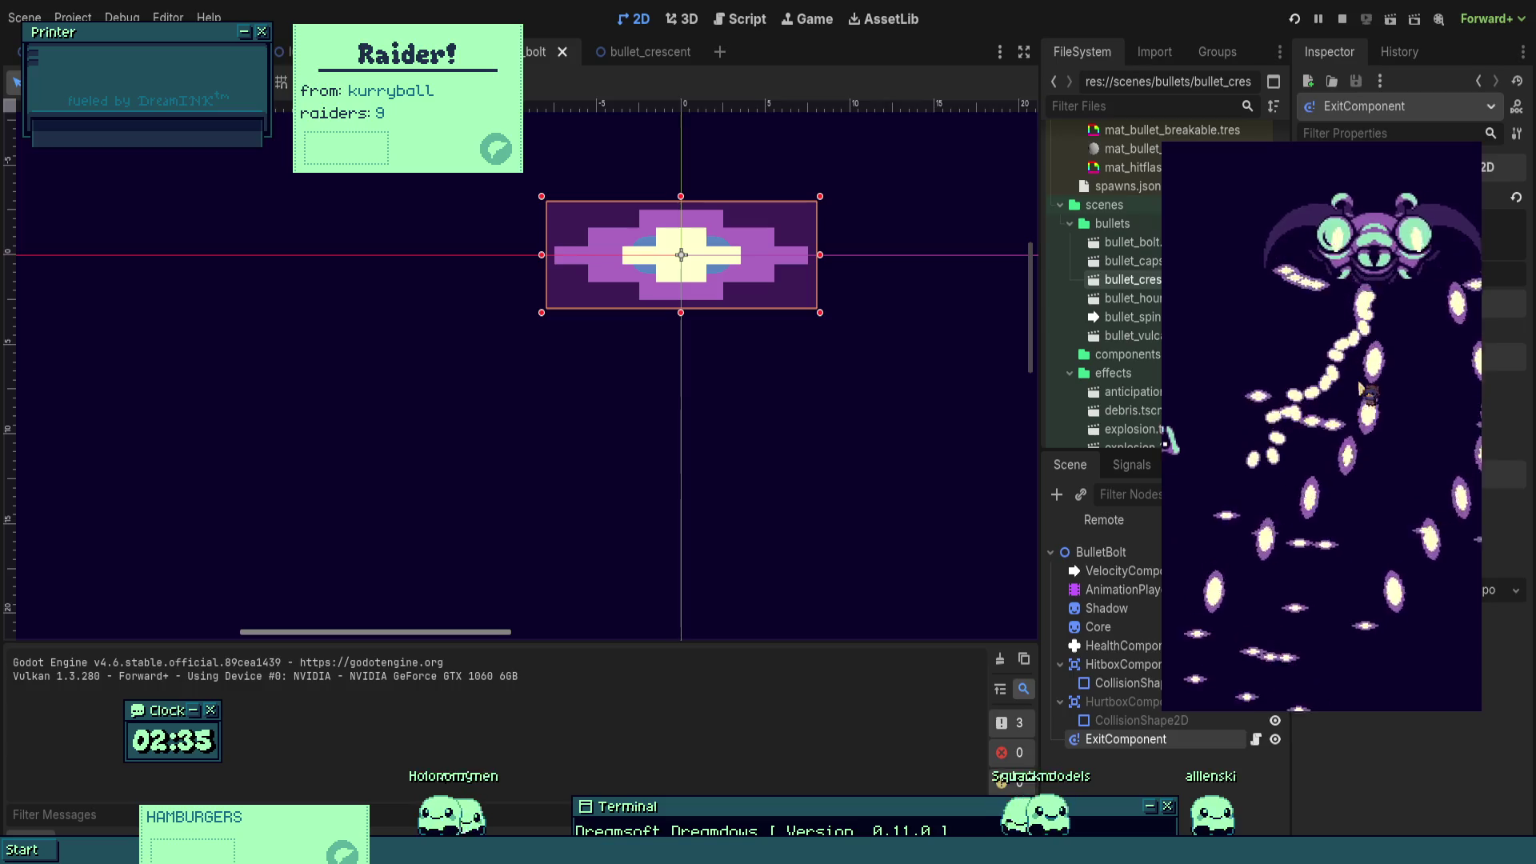
{"action": "key", "text": "Right"}
{"action": "key", "text": "Down"}
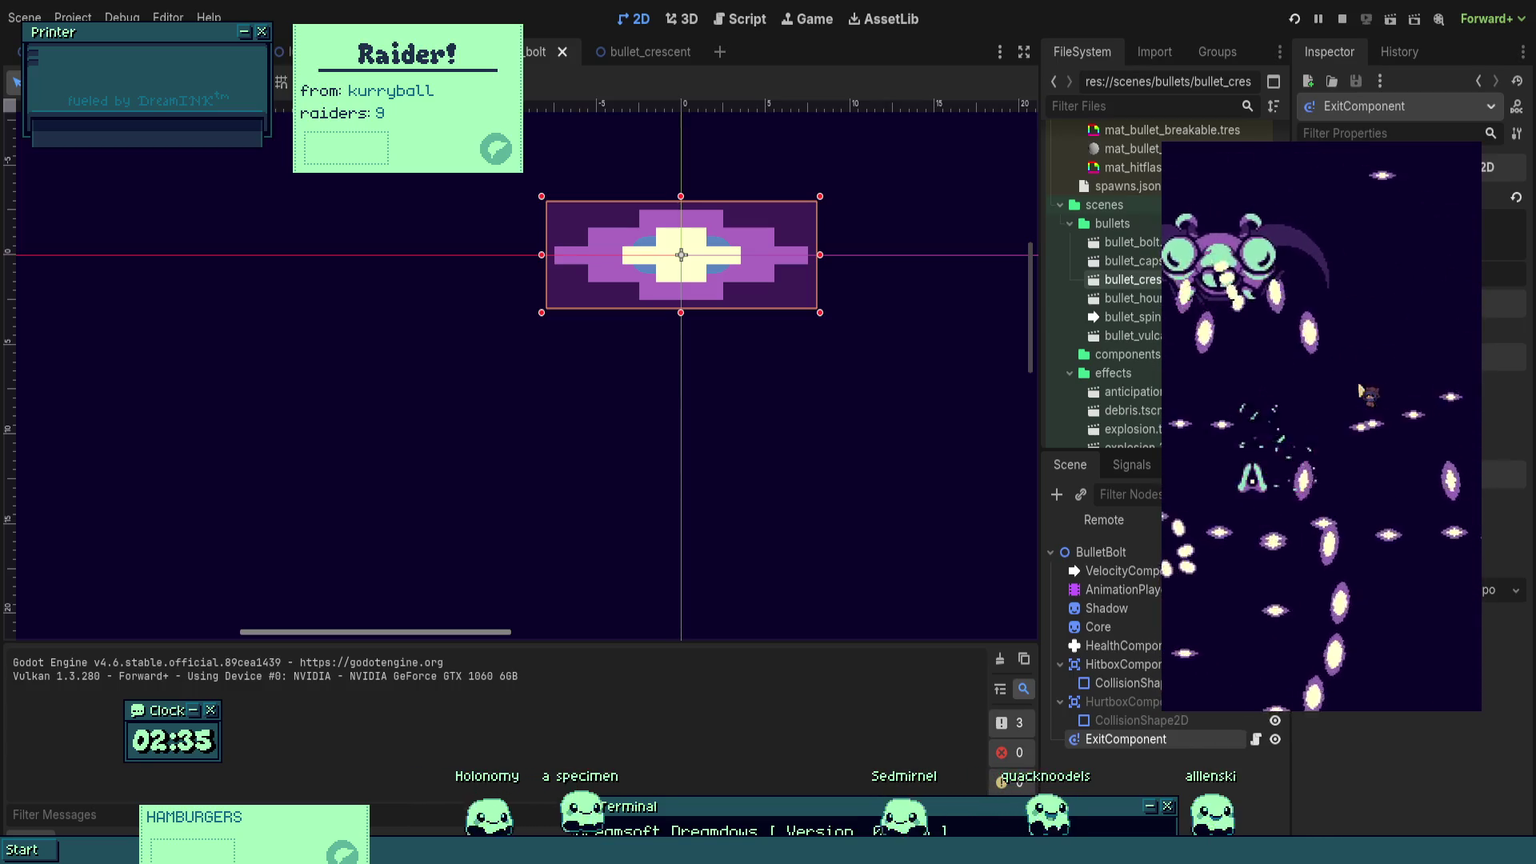
{"action": "key", "text": "Right"}
{"action": "key", "text": "Up"}
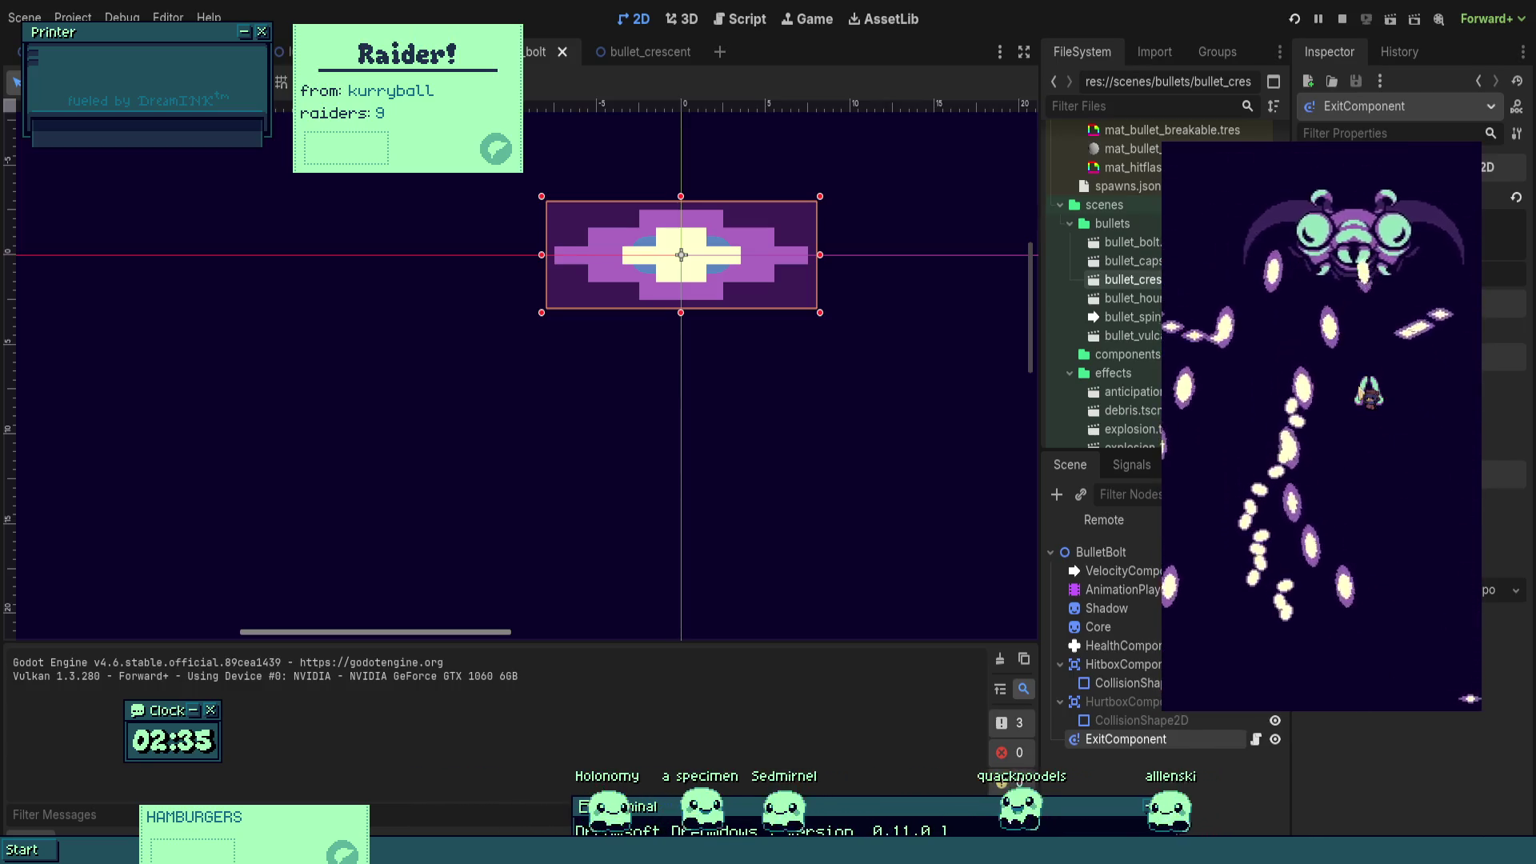
{"action": "key", "text": "Left"}
{"action": "key", "text": "Down"}
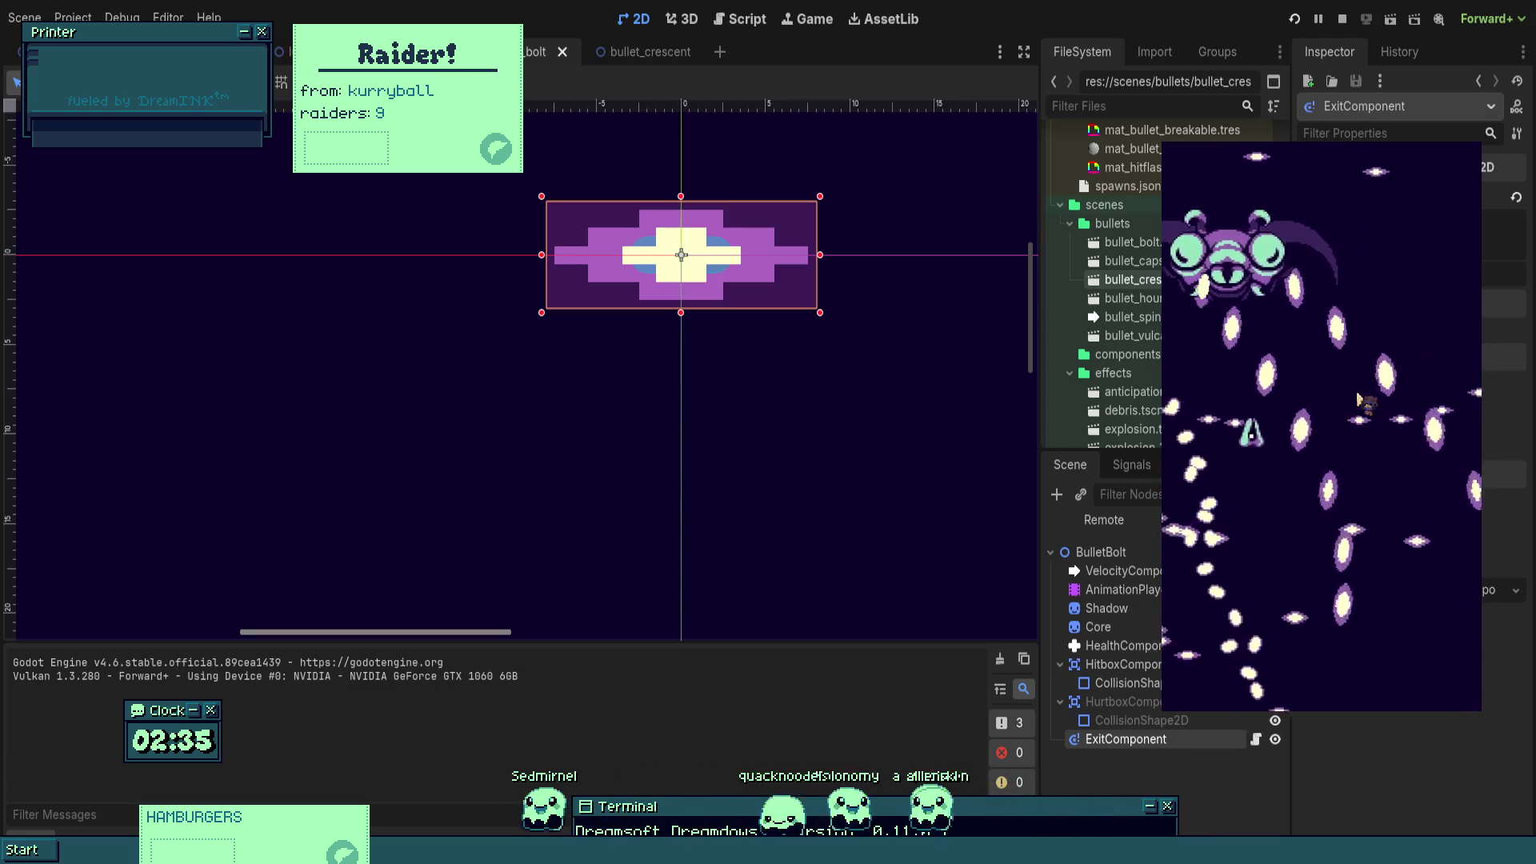
{"action": "key", "text": "Escape"}
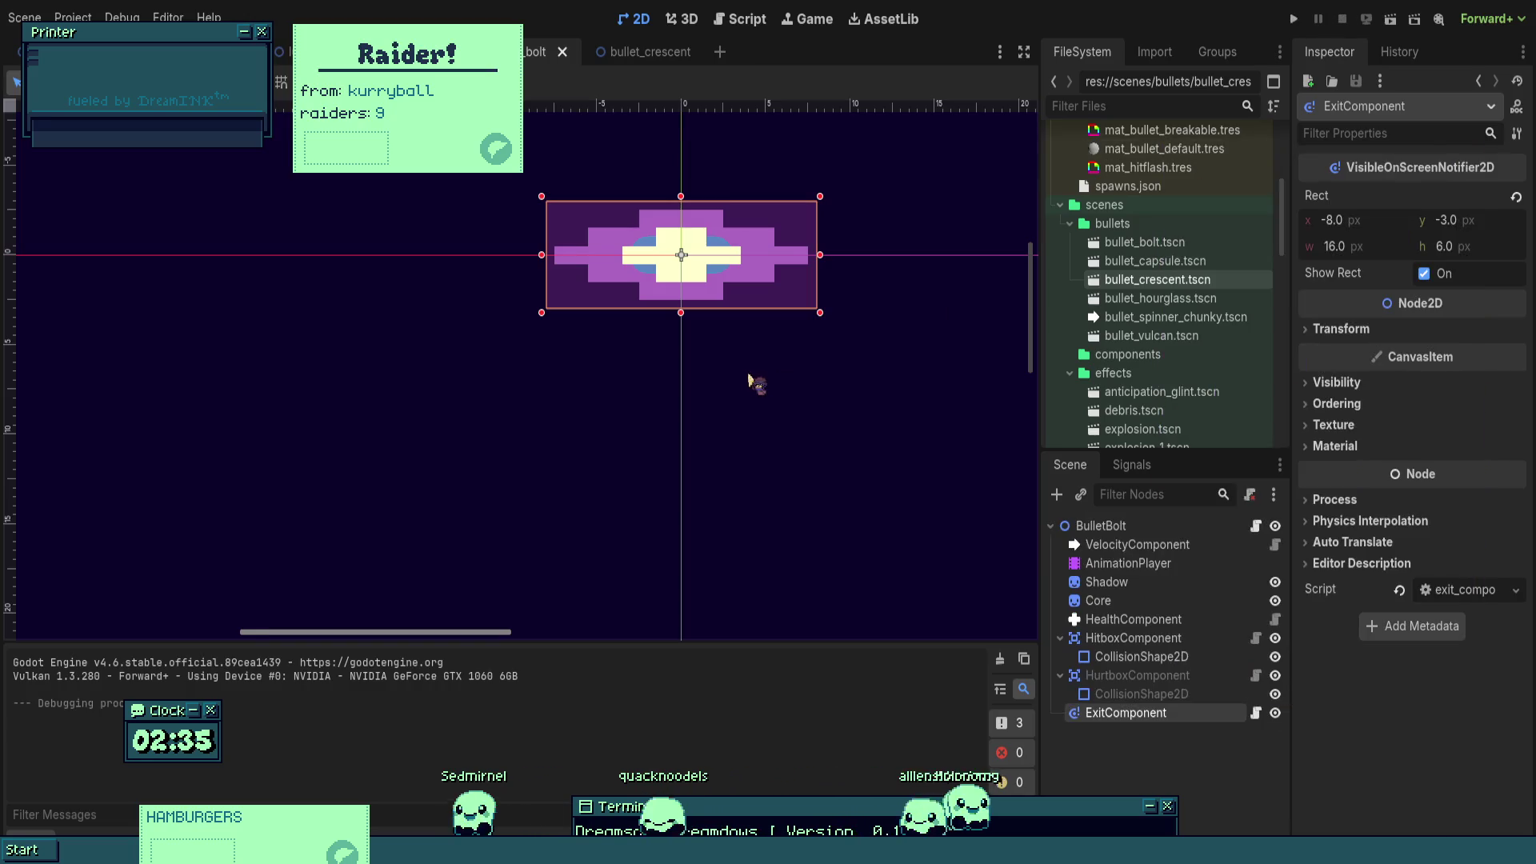
- Open BulletBolt's bullet.gd script and look through its code
{"action": "left_click", "coordinate": [1102, 525]}
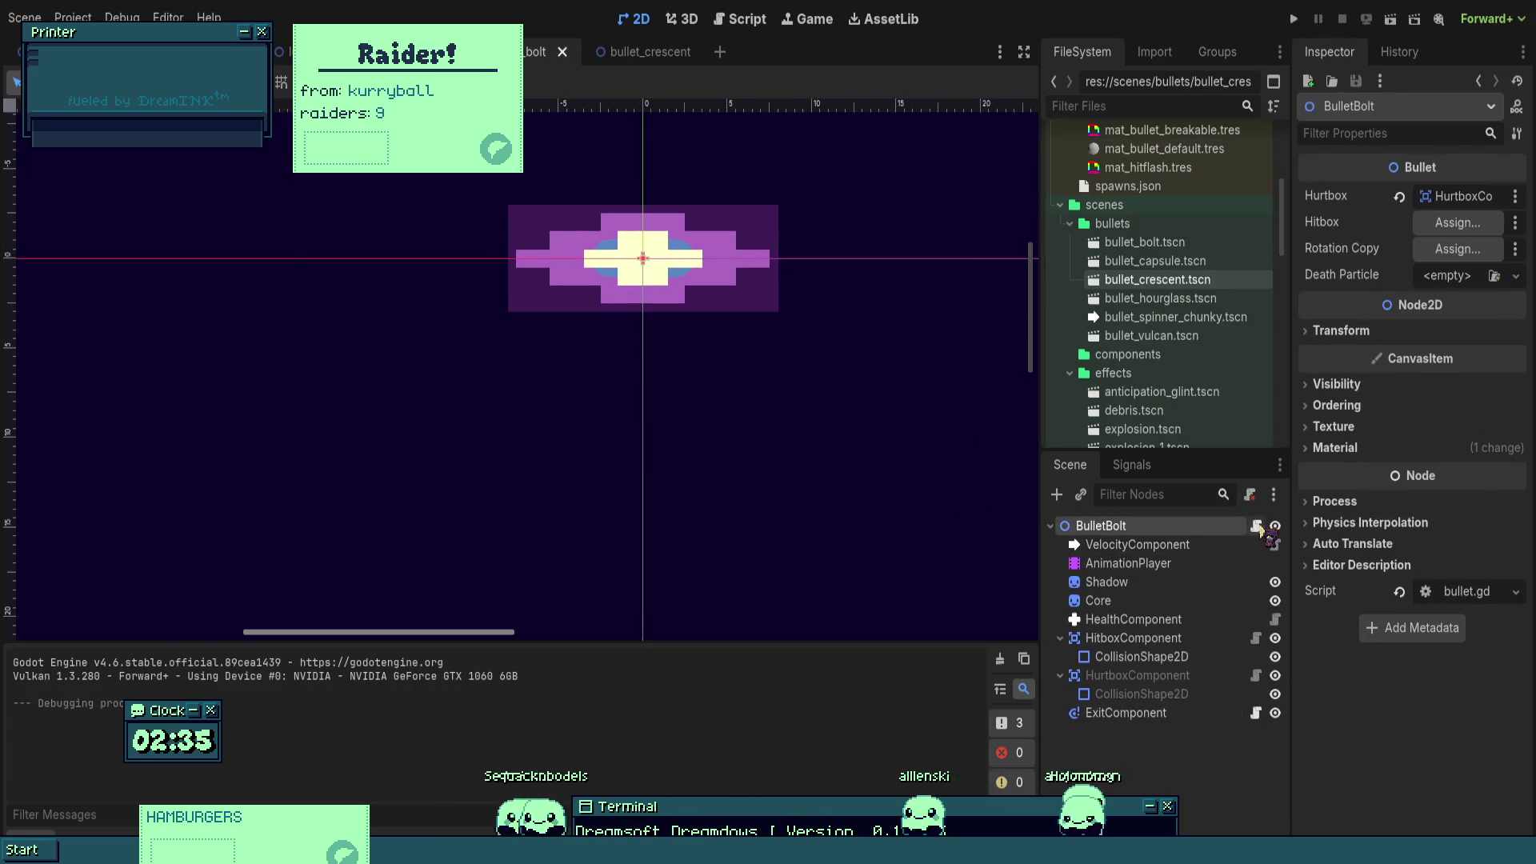
{"action": "left_click", "coordinate": [1256, 526]}
{"action": "scroll", "coordinate": [417, 344], "scroll_direction": "up", "scroll_amount": 1}
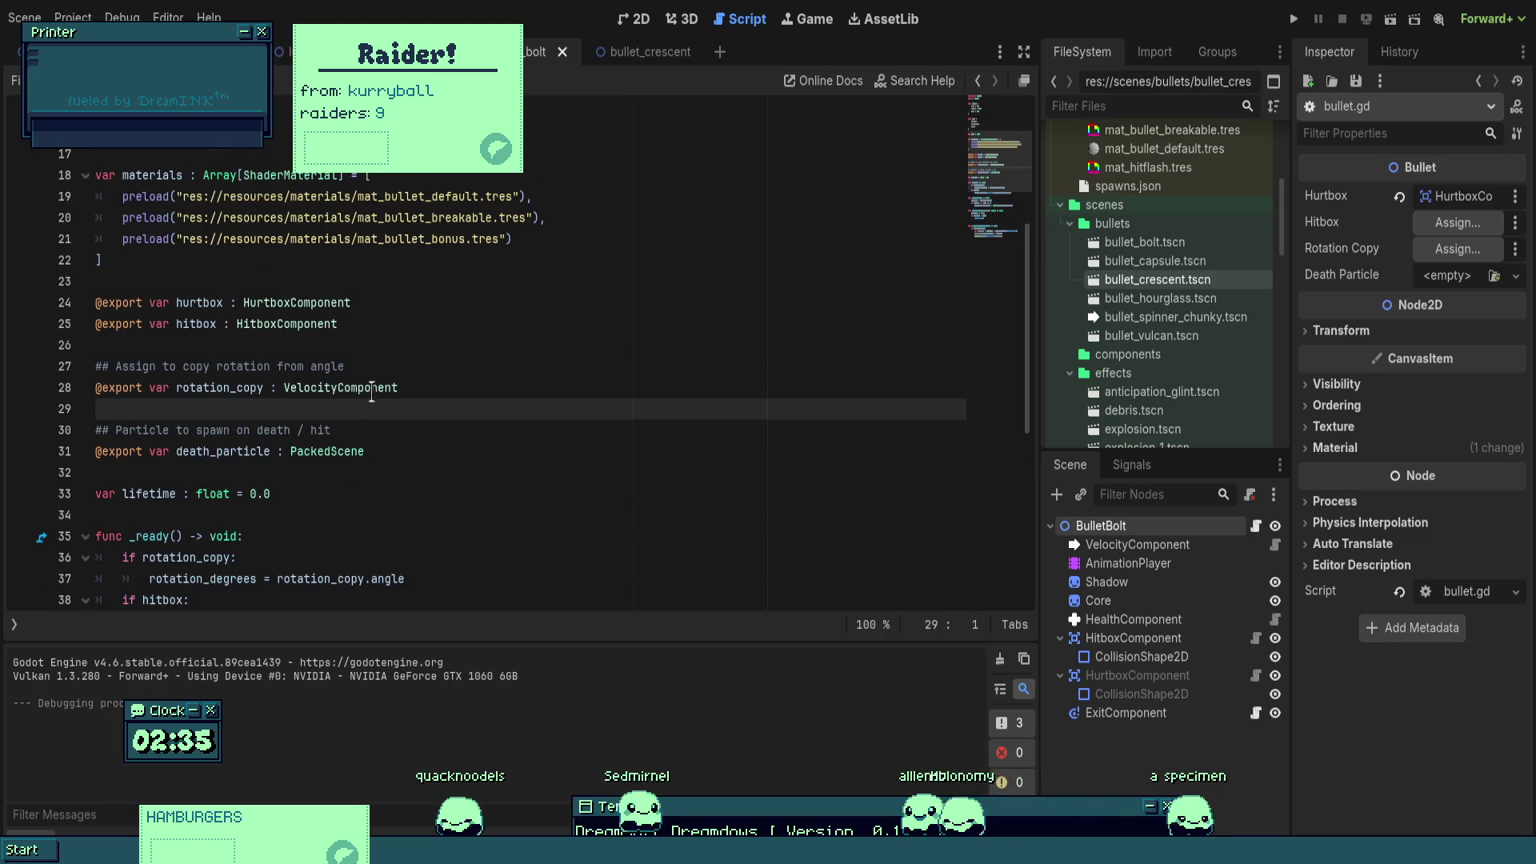
{"action": "scroll", "coordinate": [372, 395], "scroll_direction": "up", "scroll_amount": 3}
{"action": "scroll", "coordinate": [374, 384], "scroll_direction": "down", "scroll_amount": 5}
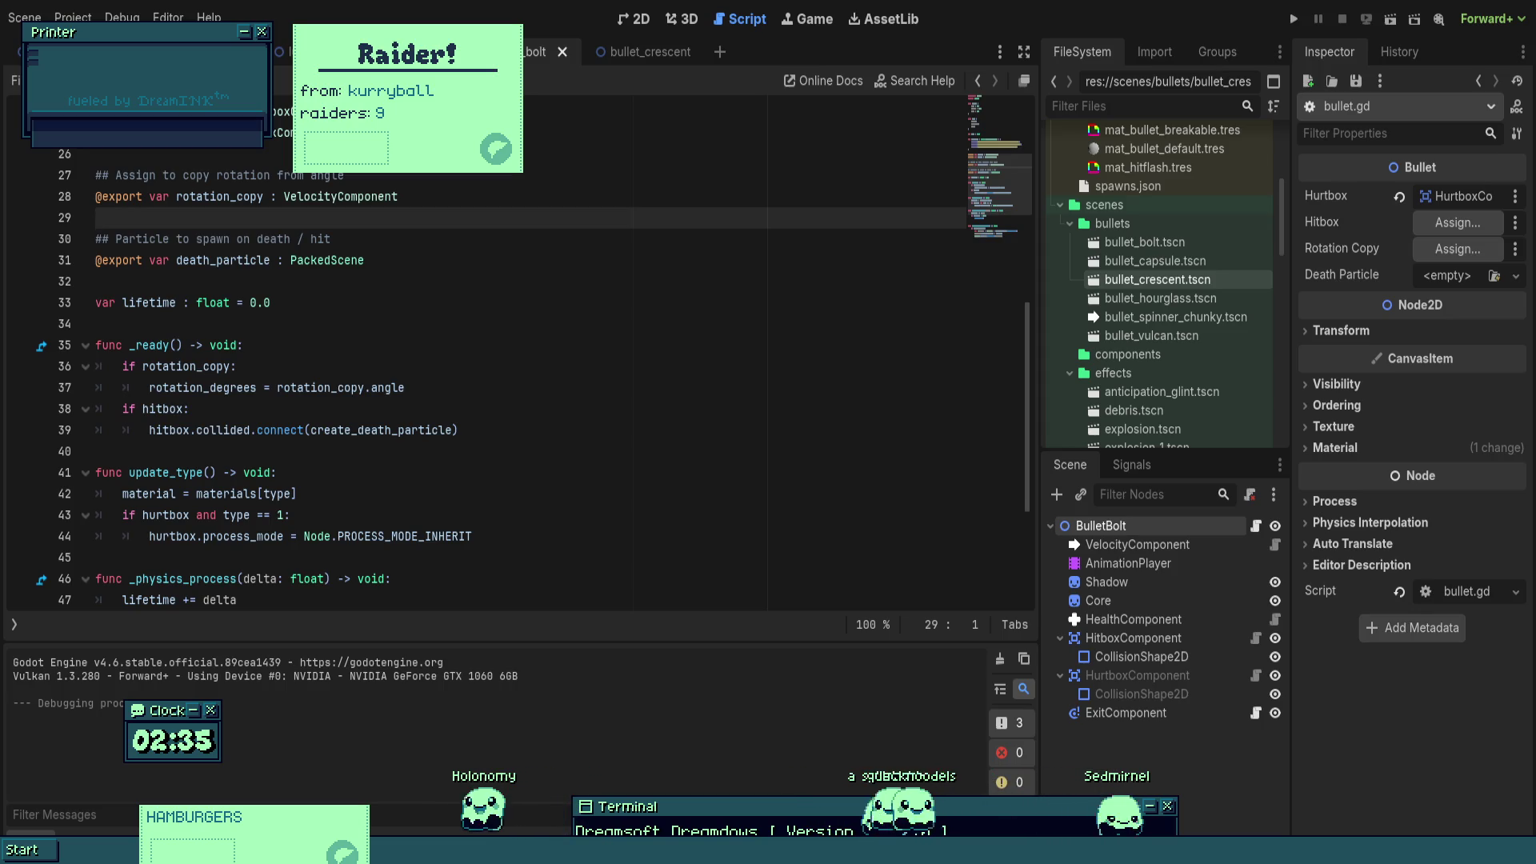
{"action": "scroll", "coordinate": [372, 355], "scroll_direction": "down", "scroll_amount": 1}
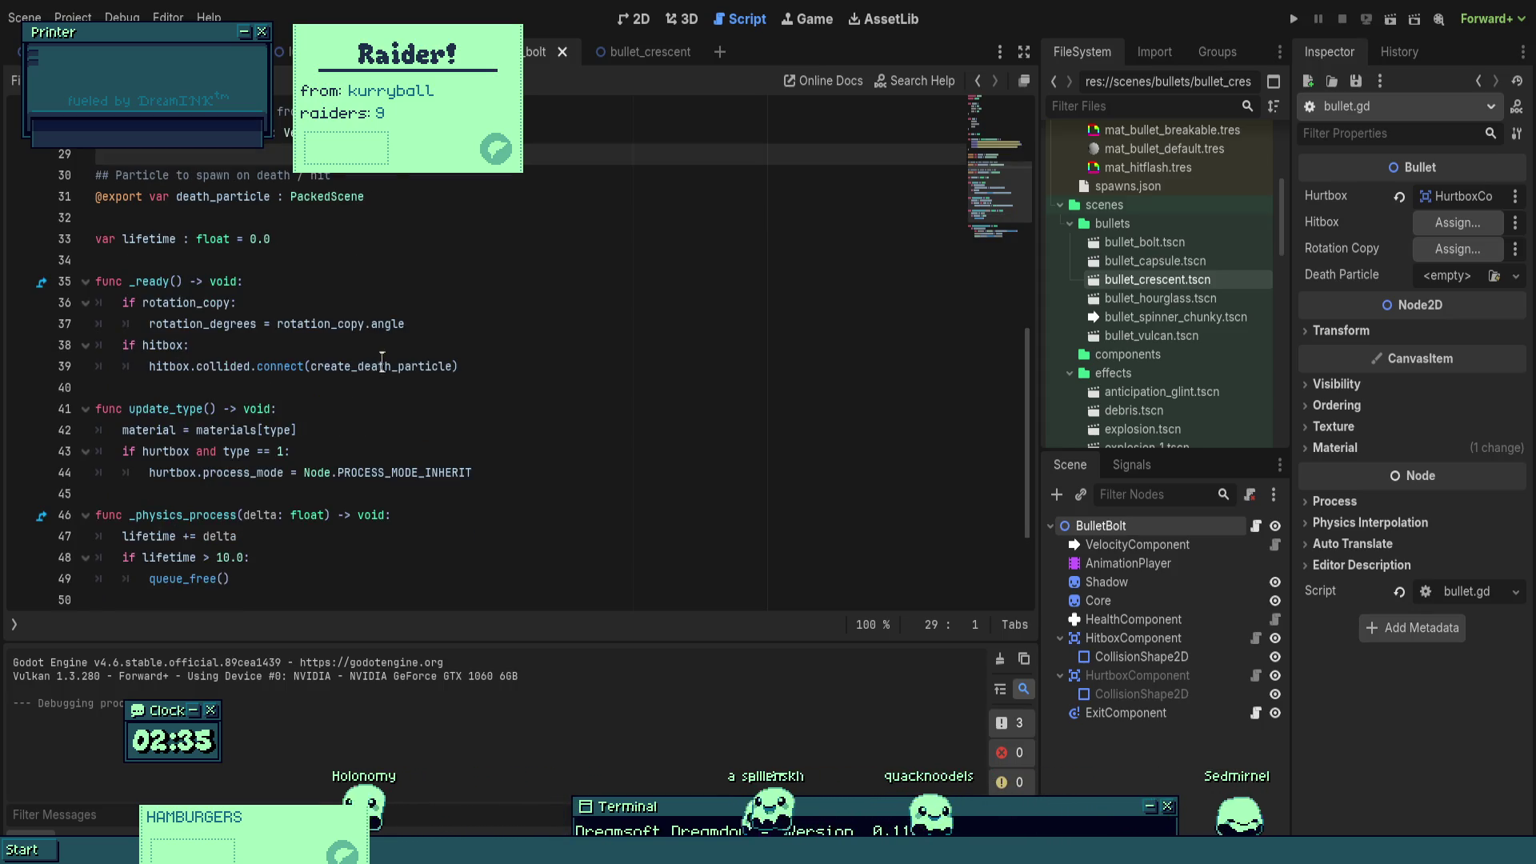
{"action": "scroll", "coordinate": [512, 376], "scroll_direction": "down", "scroll_amount": 1}
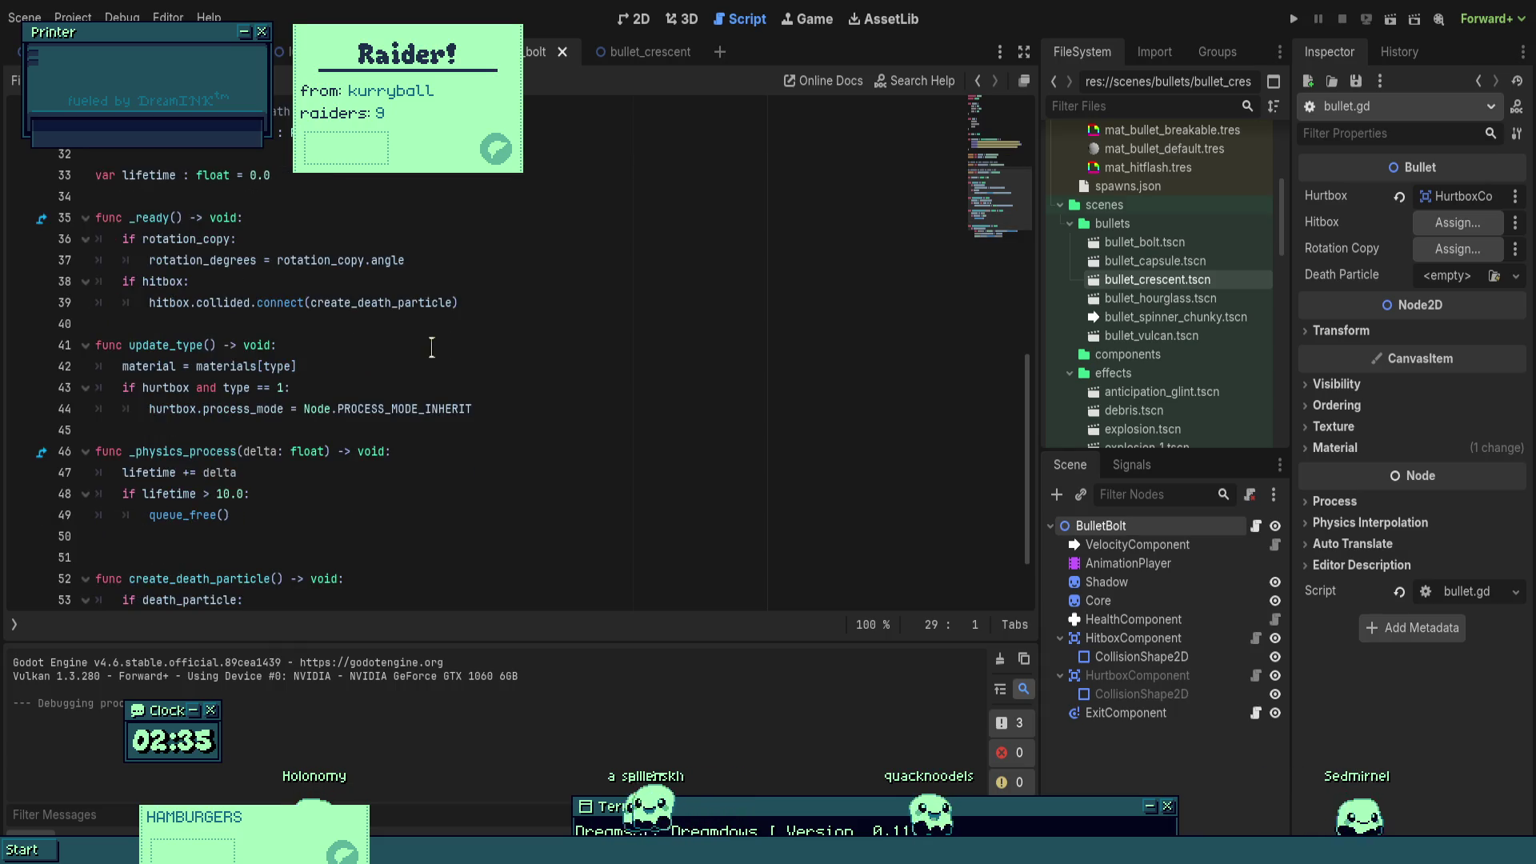
{"action": "scroll", "coordinate": [432, 352], "scroll_direction": "up", "scroll_amount": 1}
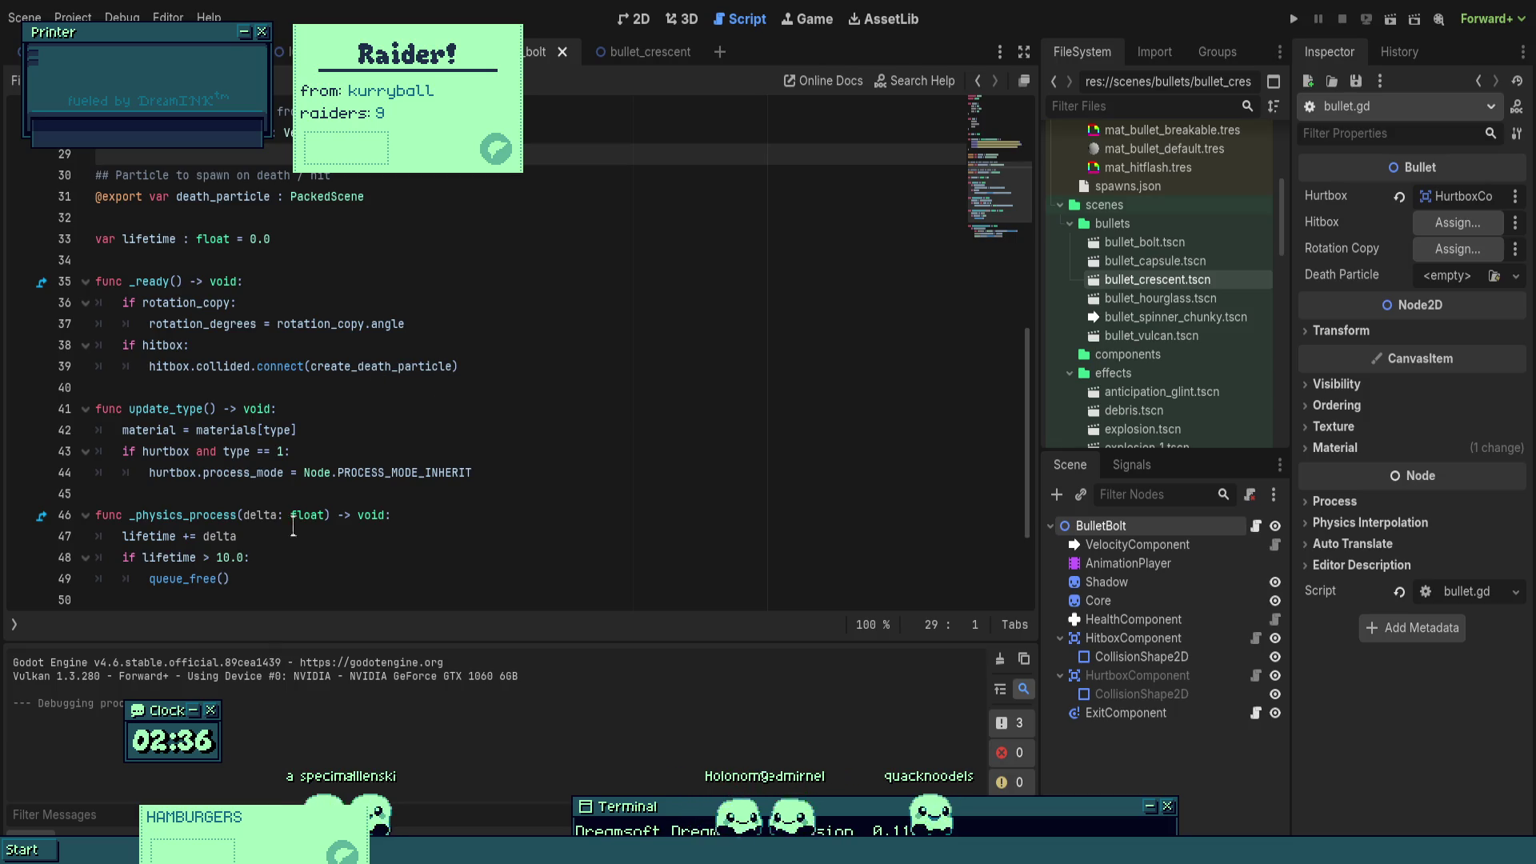
{"action": "scroll", "coordinate": [293, 528], "scroll_direction": "down", "scroll_amount": 2}
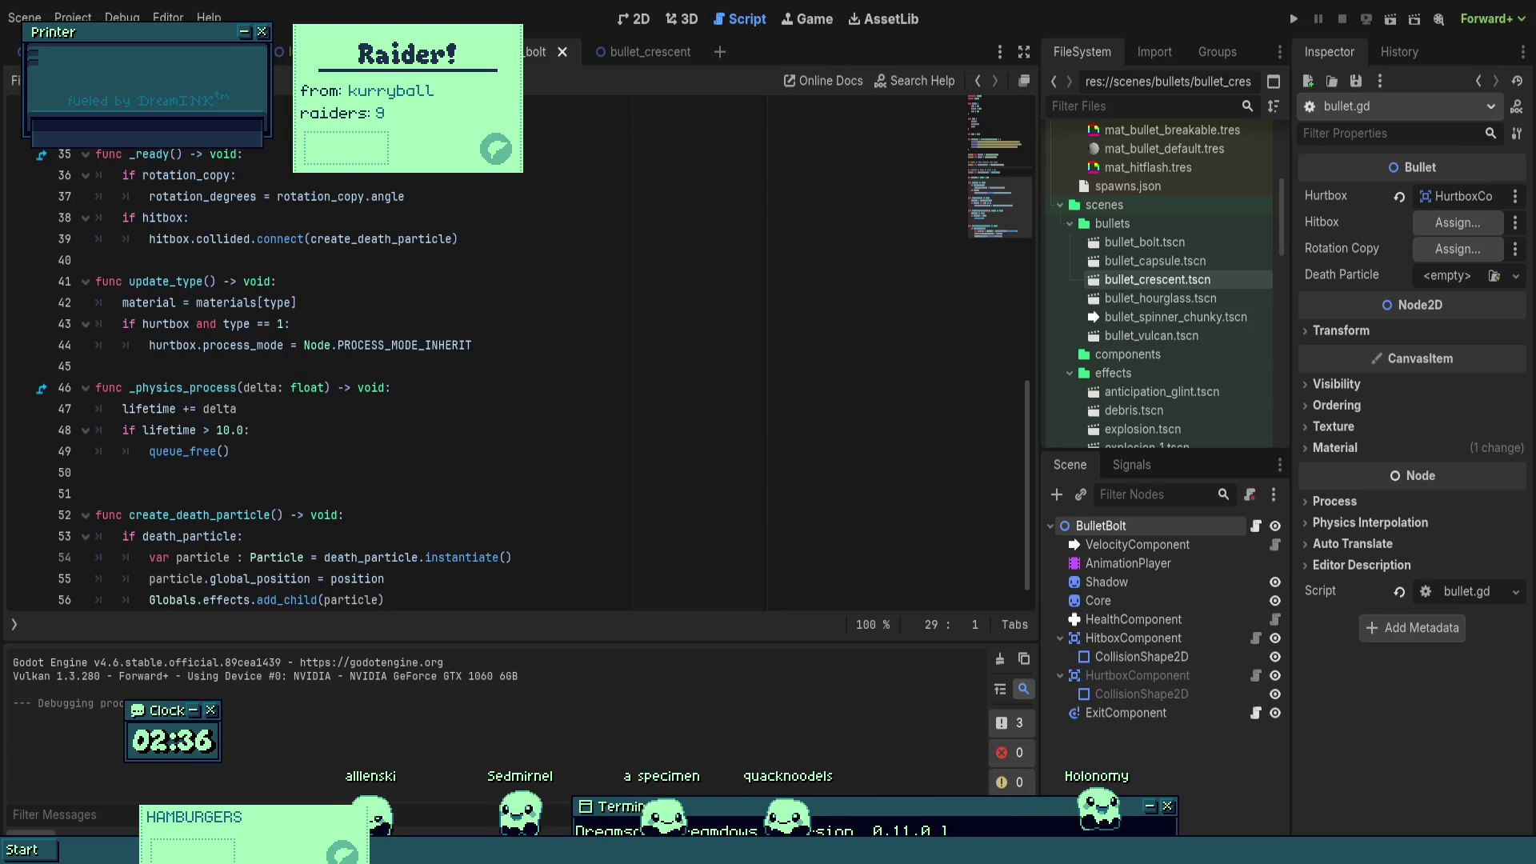
- Add an 'if rotation_copy:' block at the top of _physics_process
{"action": "left_click", "coordinate": [448, 410]}
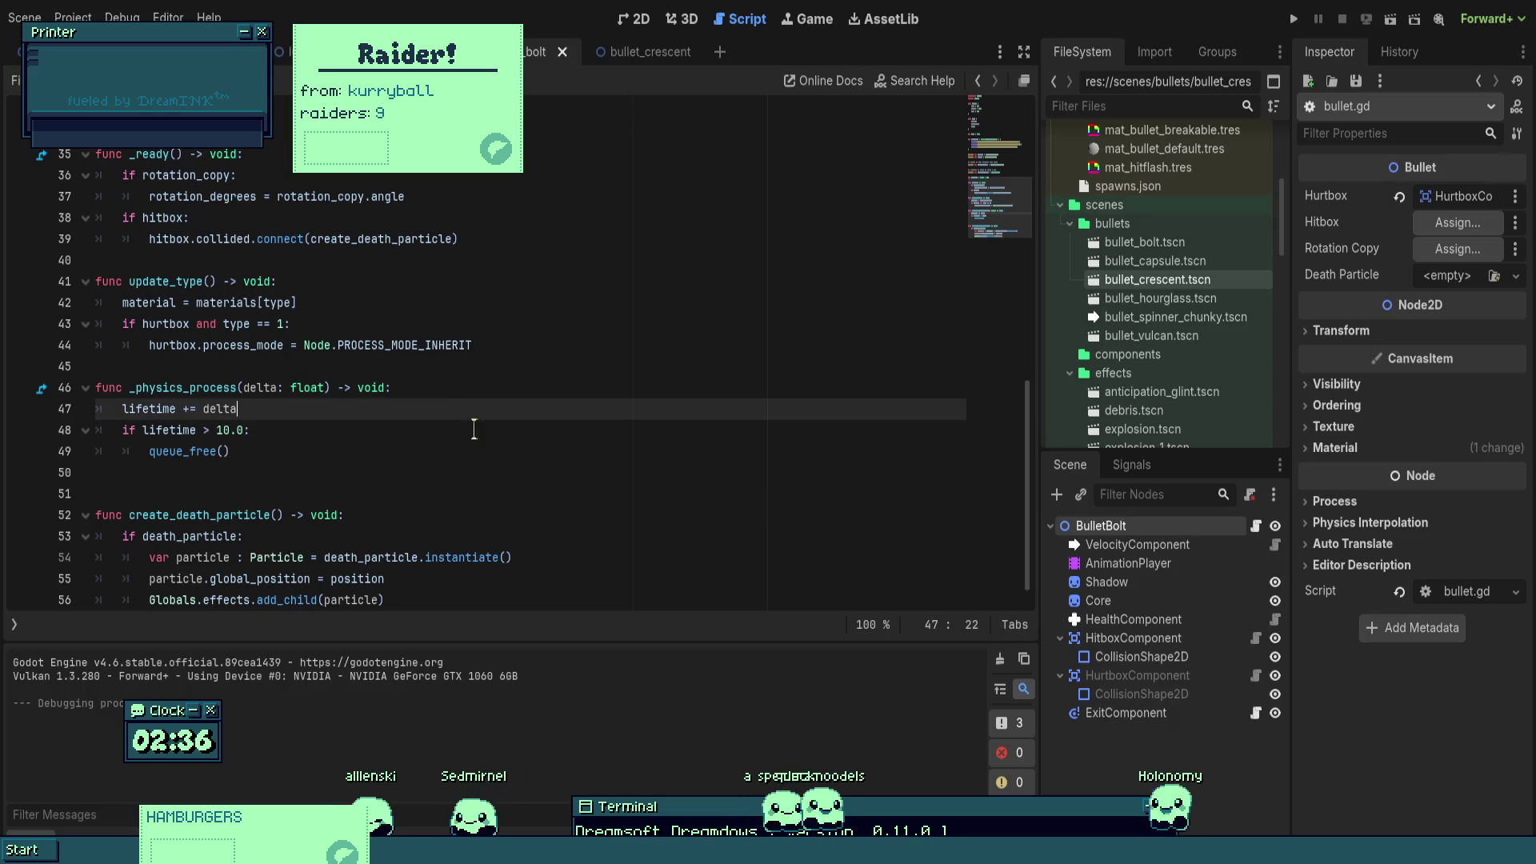
{"action": "scroll", "coordinate": [512, 376], "scroll_direction": "up", "scroll_amount": 1}
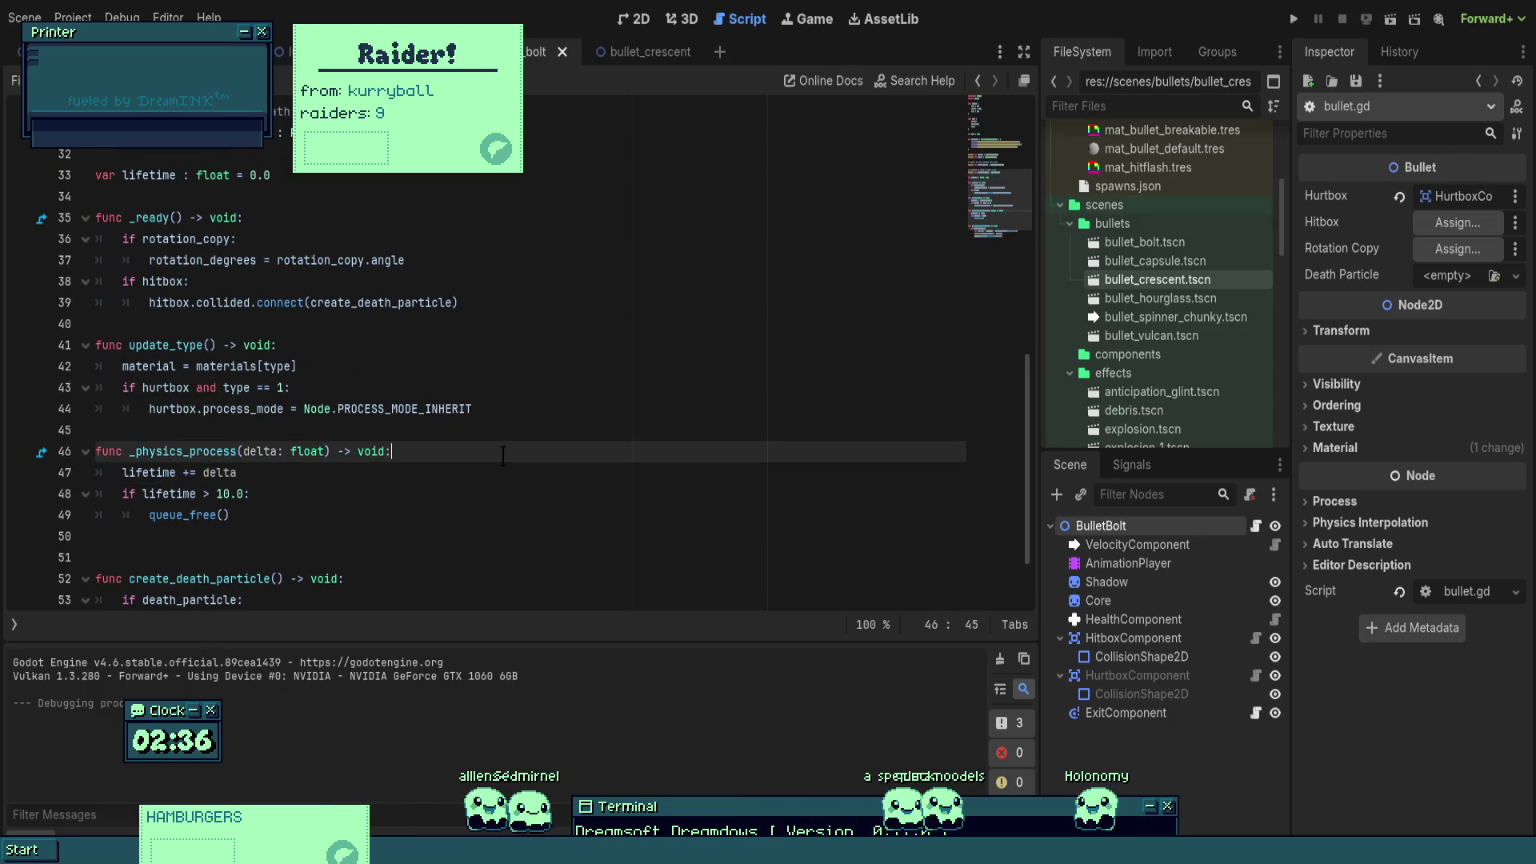
{"action": "key", "text": "Return"}
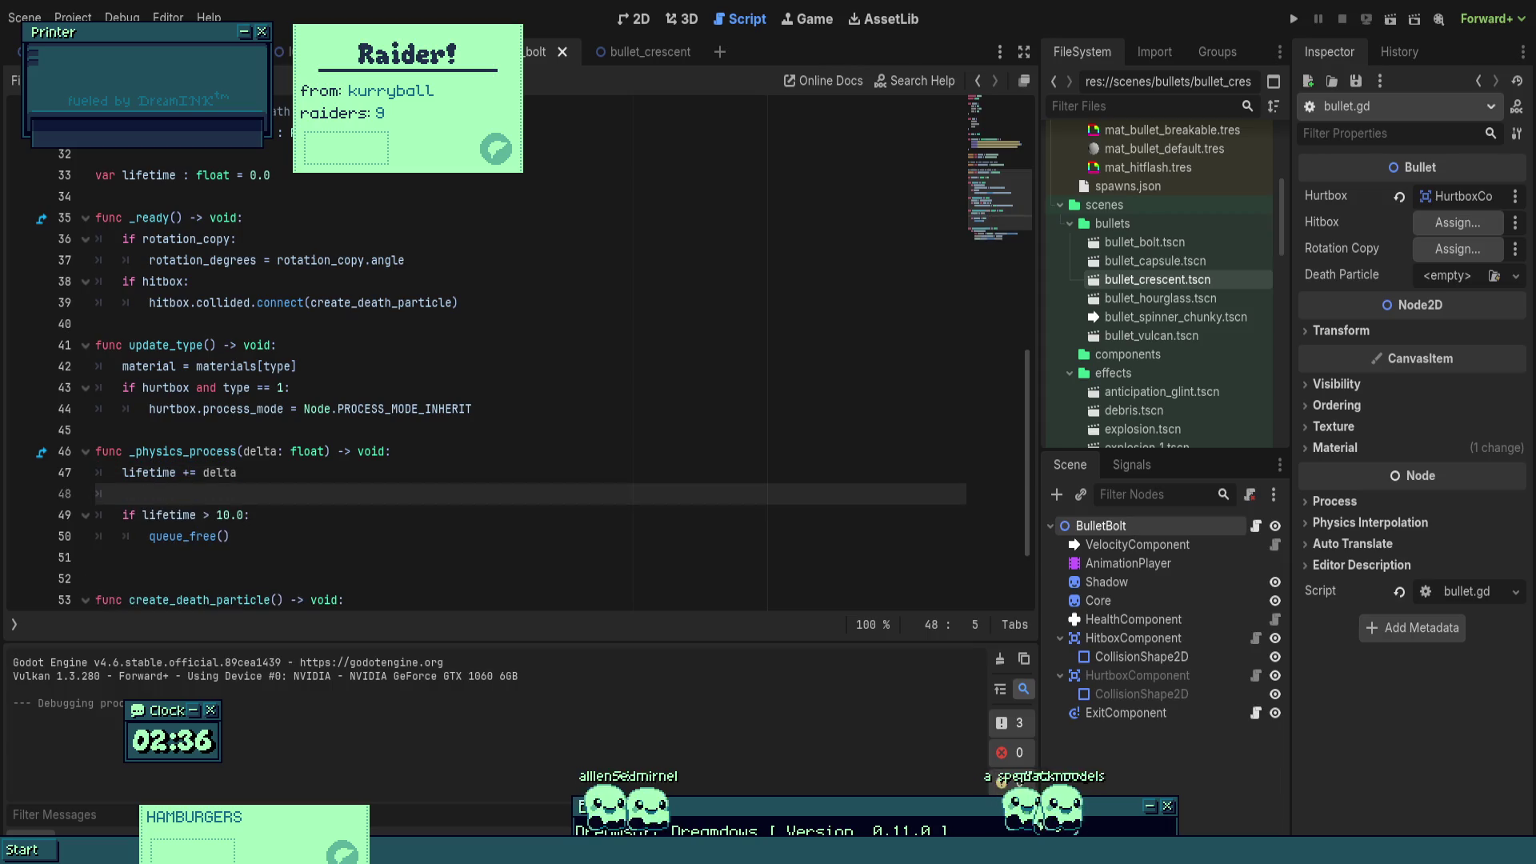
{"action": "key", "text": "BackSpace"}
{"action": "key", "text": "BackSpace"}
{"action": "key", "text": "Up"}
{"action": "key", "text": "End"}
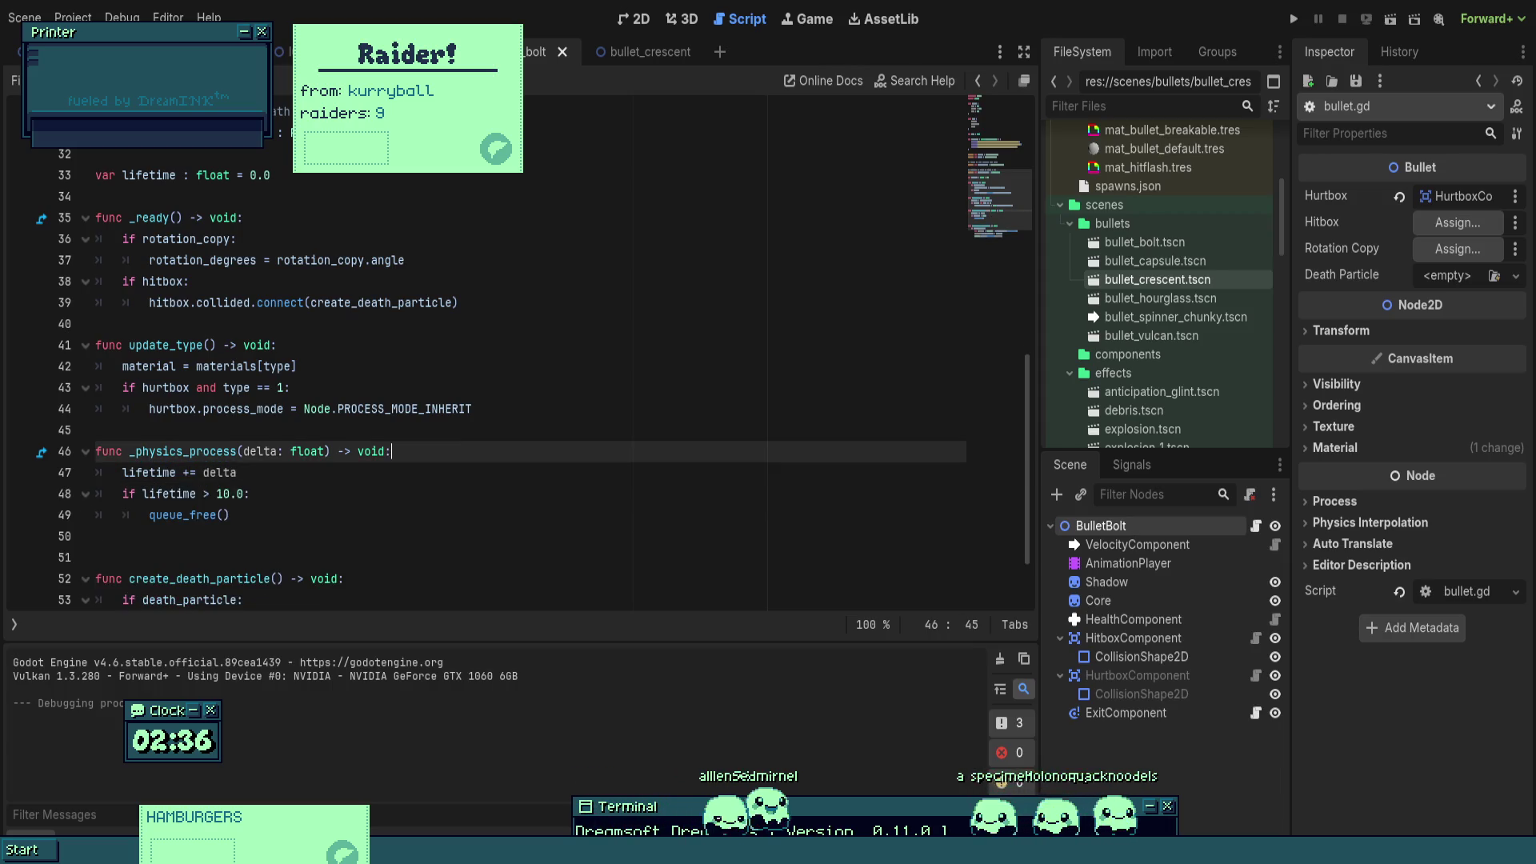
{"action": "key", "text": "Return"}
{"action": "type", "text": "if roat"}
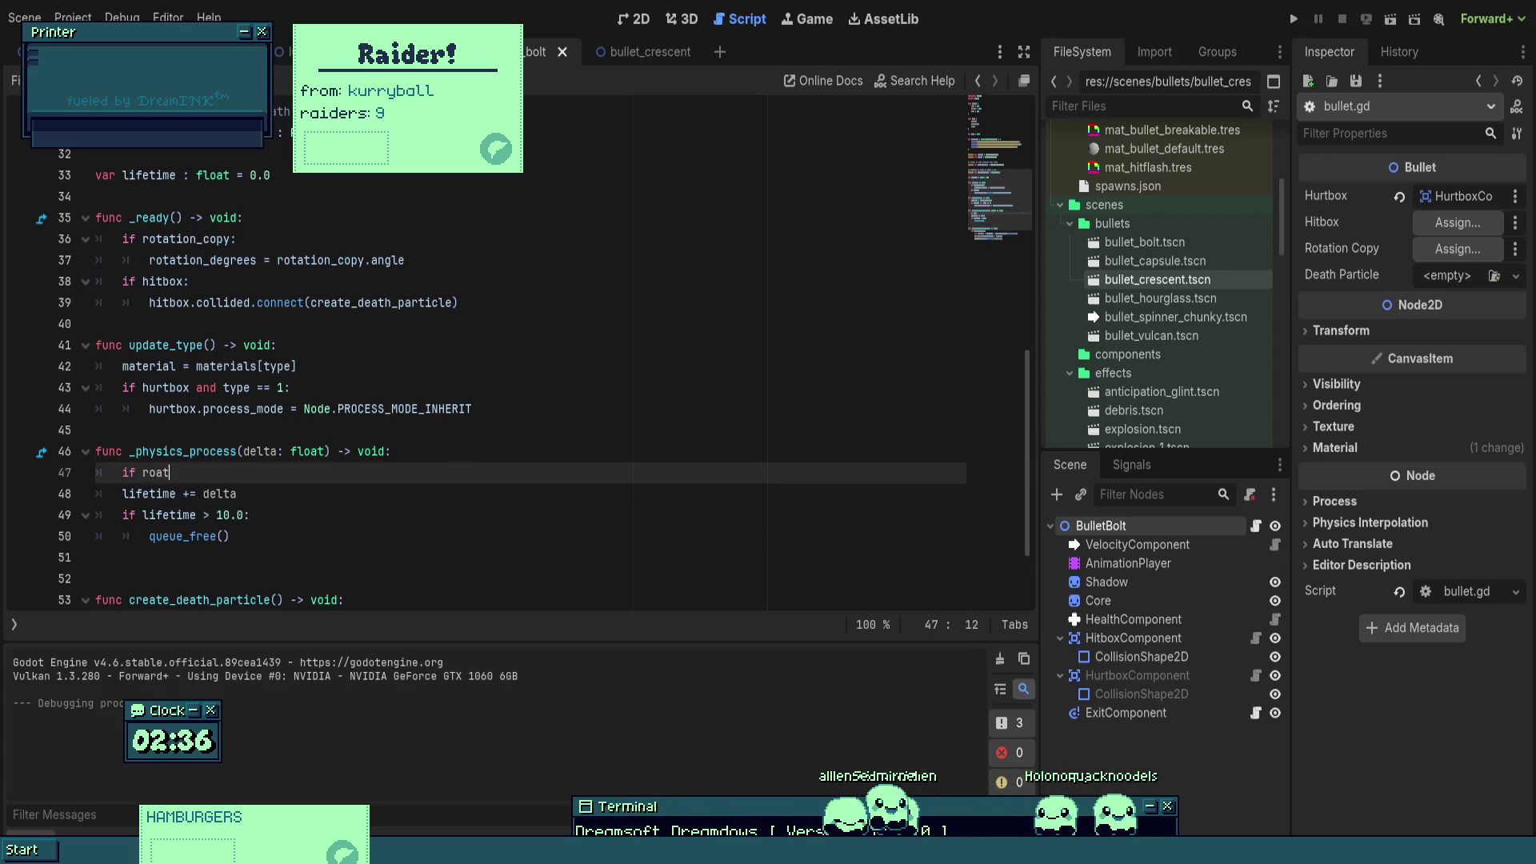
{"action": "key", "text": "BackSpace"}
{"action": "key", "text": "Return"}
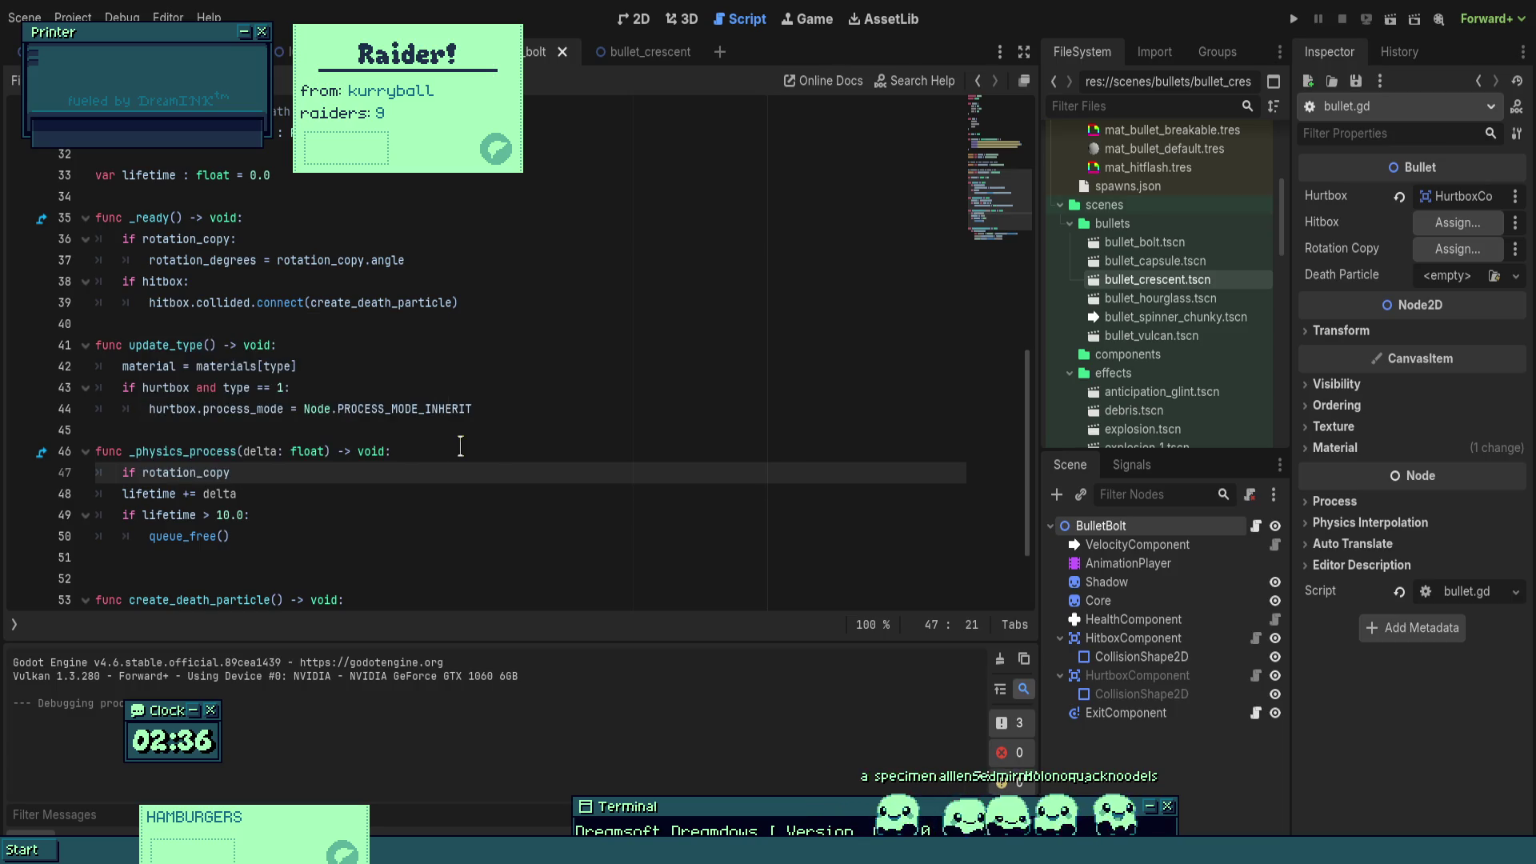
{"action": "type", "text": ":"}
{"action": "key", "text": "Return"}
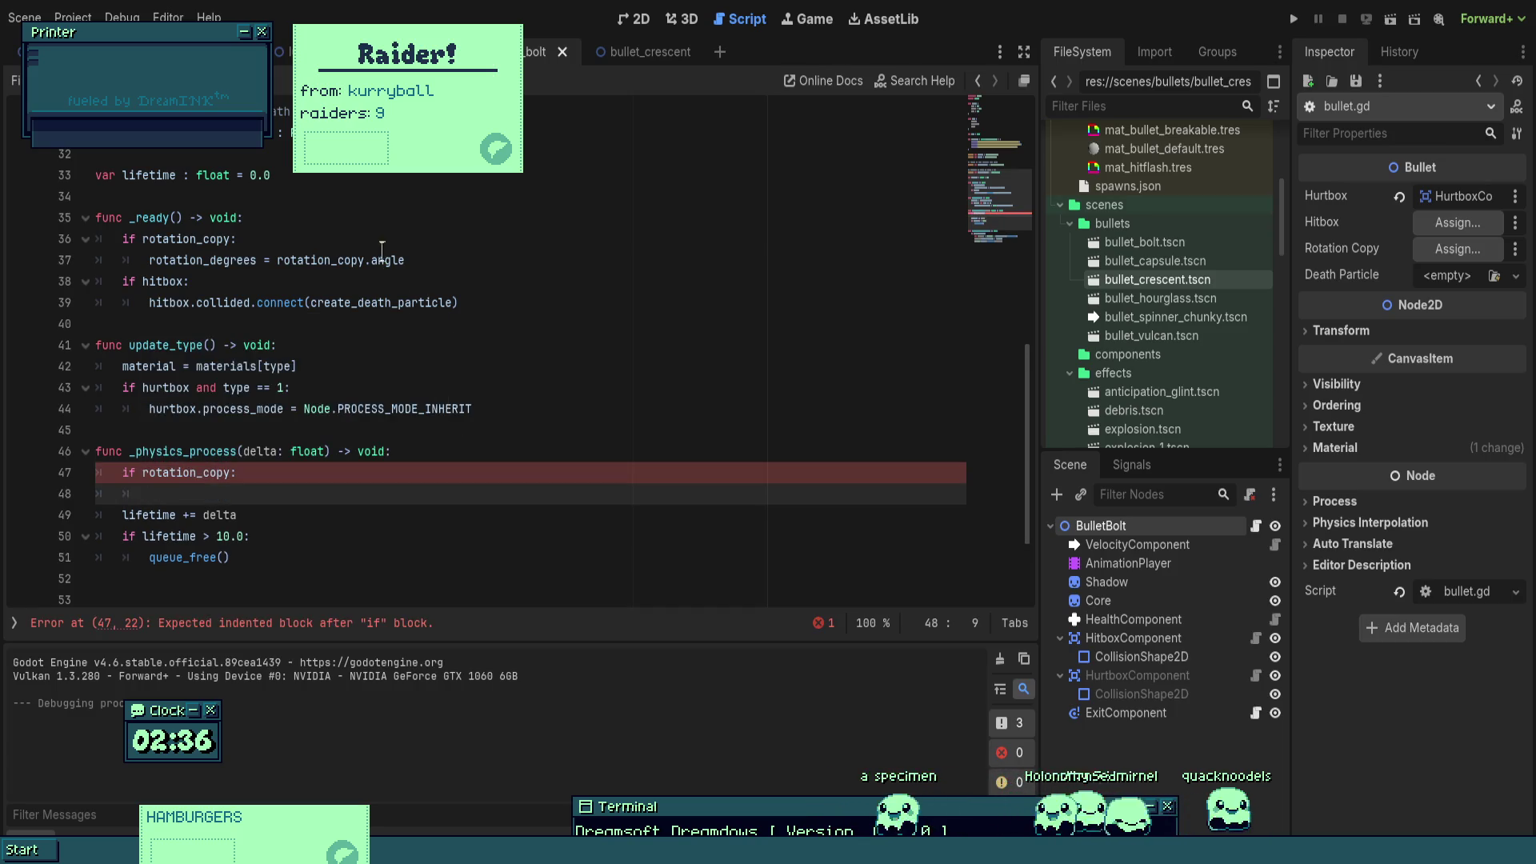
- Paste 'rotation_degrees = rotation_copy.angle' from _ready into the if block, then return to the bolt scene
{"action": "double_click", "coordinate": [400, 260]}
{"action": "key", "text": "ctrl+c"}
{"action": "left_click", "coordinate": [149, 494]}
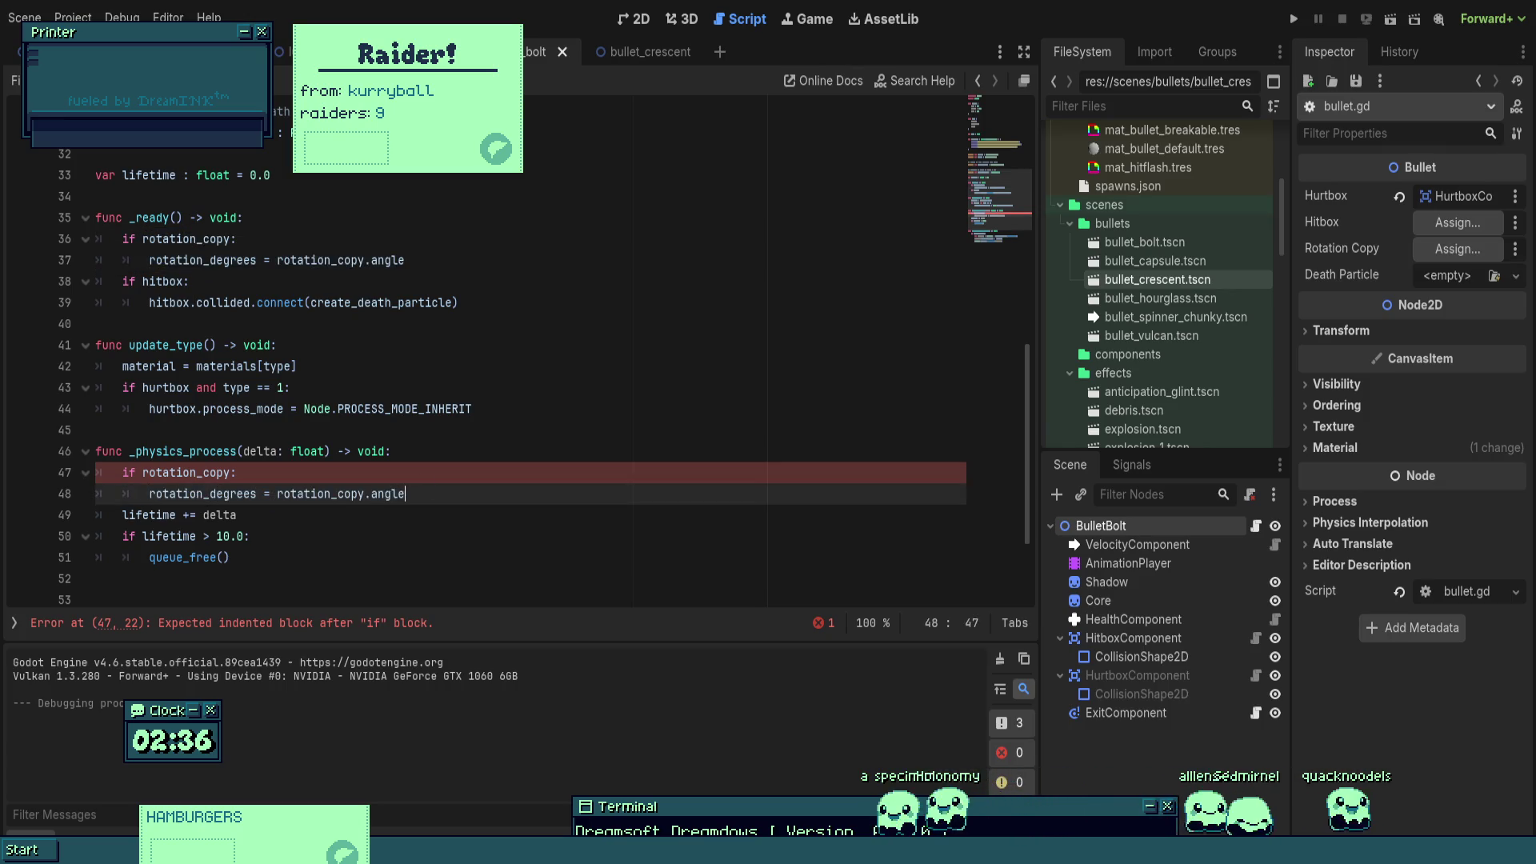
{"action": "key", "text": "ctrl+v"}
{"action": "left_click", "coordinate": [1294, 19]}
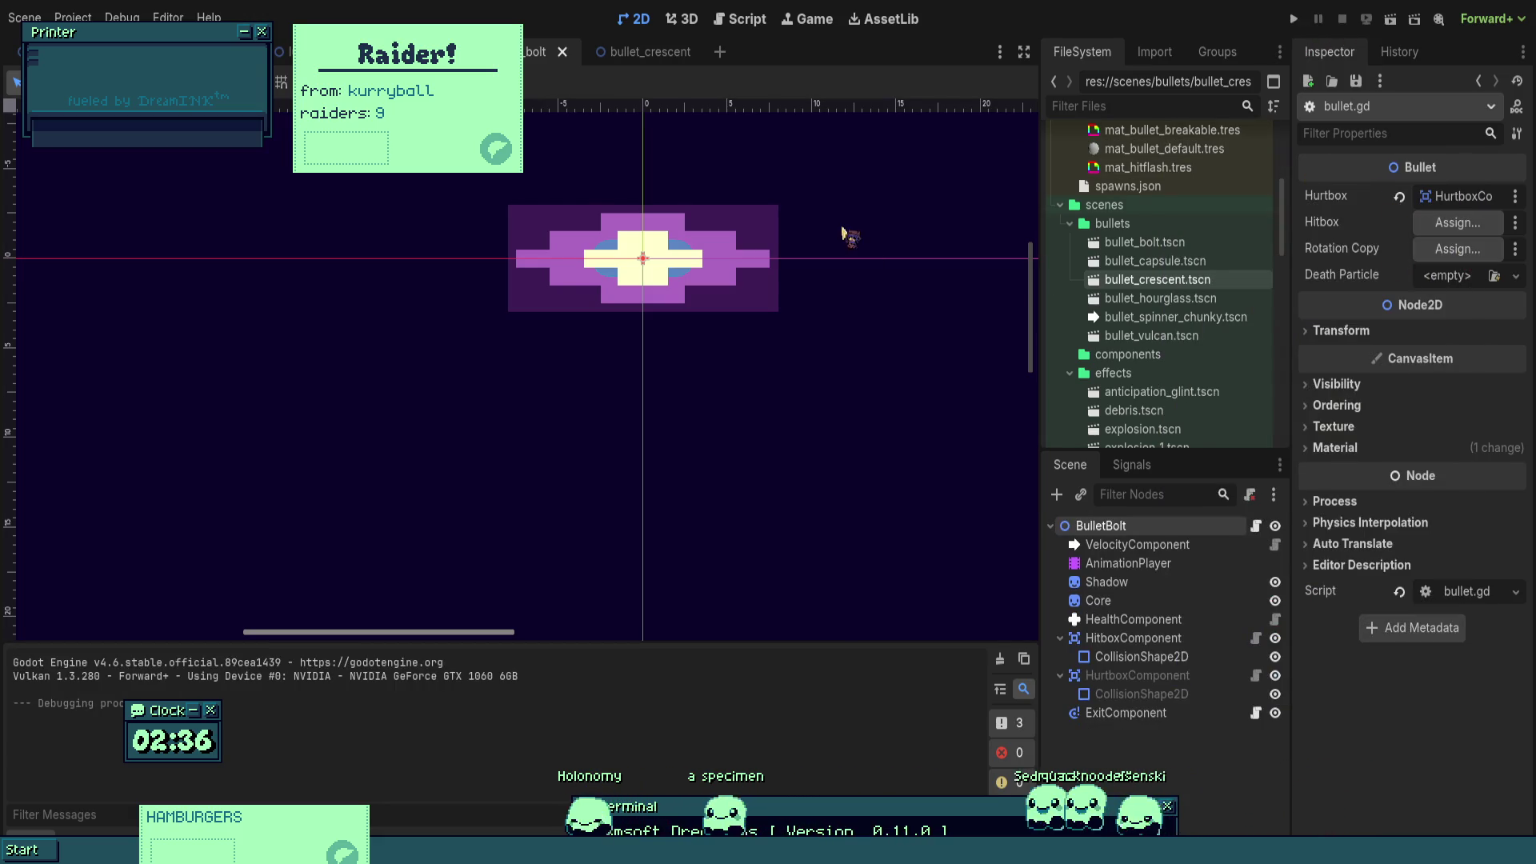
- Set the bolt's Rotation Copy to its VelocityComponent and start a playtest
{"action": "left_click_drag", "start_coordinate": [765, 254], "coordinate": [1457, 249]}
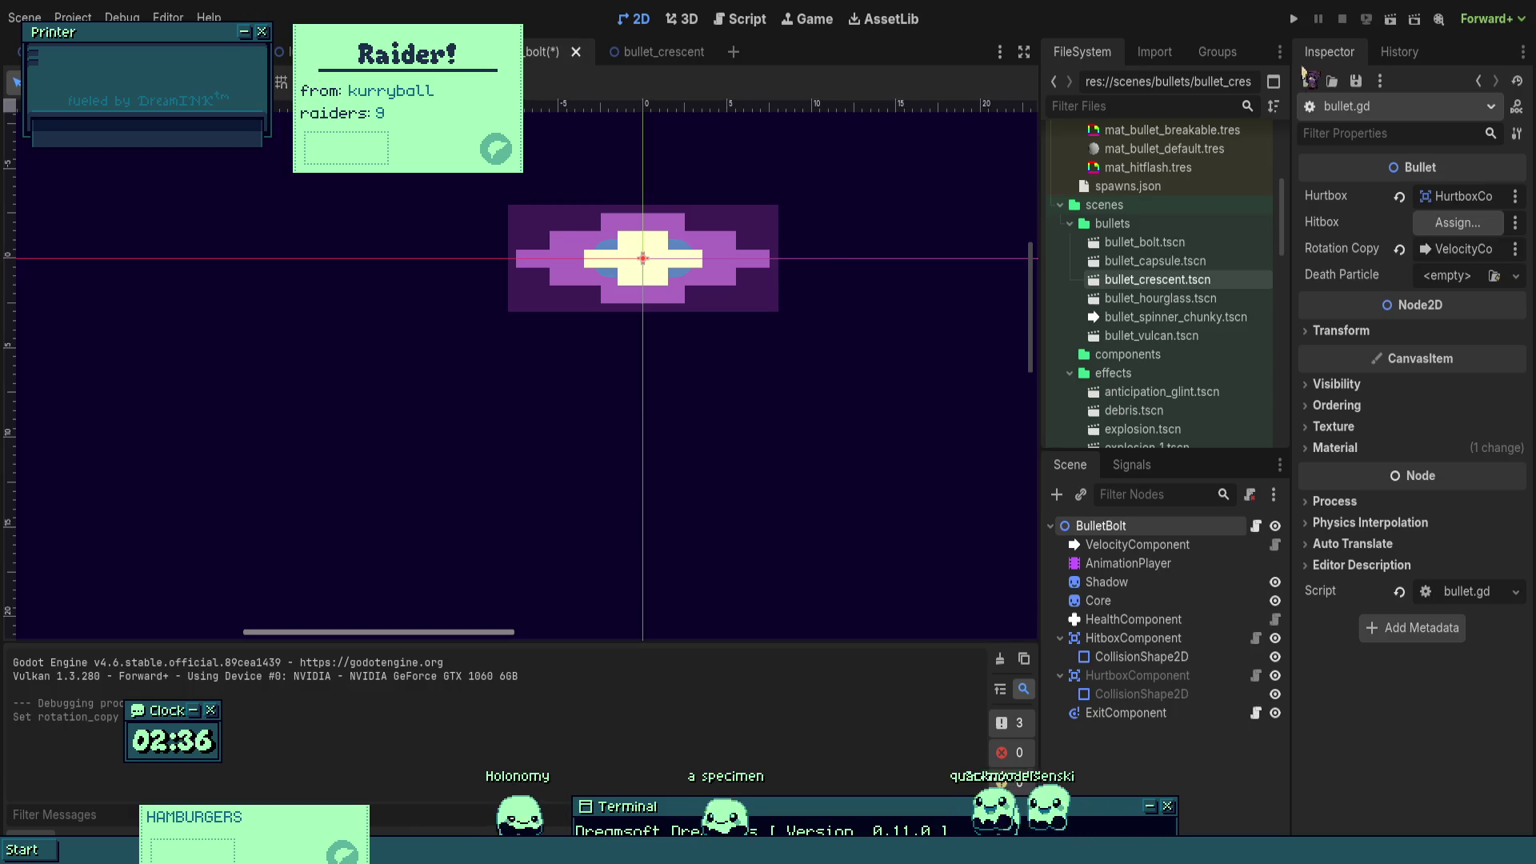
{"action": "left_click", "coordinate": [1294, 18]}
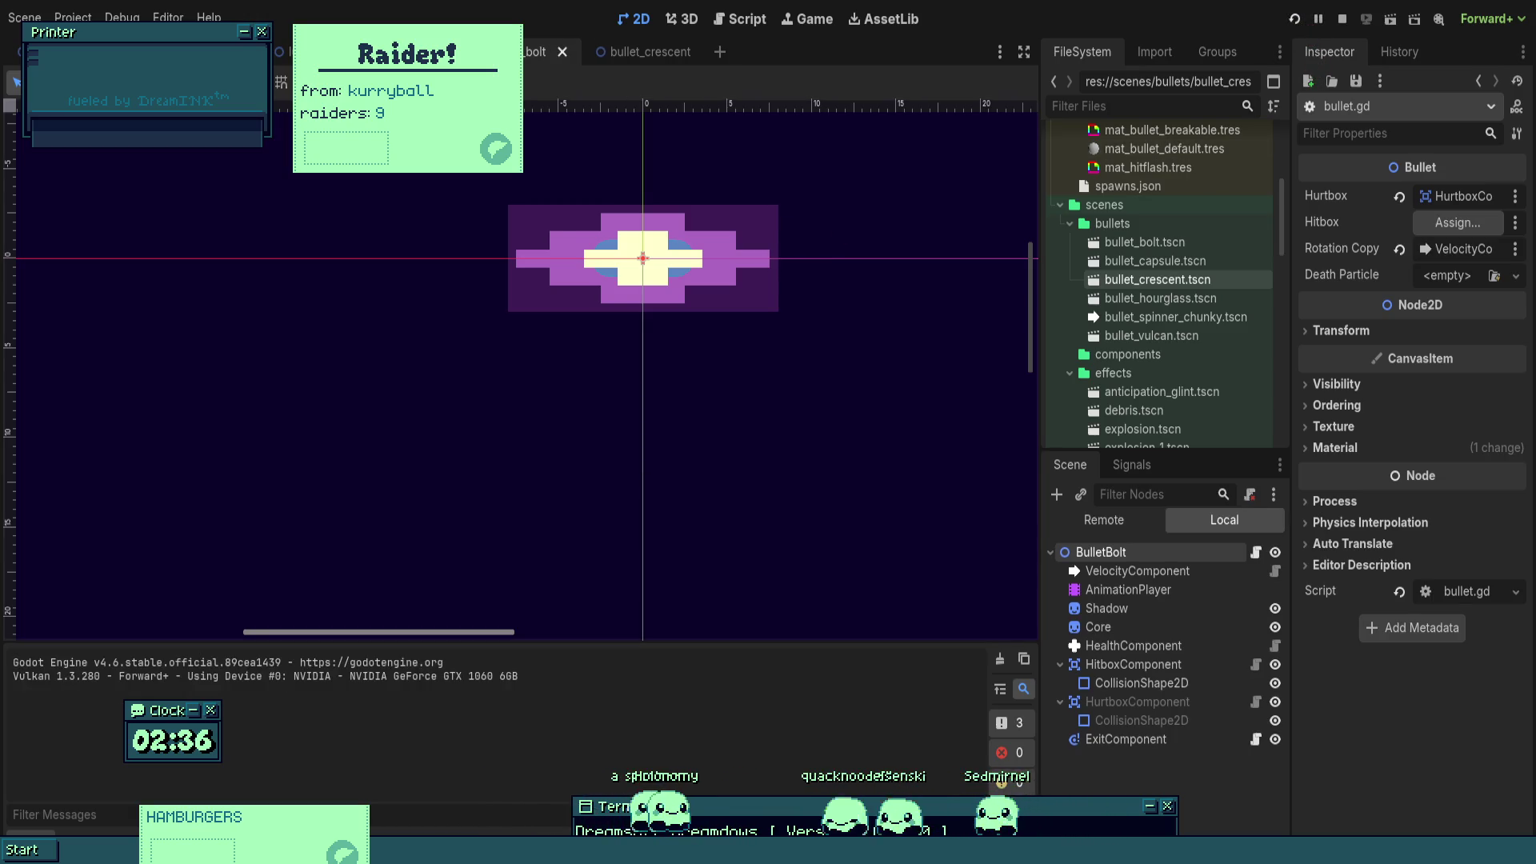
{"action": "key", "text": "Right"}
{"action": "key", "text": "Up"}
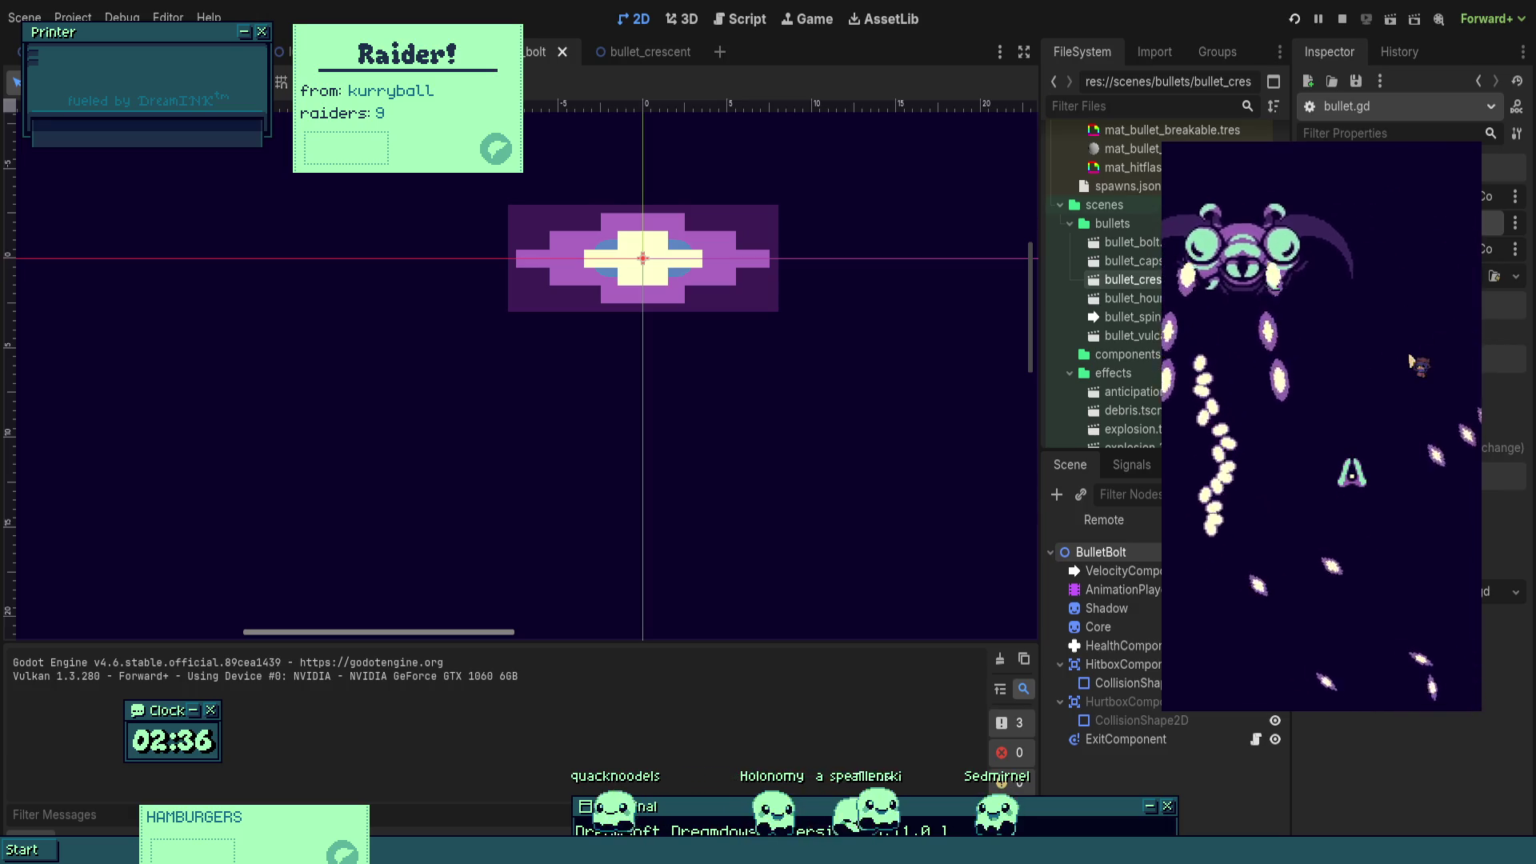
- Dodge and fire at the boss to test the bolts, then stop the game
{"action": "key", "text": "Left"}
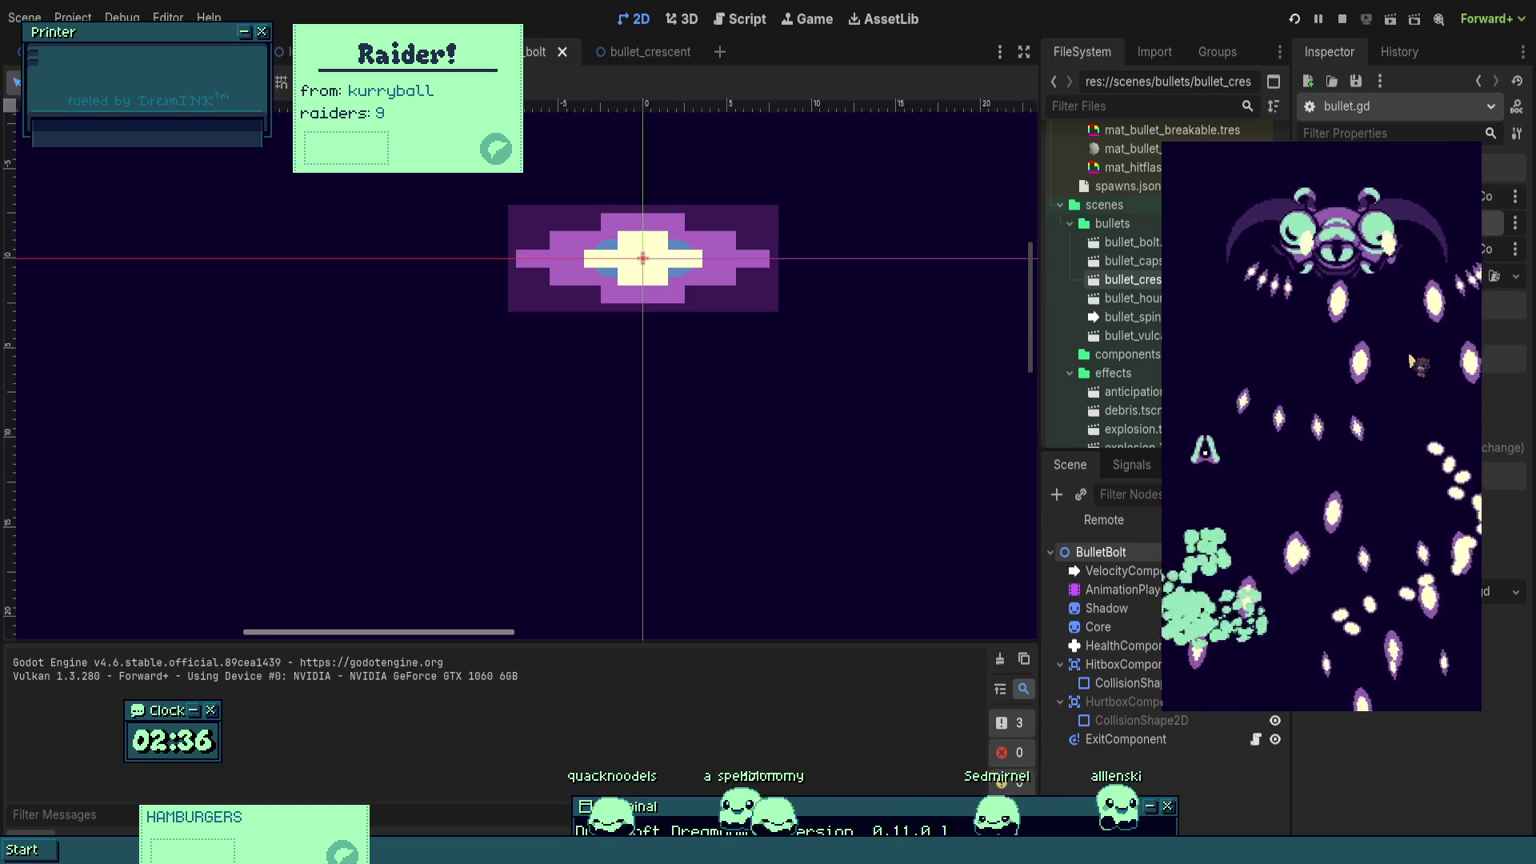
{"action": "key", "text": "Down"}
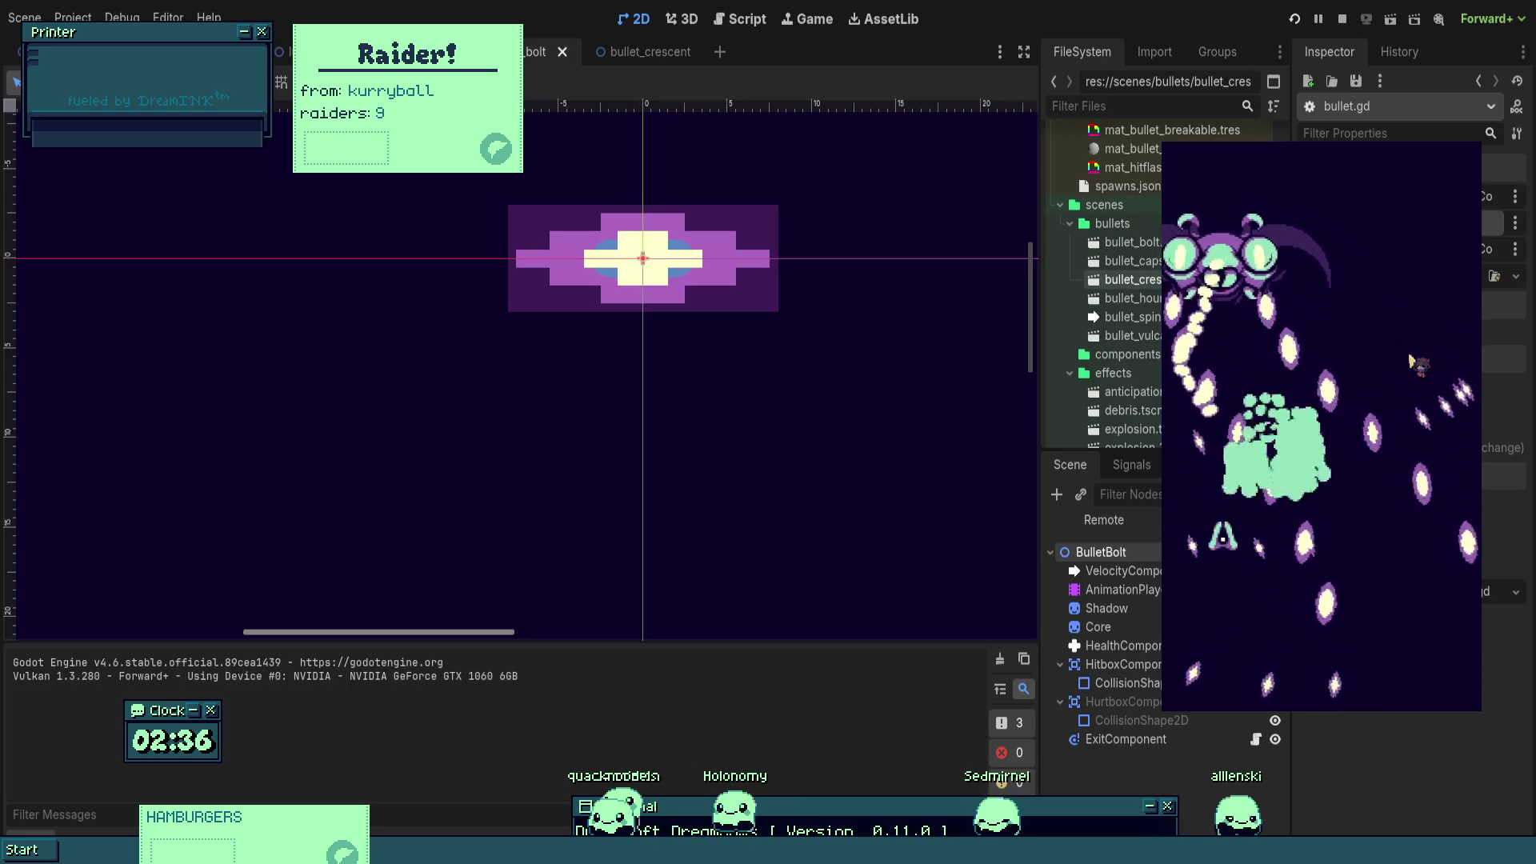
{"action": "key", "text": "Right"}
{"action": "key", "text": "Up"}
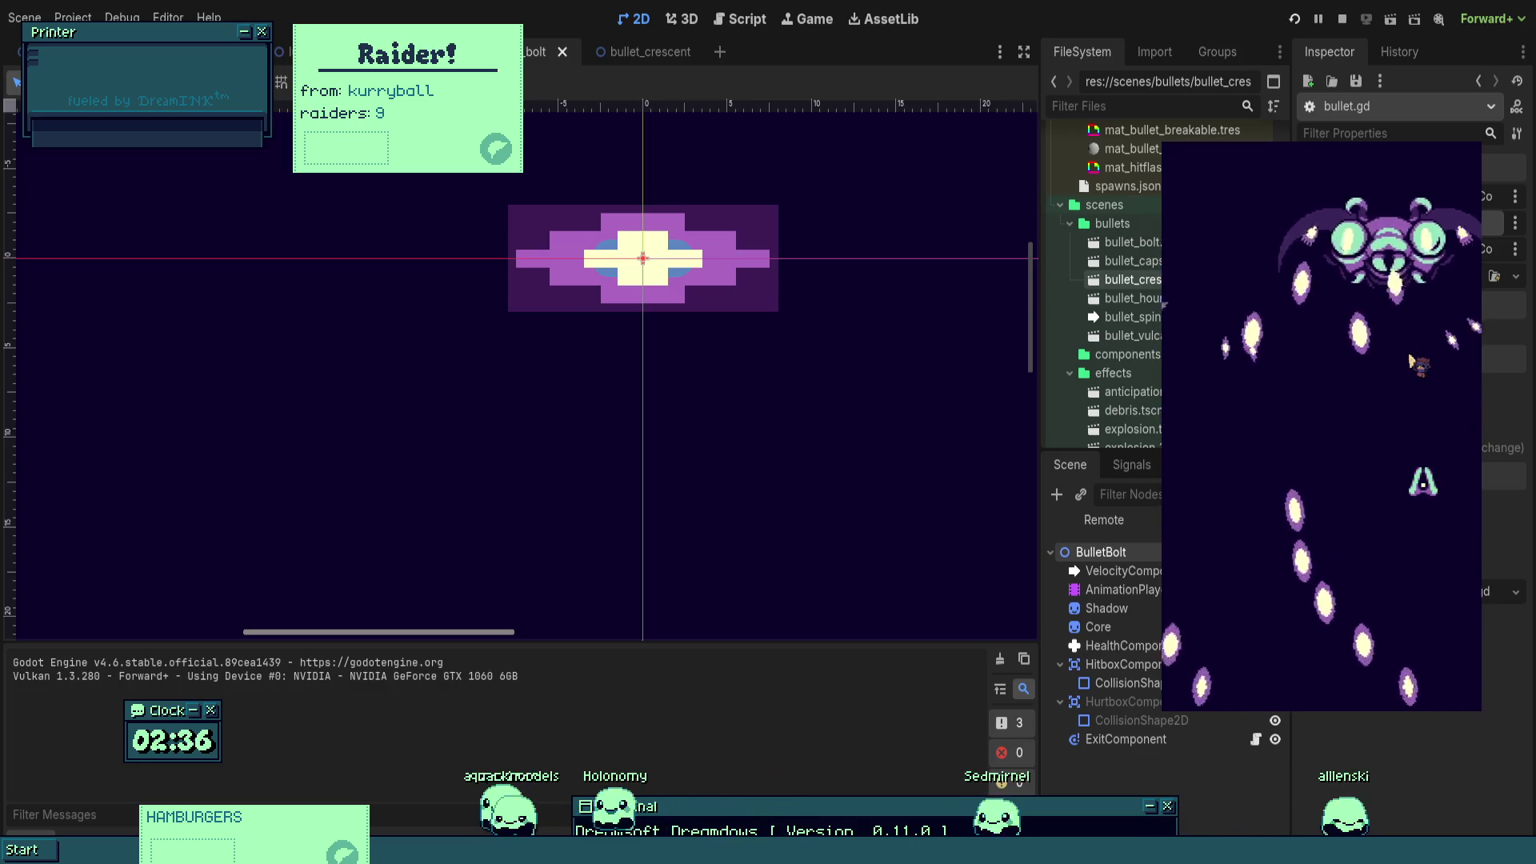
{"action": "key", "text": "z"}
{"action": "key", "text": "Right"}
{"action": "key", "text": "Right"}
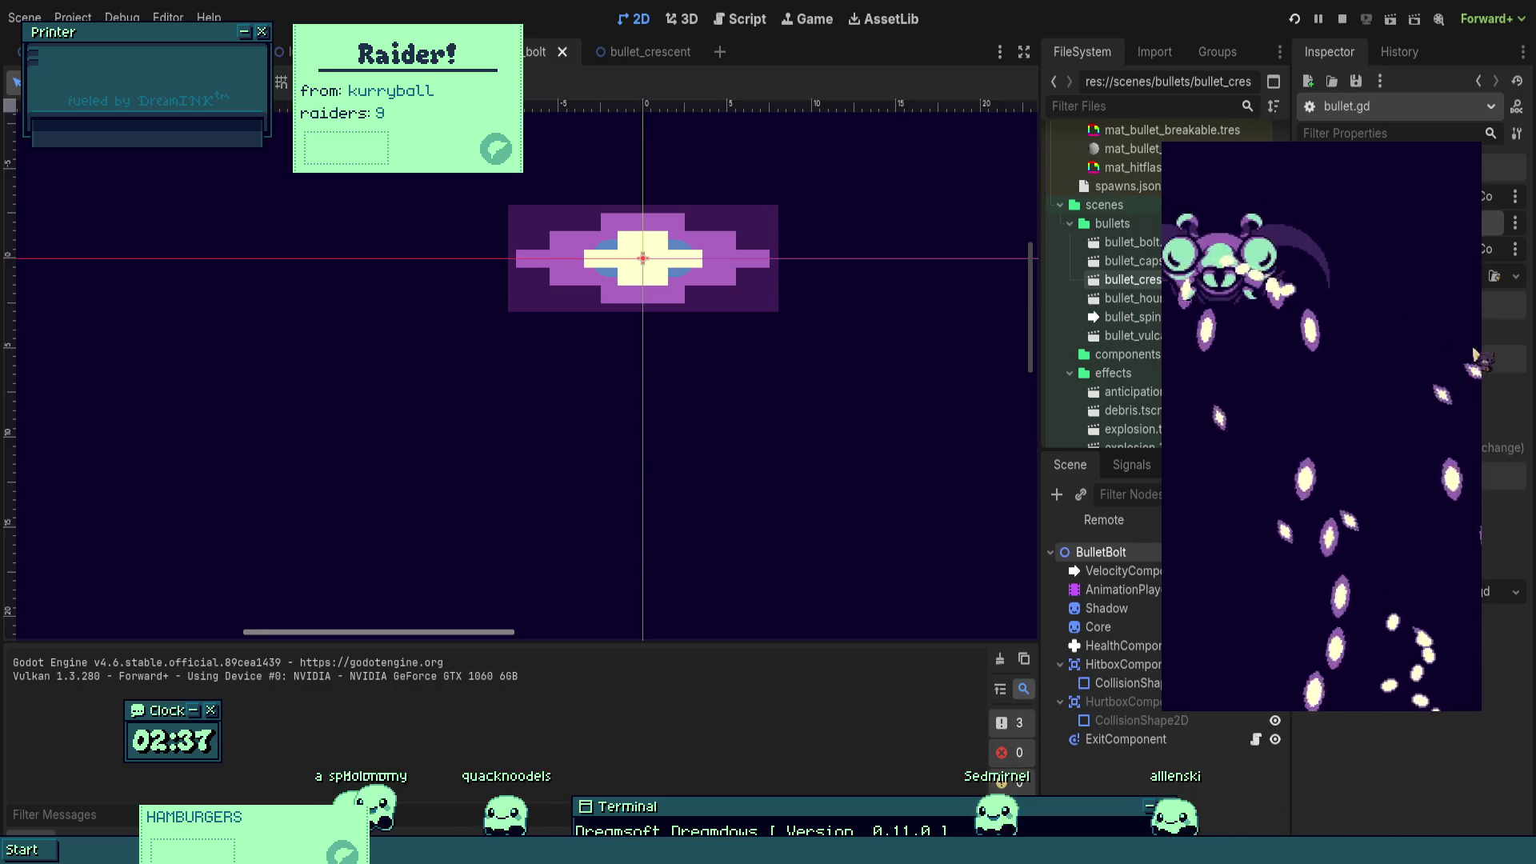
{"action": "left_click", "coordinate": [1290, 21]}
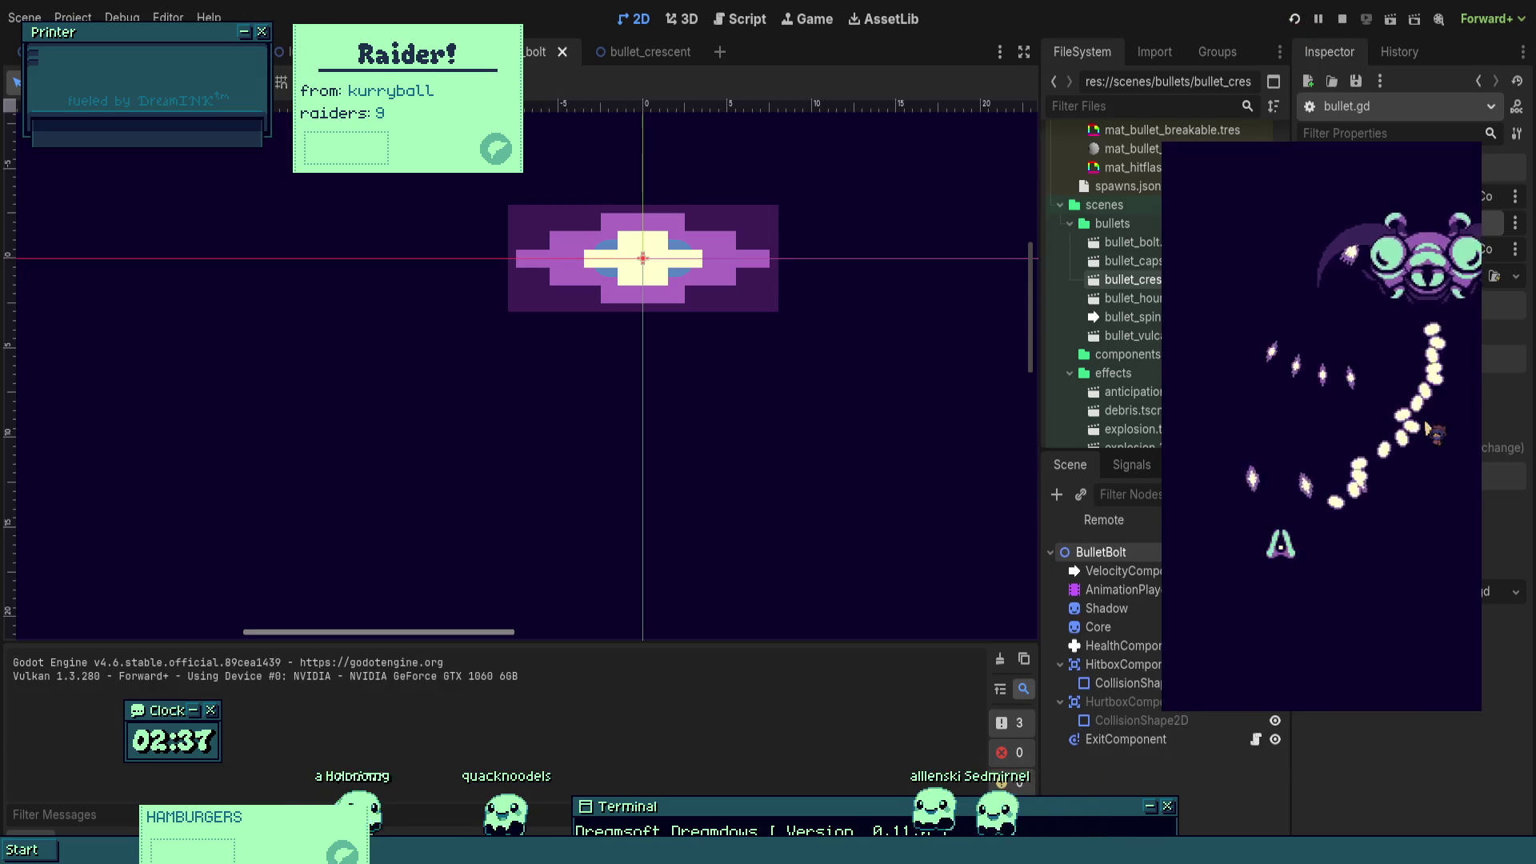
{"action": "left_click", "coordinate": [1343, 18]}
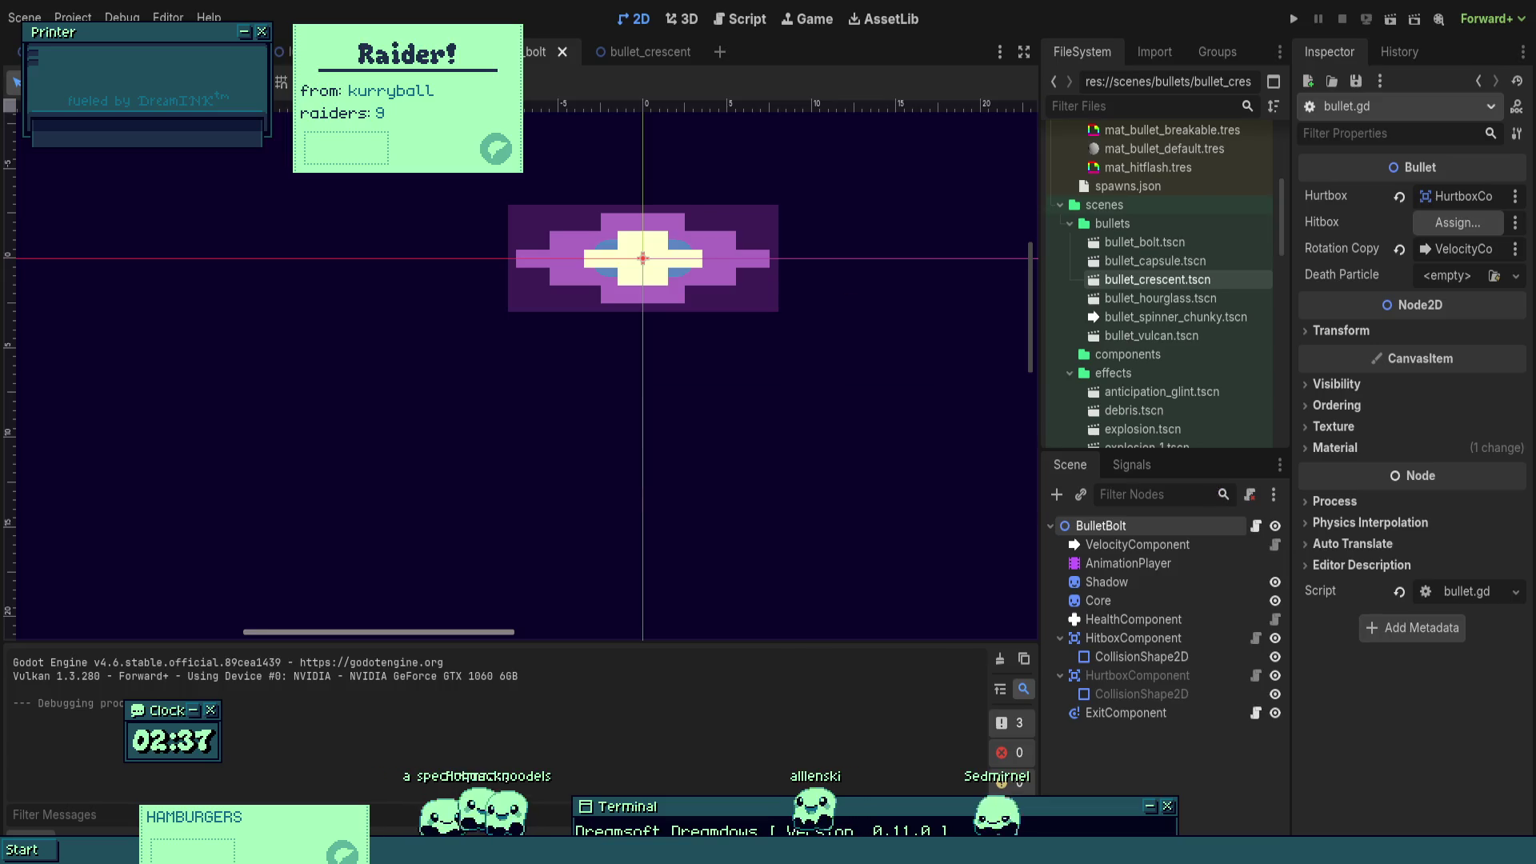
- In the boss scene, set Process Mode to Disabled on Timers and SpitAttack, then playtest
{"action": "key", "text": "ctrl+shift+Tab"}
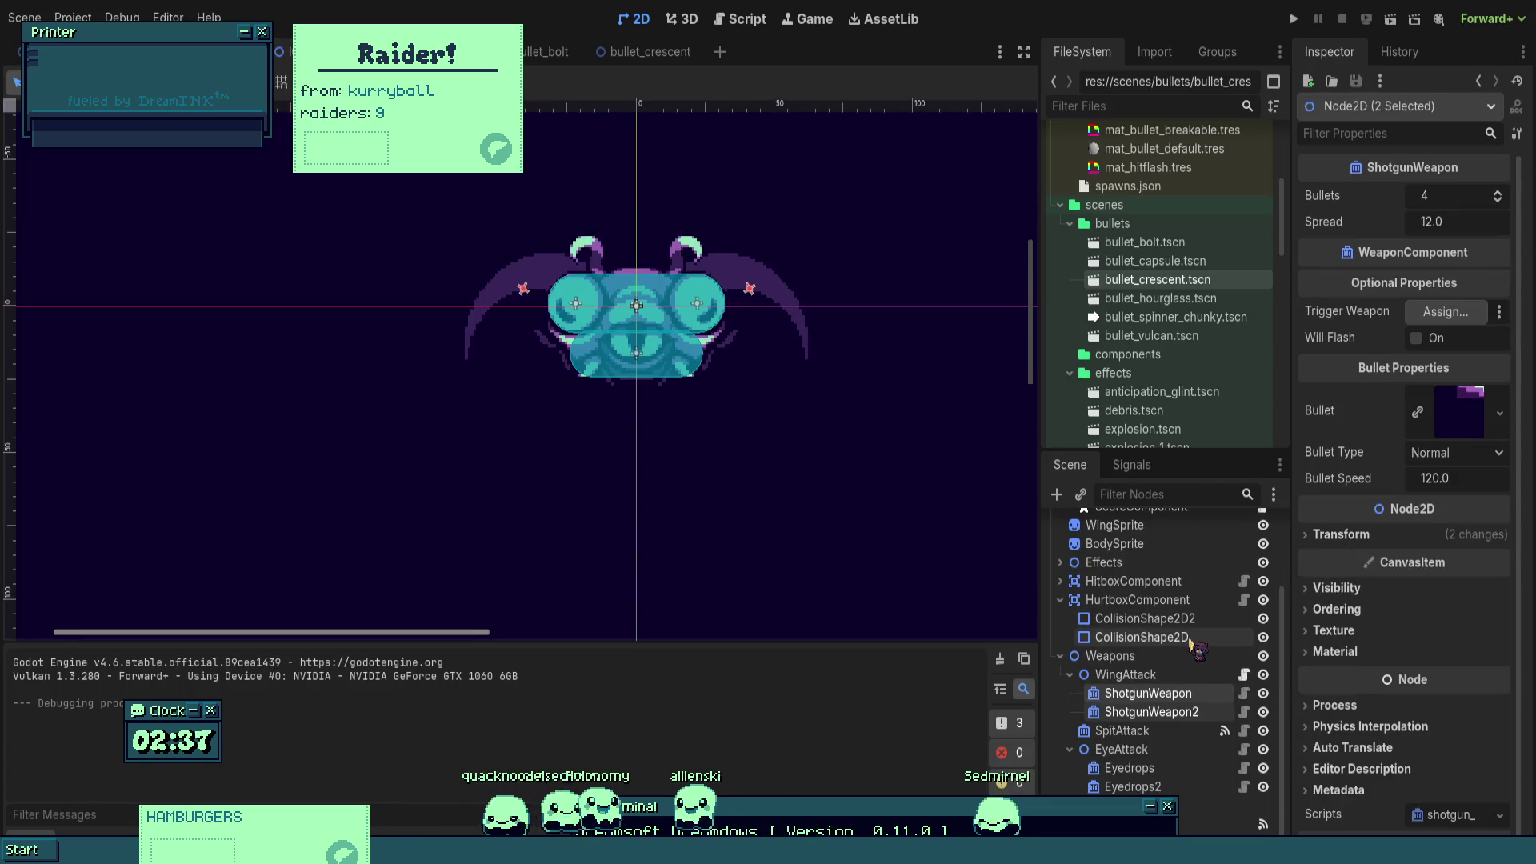
{"action": "left_click", "coordinate": [1201, 805]}
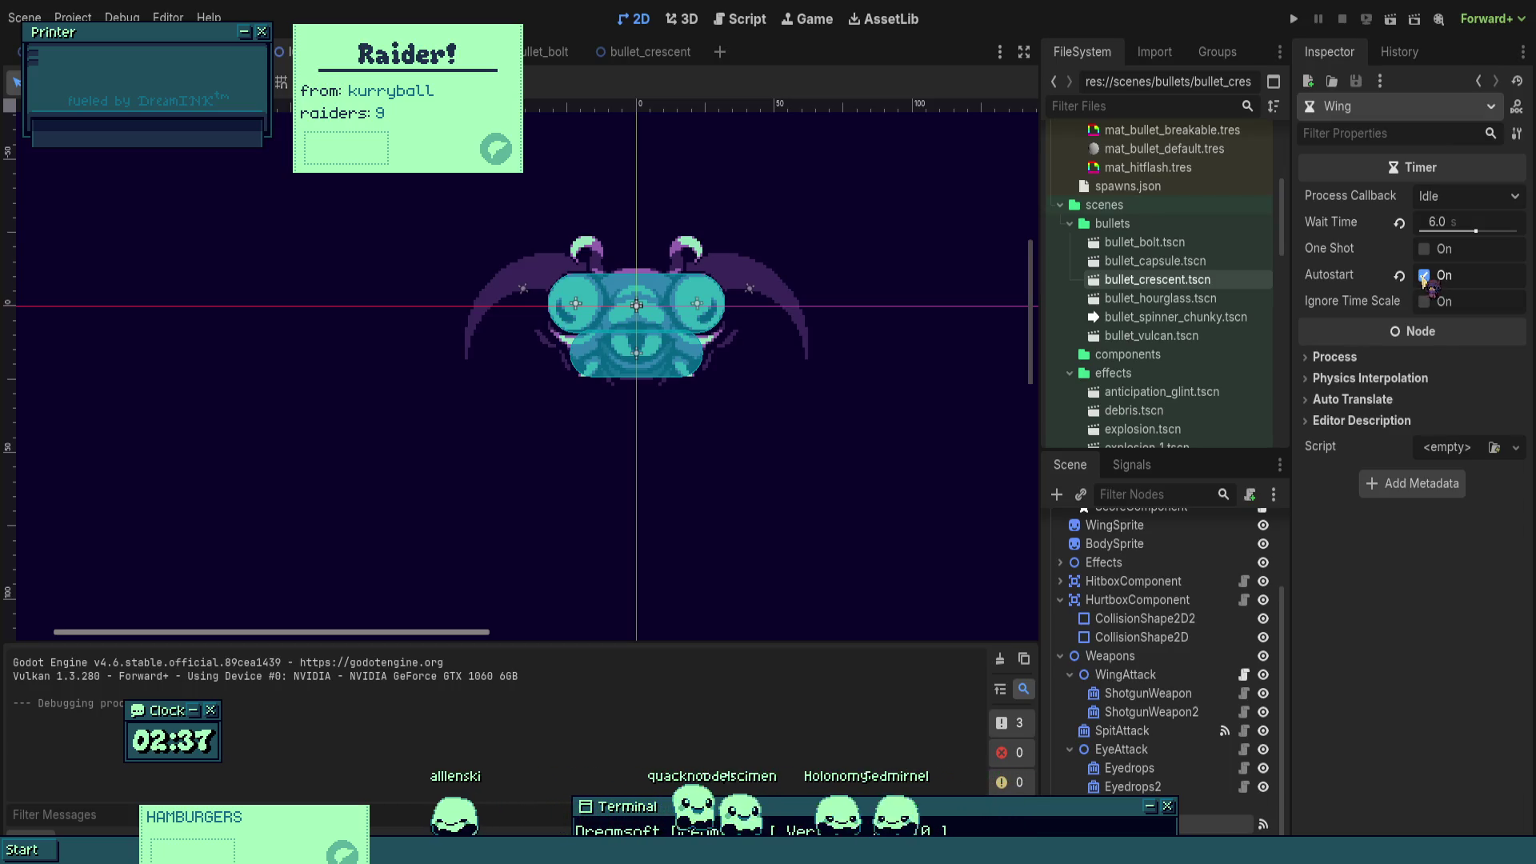
{"action": "left_click", "coordinate": [1166, 733]}
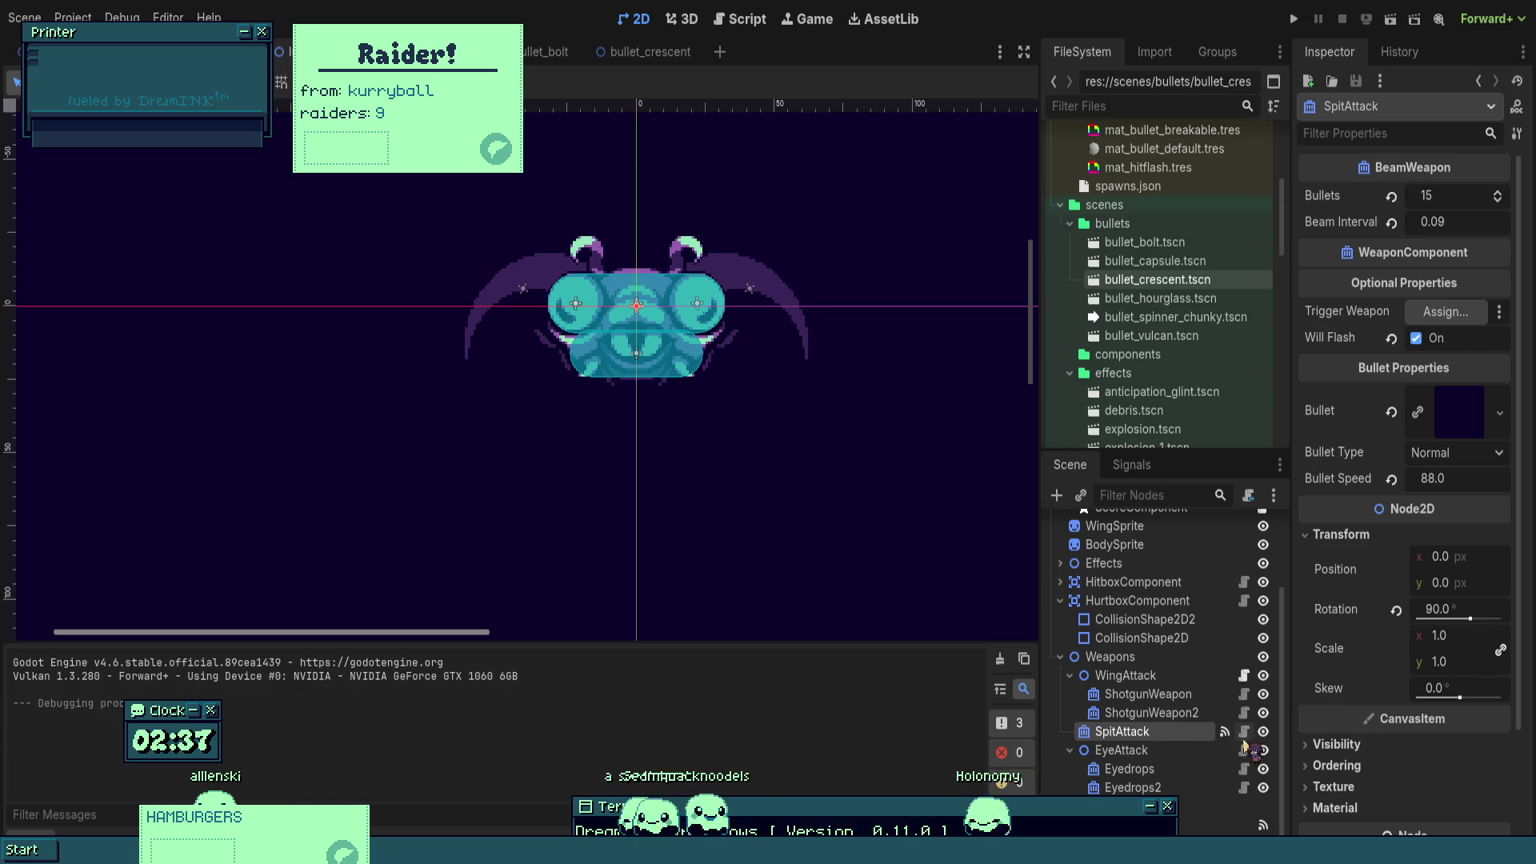
{"action": "scroll", "coordinate": [1376, 662], "scroll_direction": "down", "scroll_amount": 4}
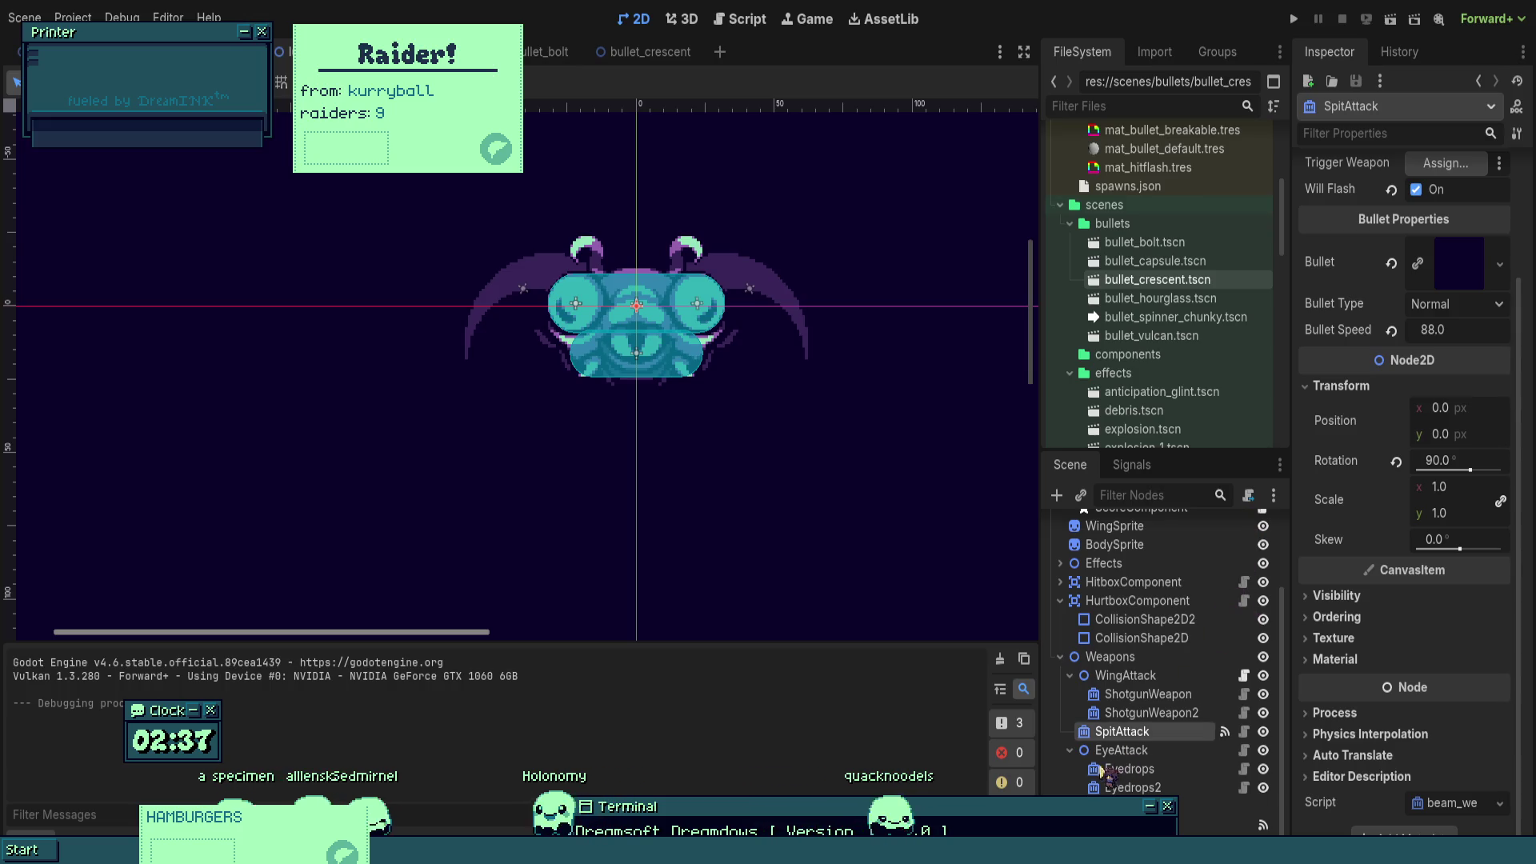
{"action": "left_click", "coordinate": [1141, 712]}
{"action": "left_click", "coordinate": [1123, 731]}
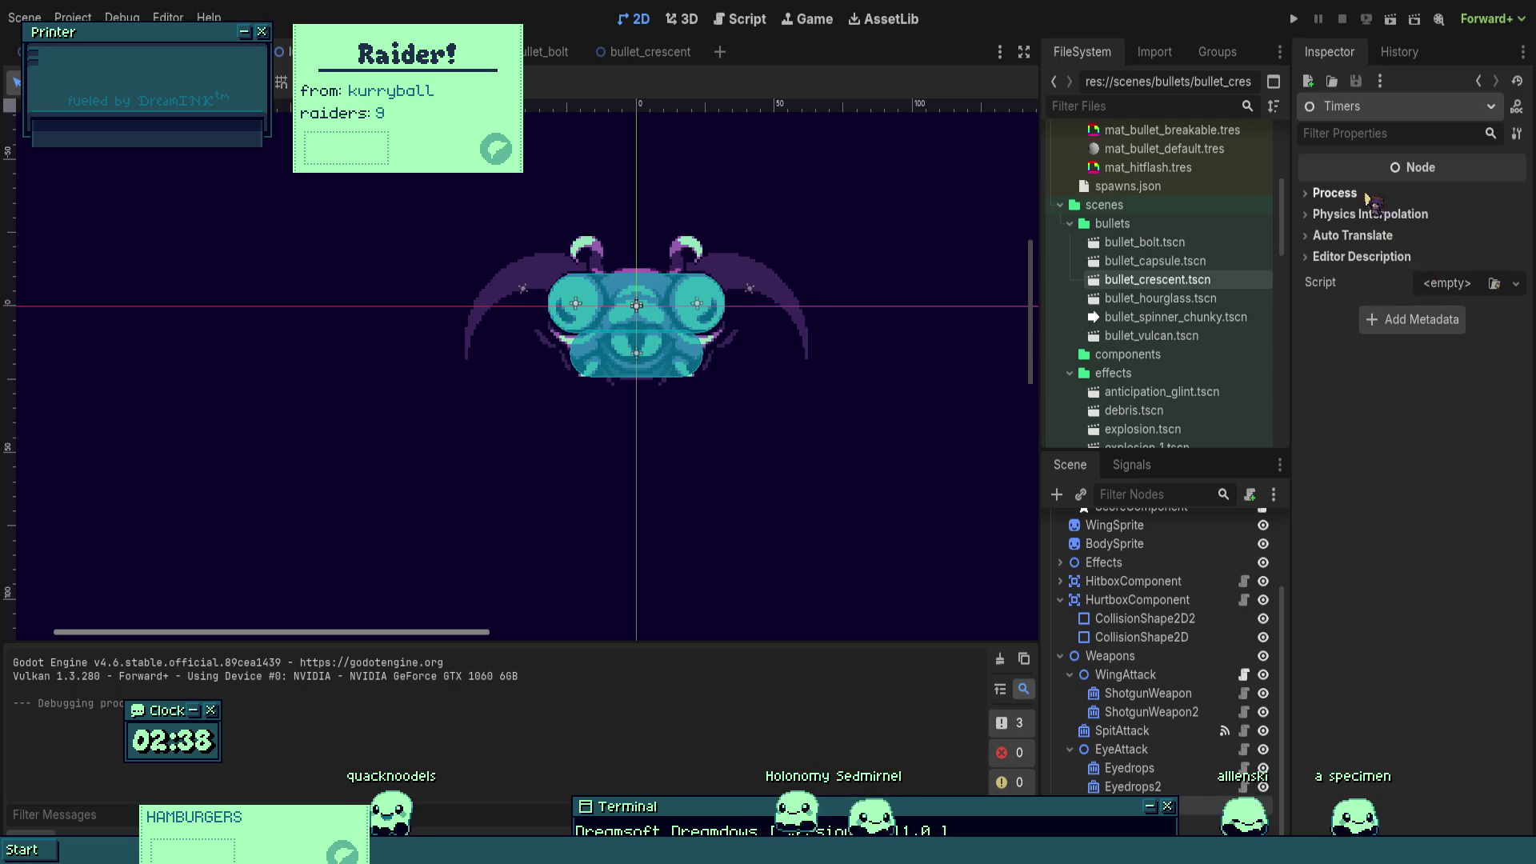
{"action": "left_click", "coordinate": [1368, 196]}
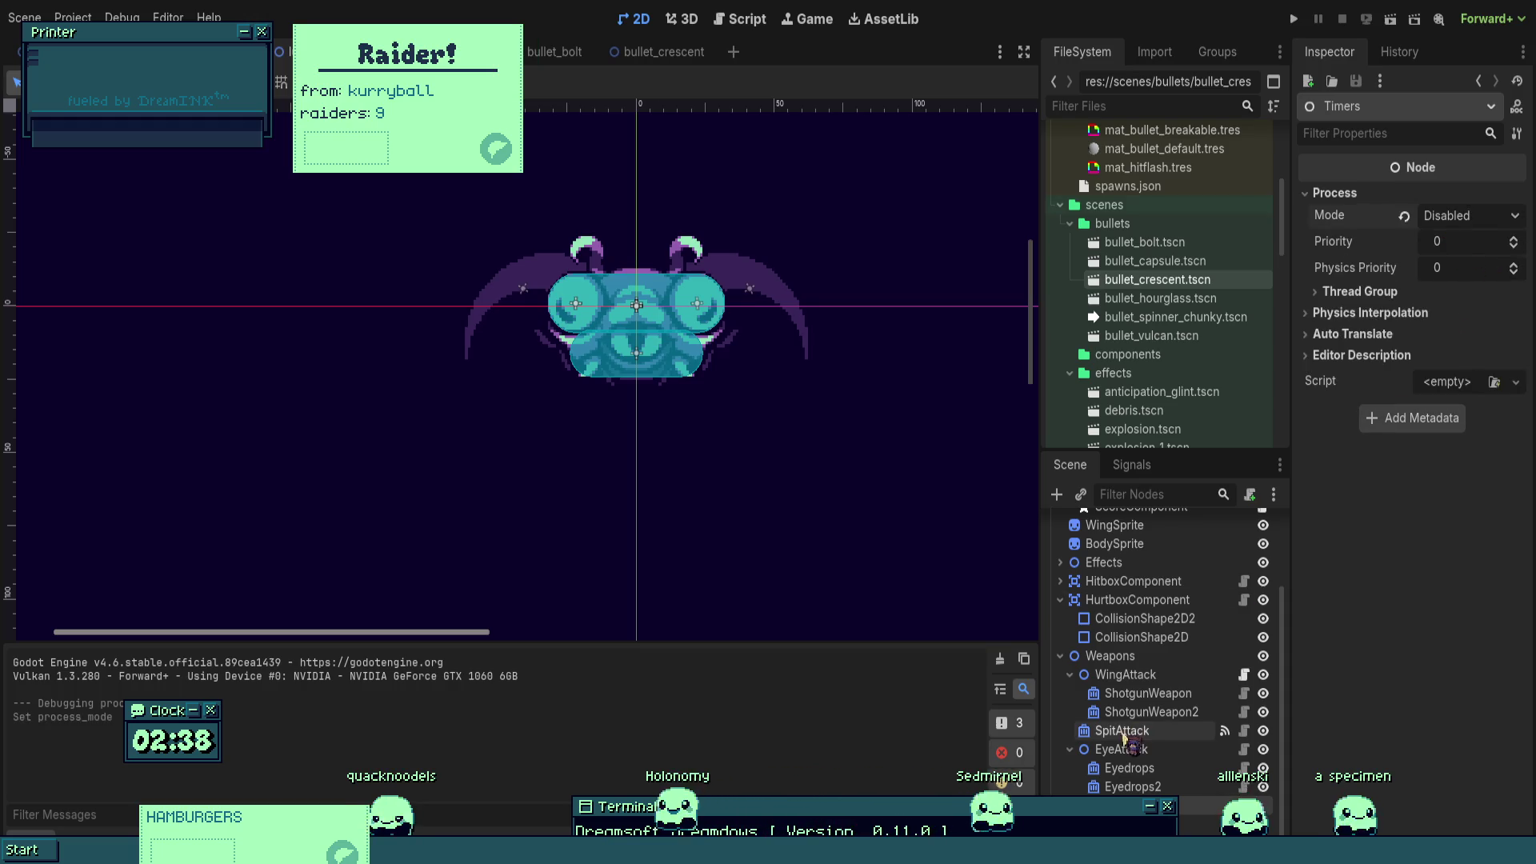
{"action": "left_click", "coordinate": [1357, 711]}
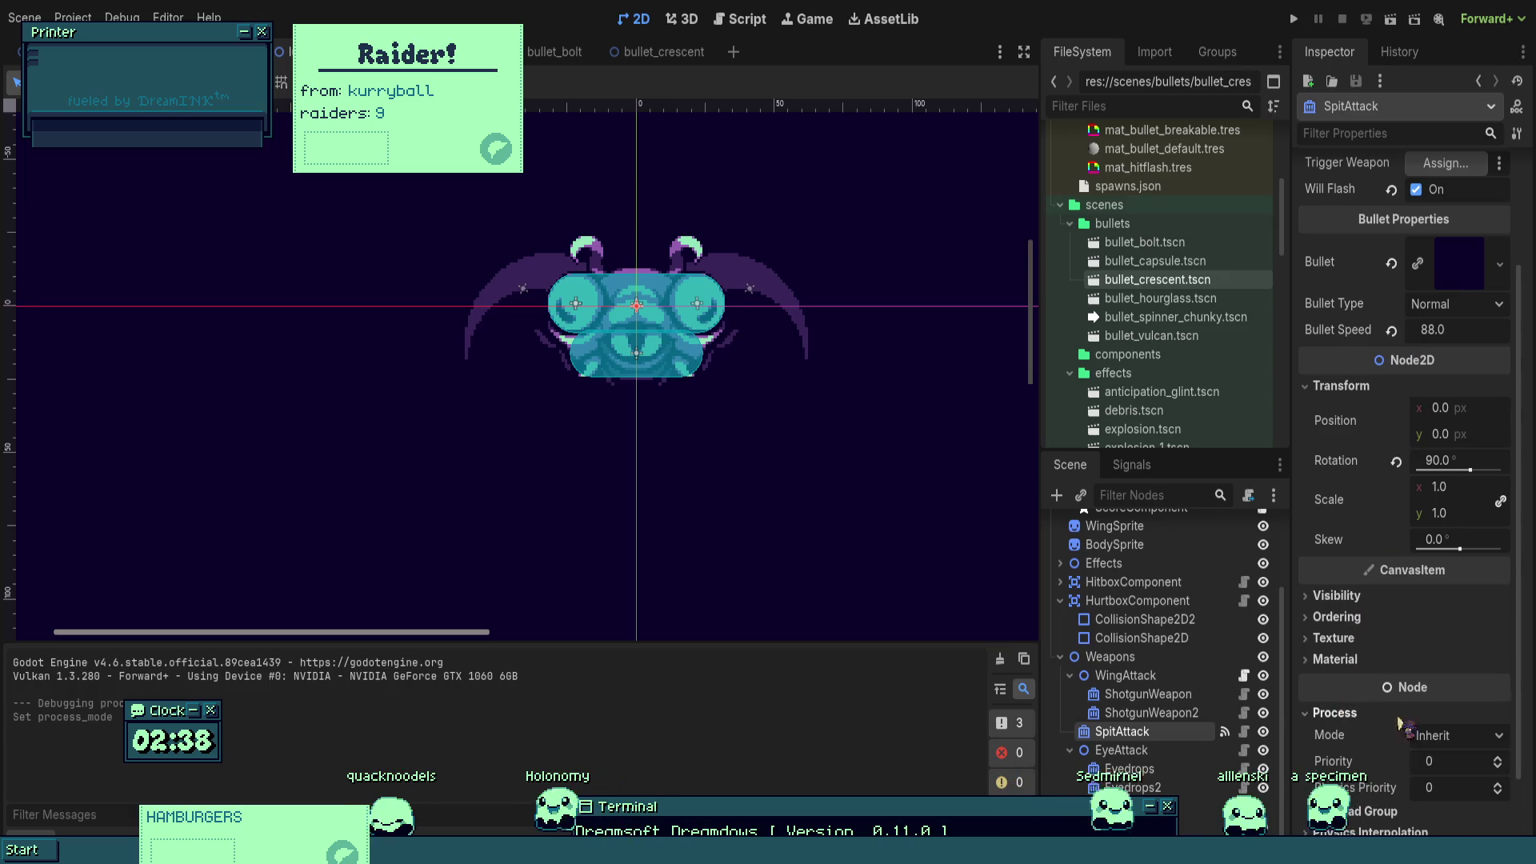
{"action": "left_click", "coordinate": [1294, 19]}
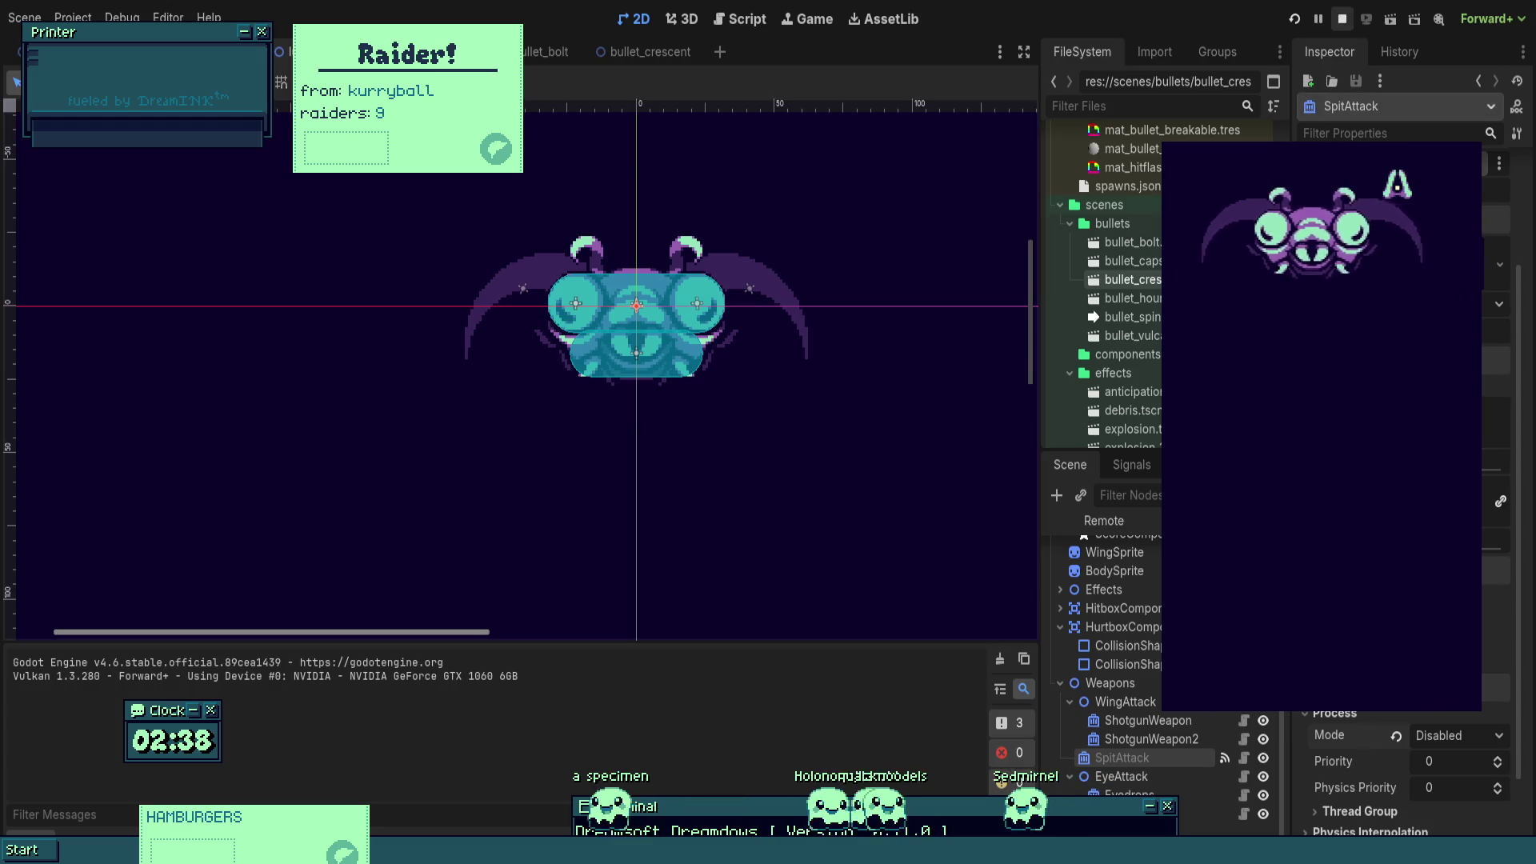
- Stop the game, expand the Timer's Process settings, and rerun the boss fight to watch its patterns
{"action": "key", "text": "F8"}
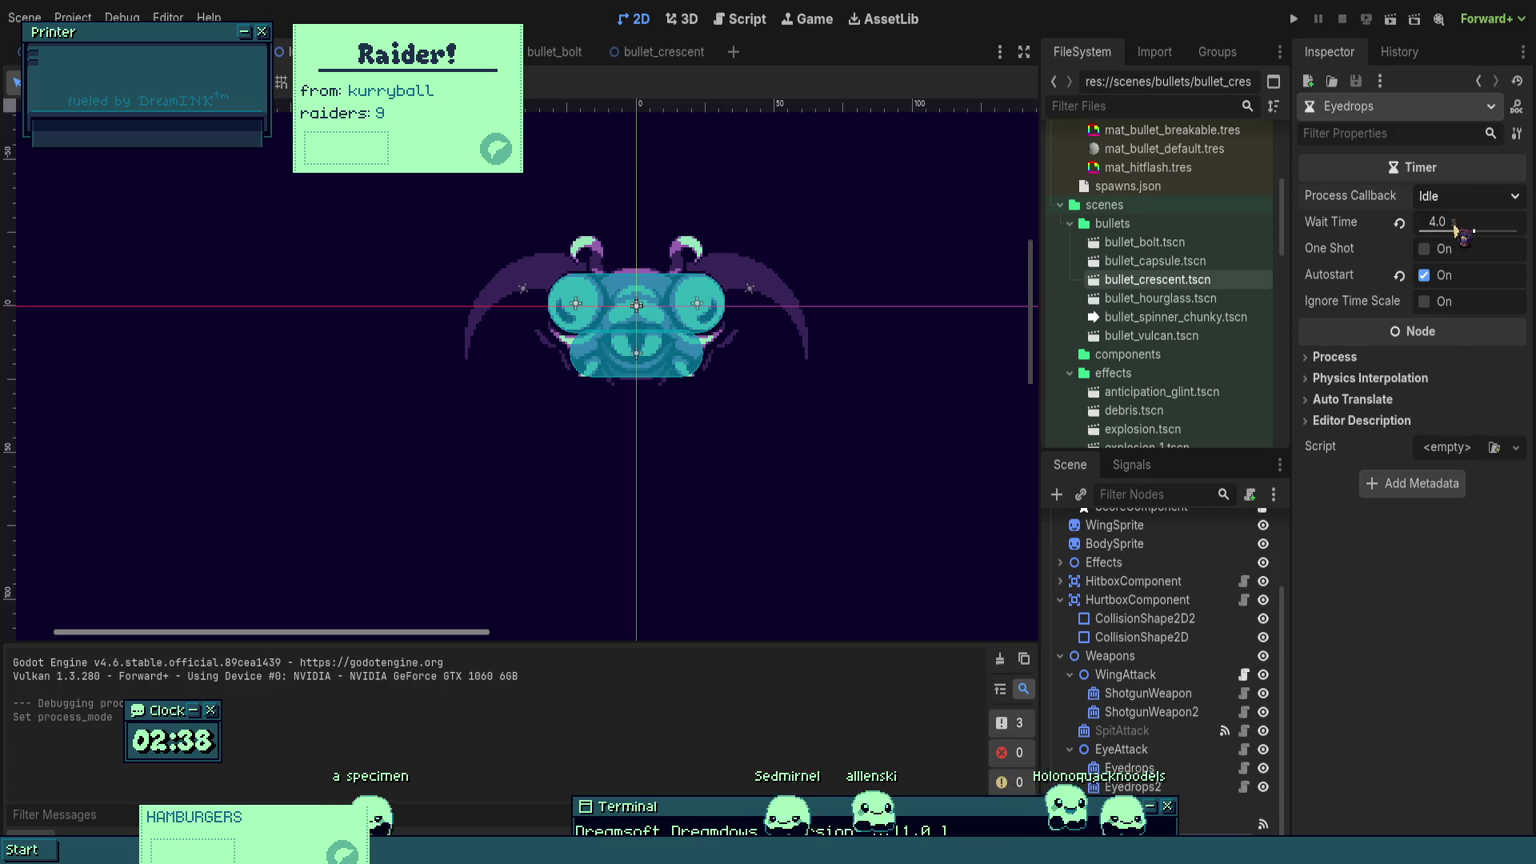
{"action": "left_click", "coordinate": [1403, 360]}
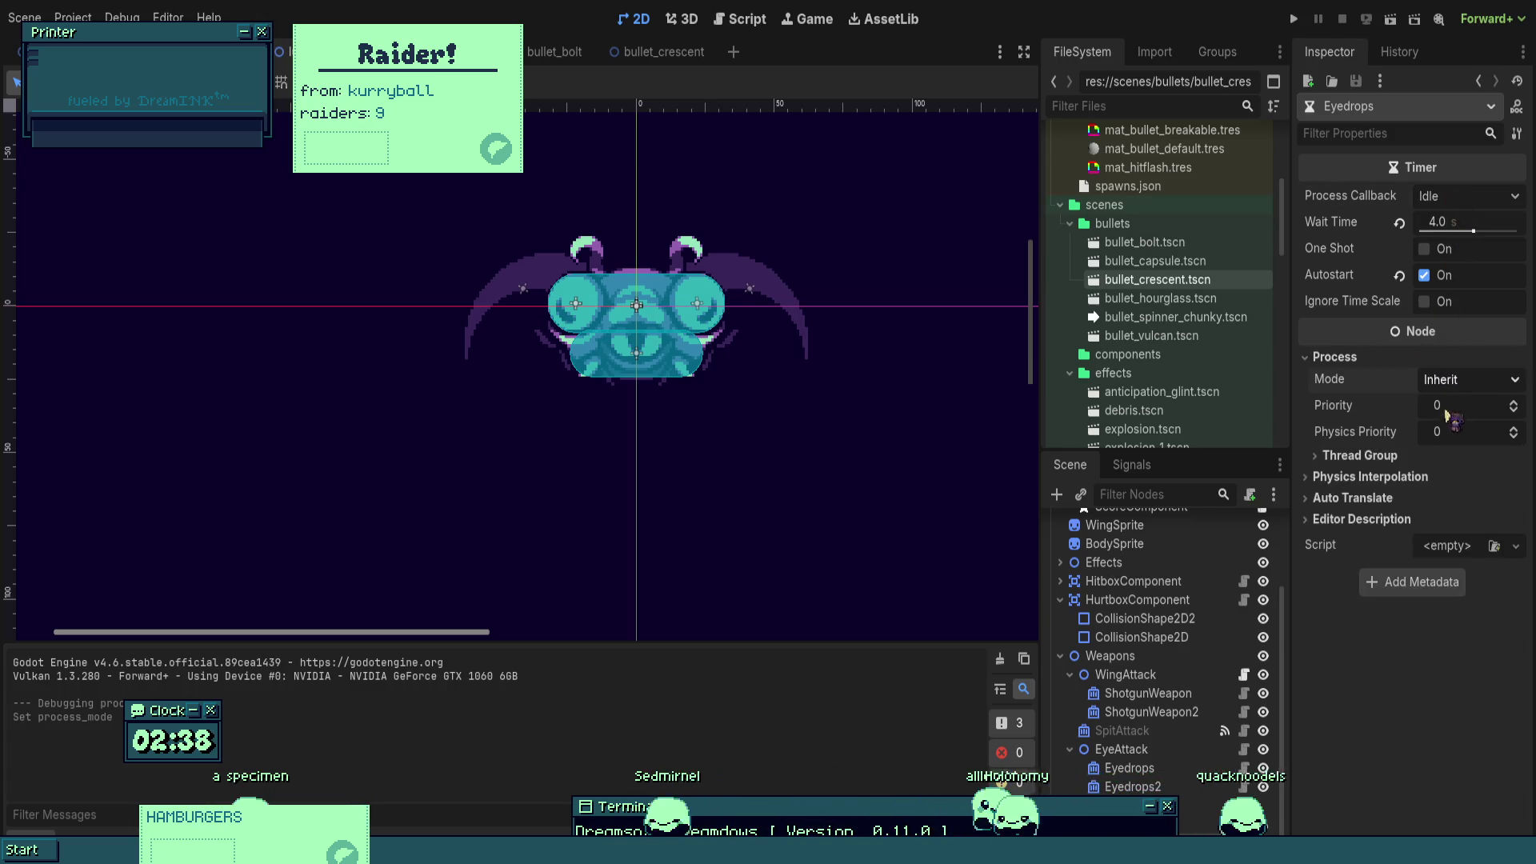
{"action": "left_click", "coordinate": [1293, 17]}
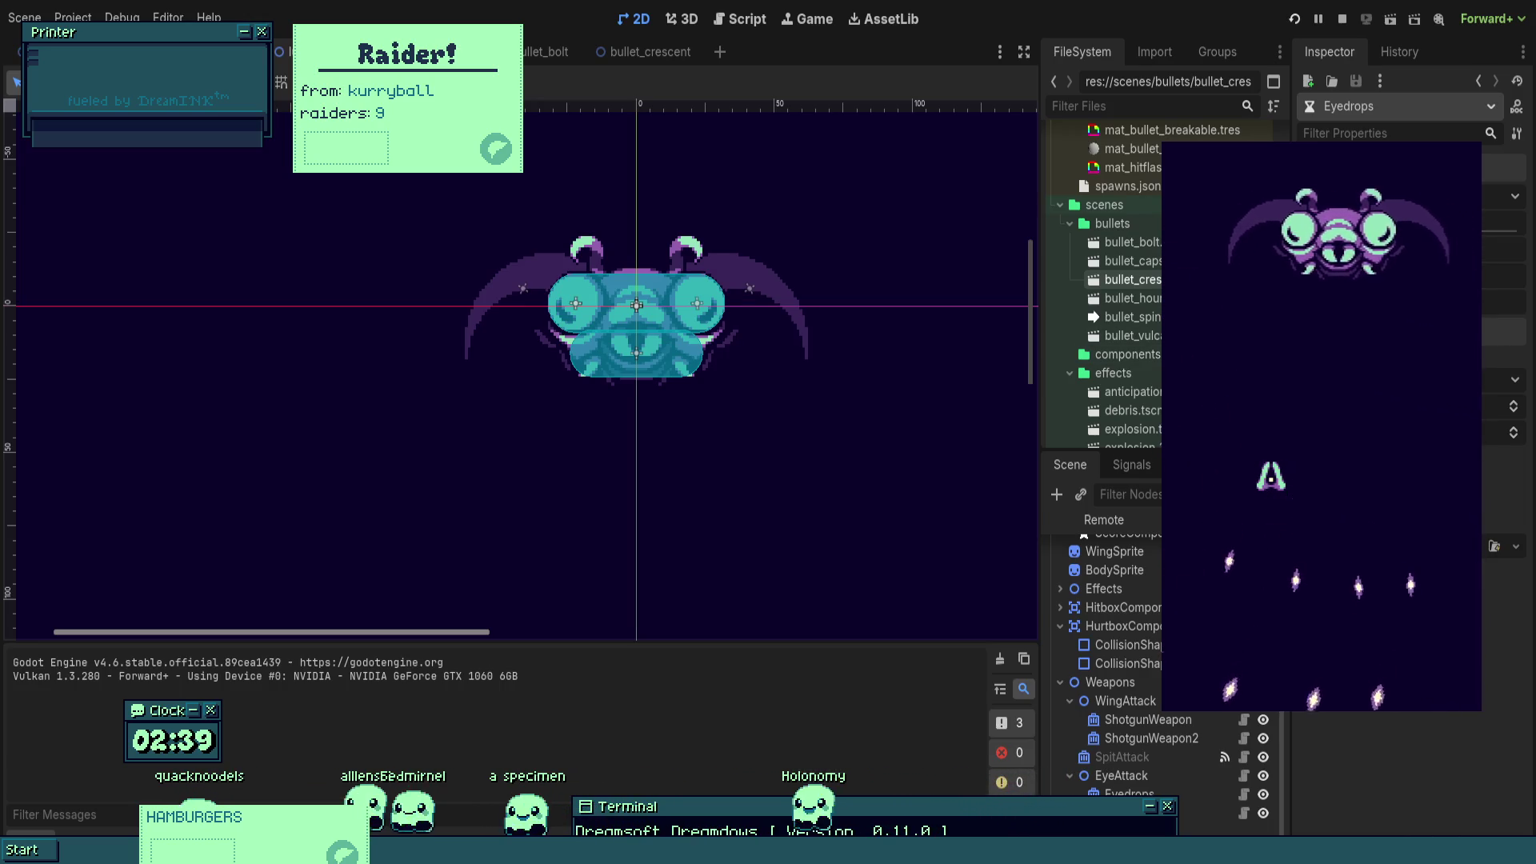
{"action": "scroll", "coordinate": [1152, 731], "scroll_direction": "down", "scroll_amount": 1}
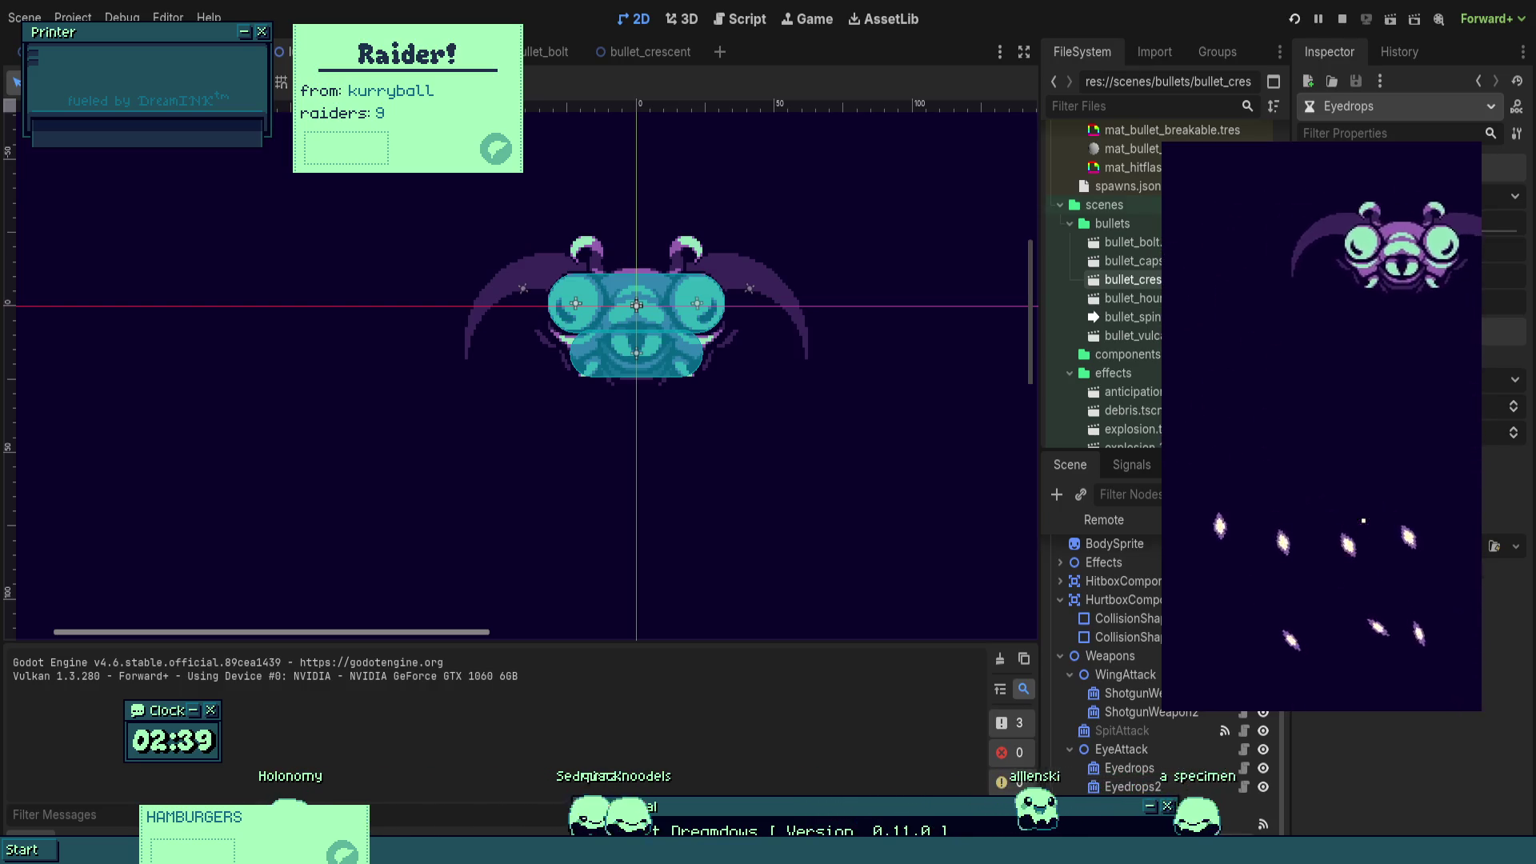
{"action": "left_click", "coordinate": [1364, 516]}
- Reframe the Player scene around the ship sprite, then switch to the BulletCapsule scene
{"action": "scroll", "coordinate": [827, 309], "scroll_direction": "up", "scroll_amount": 5}
{"action": "left_click_drag", "start_coordinate": [679, 453], "coordinate": [832, 412]}
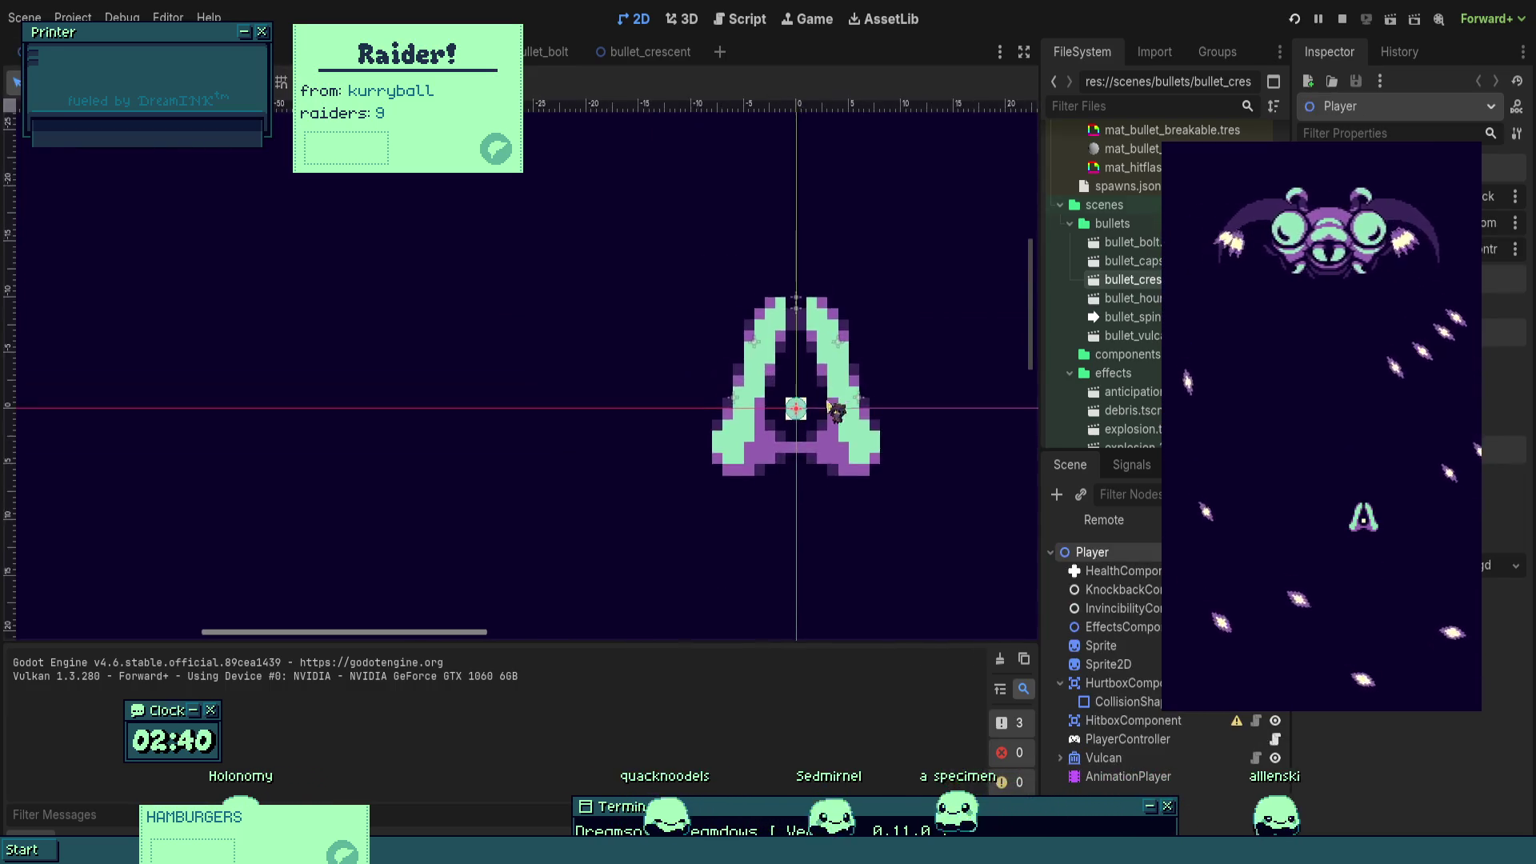
{"action": "scroll", "coordinate": [832, 412], "scroll_direction": "up", "scroll_amount": 2}
{"action": "scroll", "coordinate": [882, 382], "scroll_direction": "down", "scroll_amount": 1}
{"action": "scroll", "coordinate": [888, 337], "scroll_direction": "down", "scroll_amount": 2}
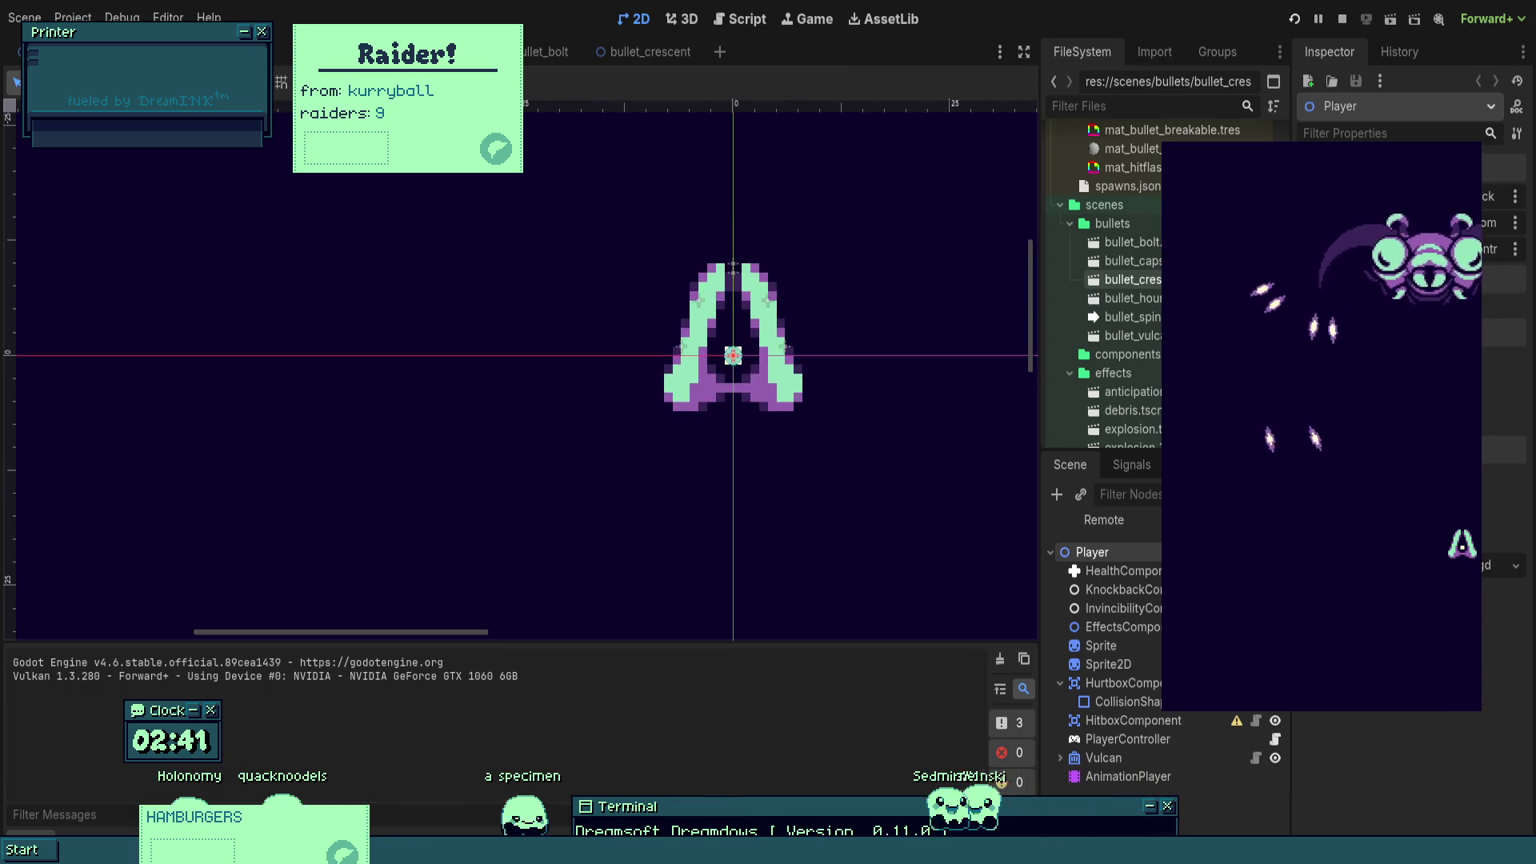
{"action": "left_click", "coordinate": [546, 51]}
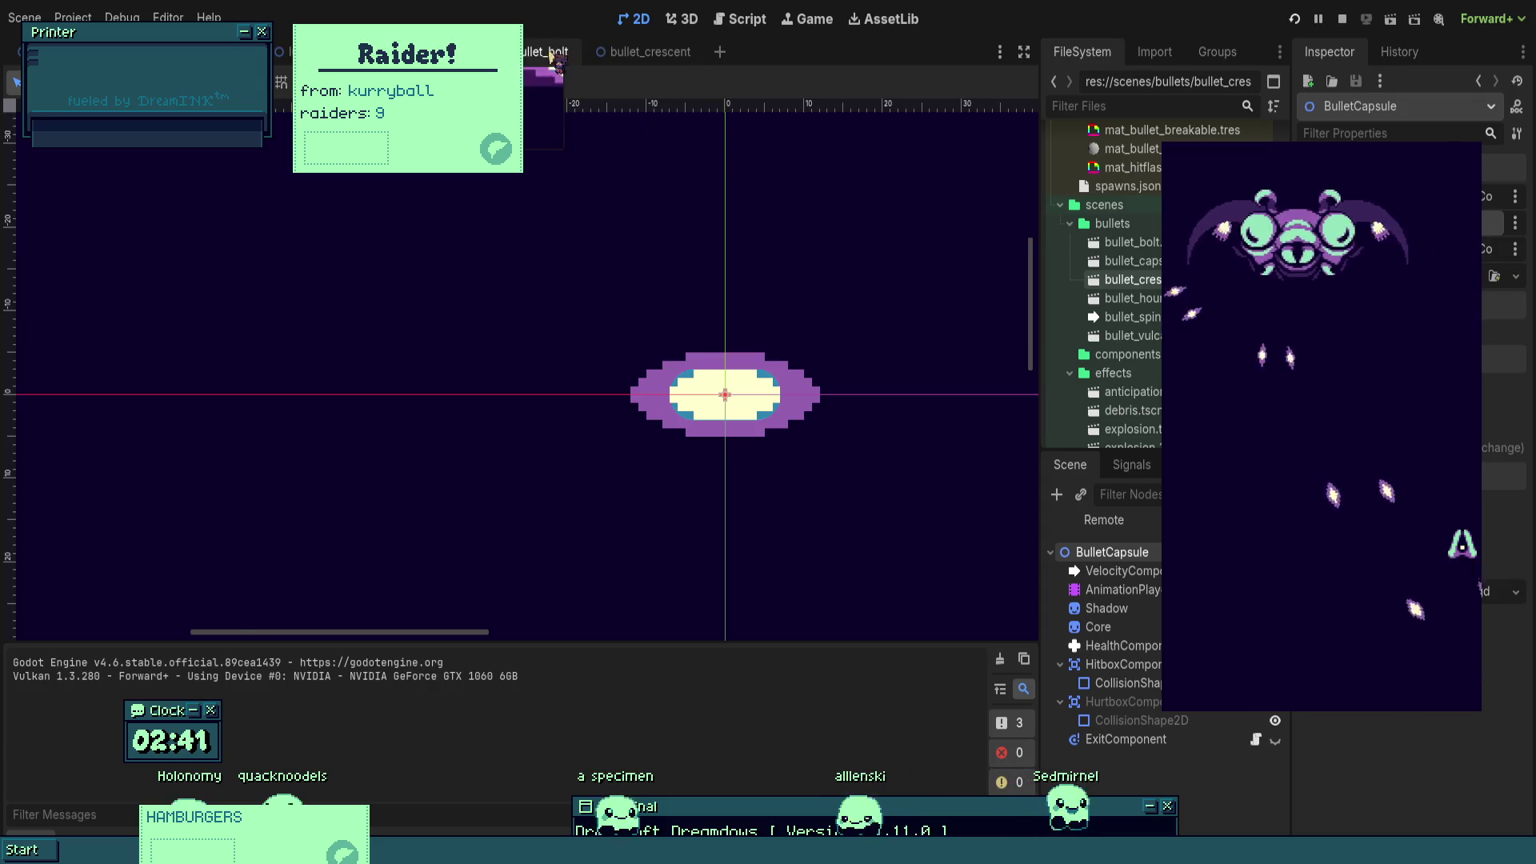
- Change line 23 of homing_component.gd to 'elif diff < -turn_speed:', save, and rerun the game
{"action": "left_click", "coordinate": [1256, 571]}
{"action": "left_click", "coordinate": [642, 430]}
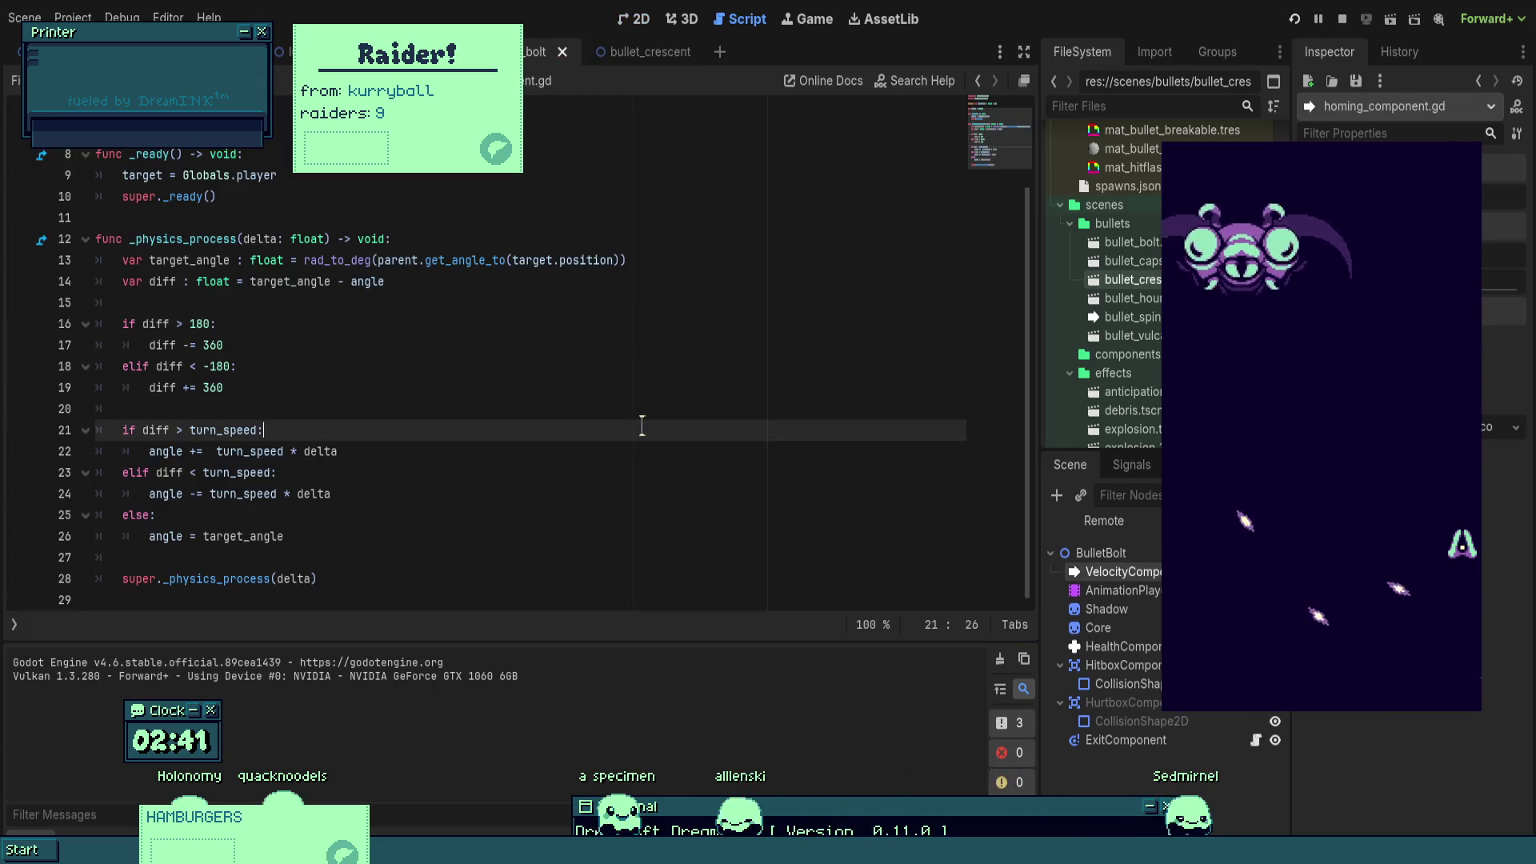
{"action": "left_click", "coordinate": [605, 332]}
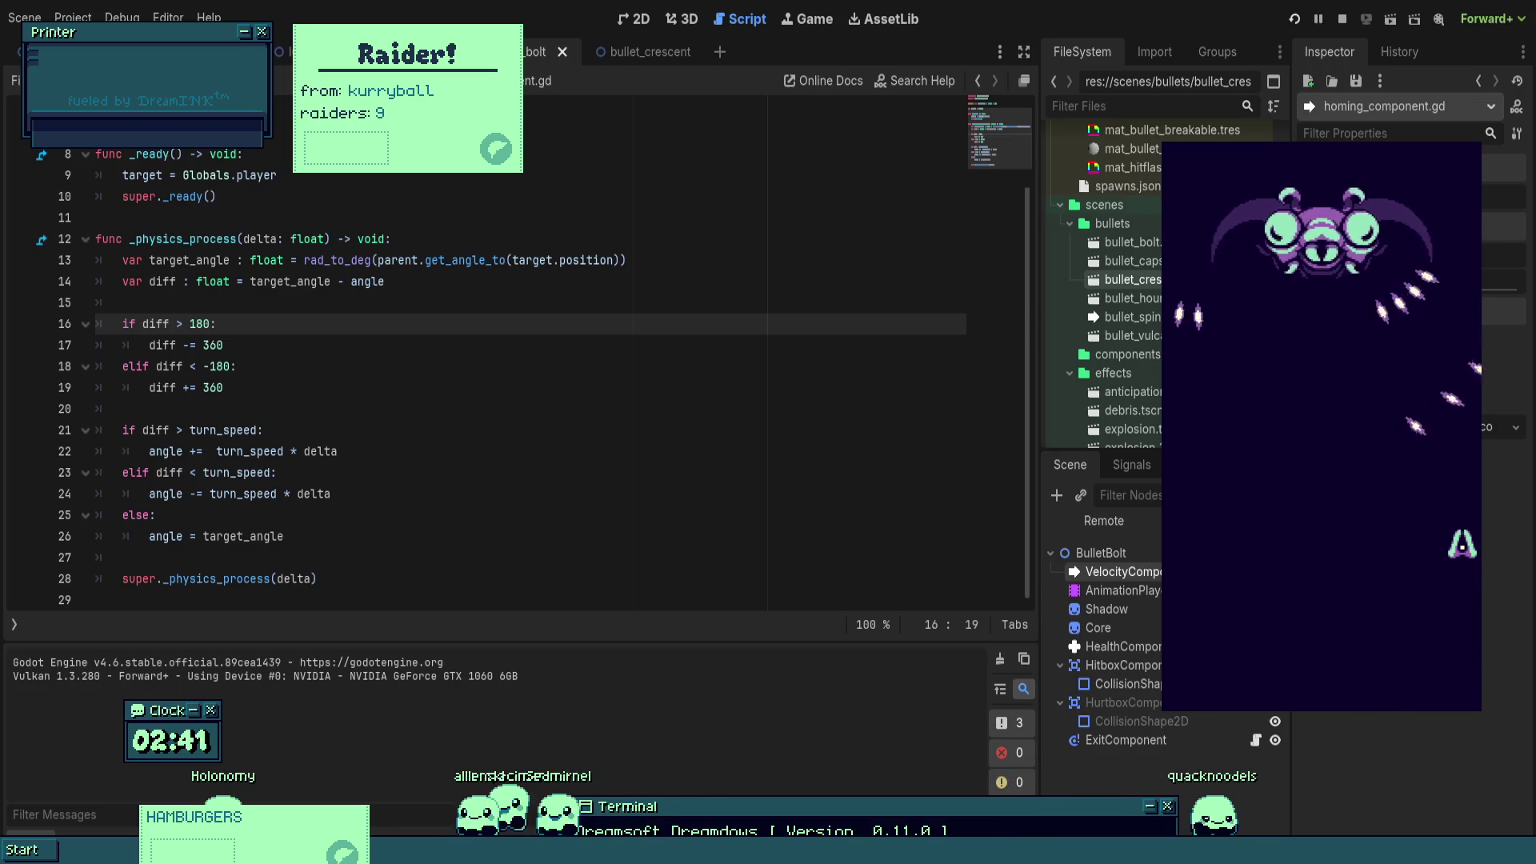
{"action": "left_click", "coordinate": [202, 472]}
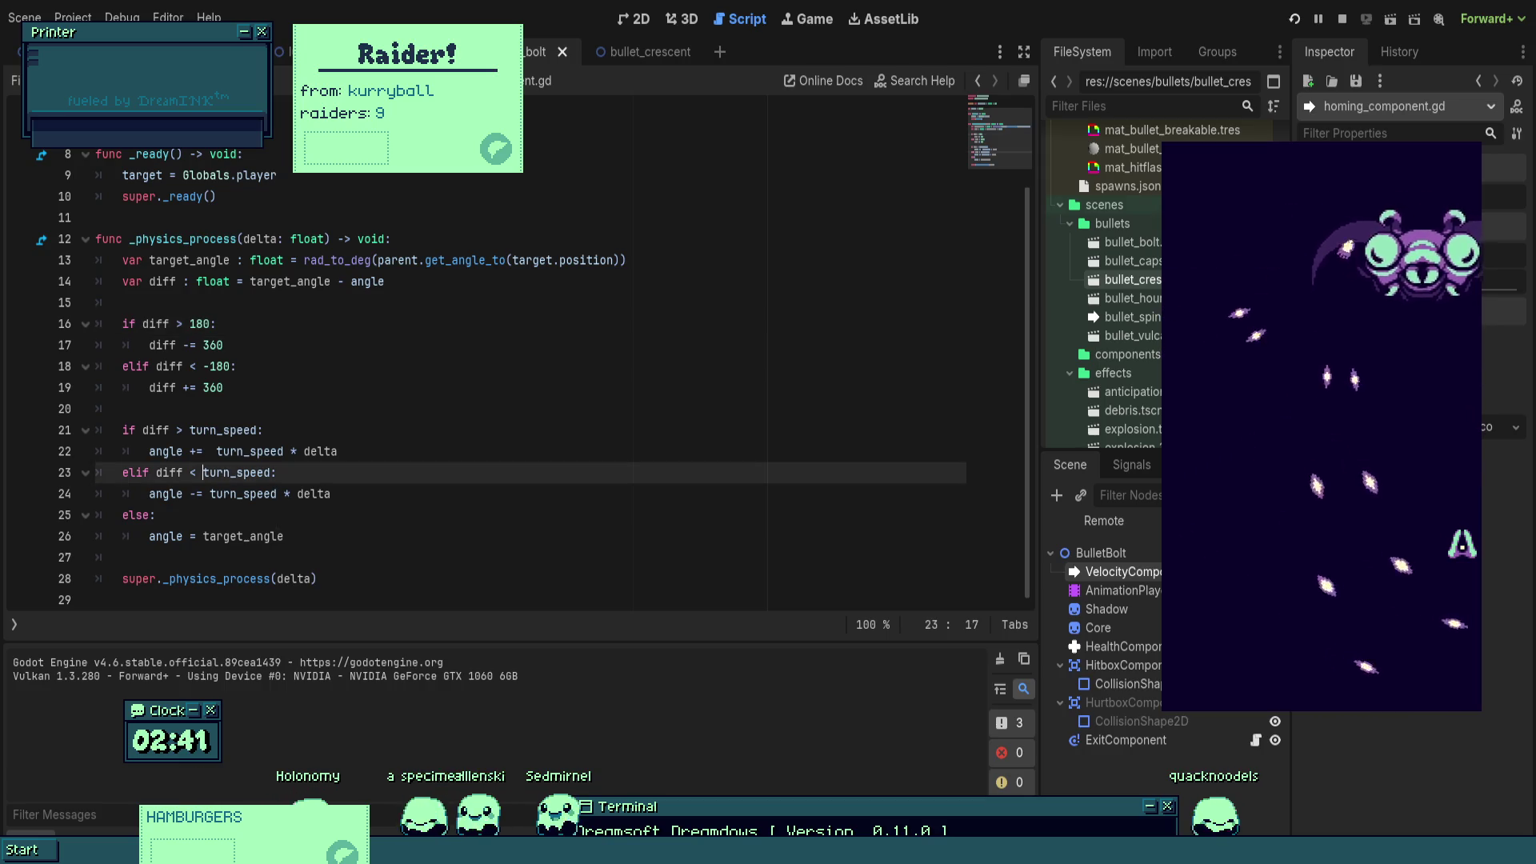
{"action": "type", "text": "-"}
{"action": "key", "text": "ctrl+s"}
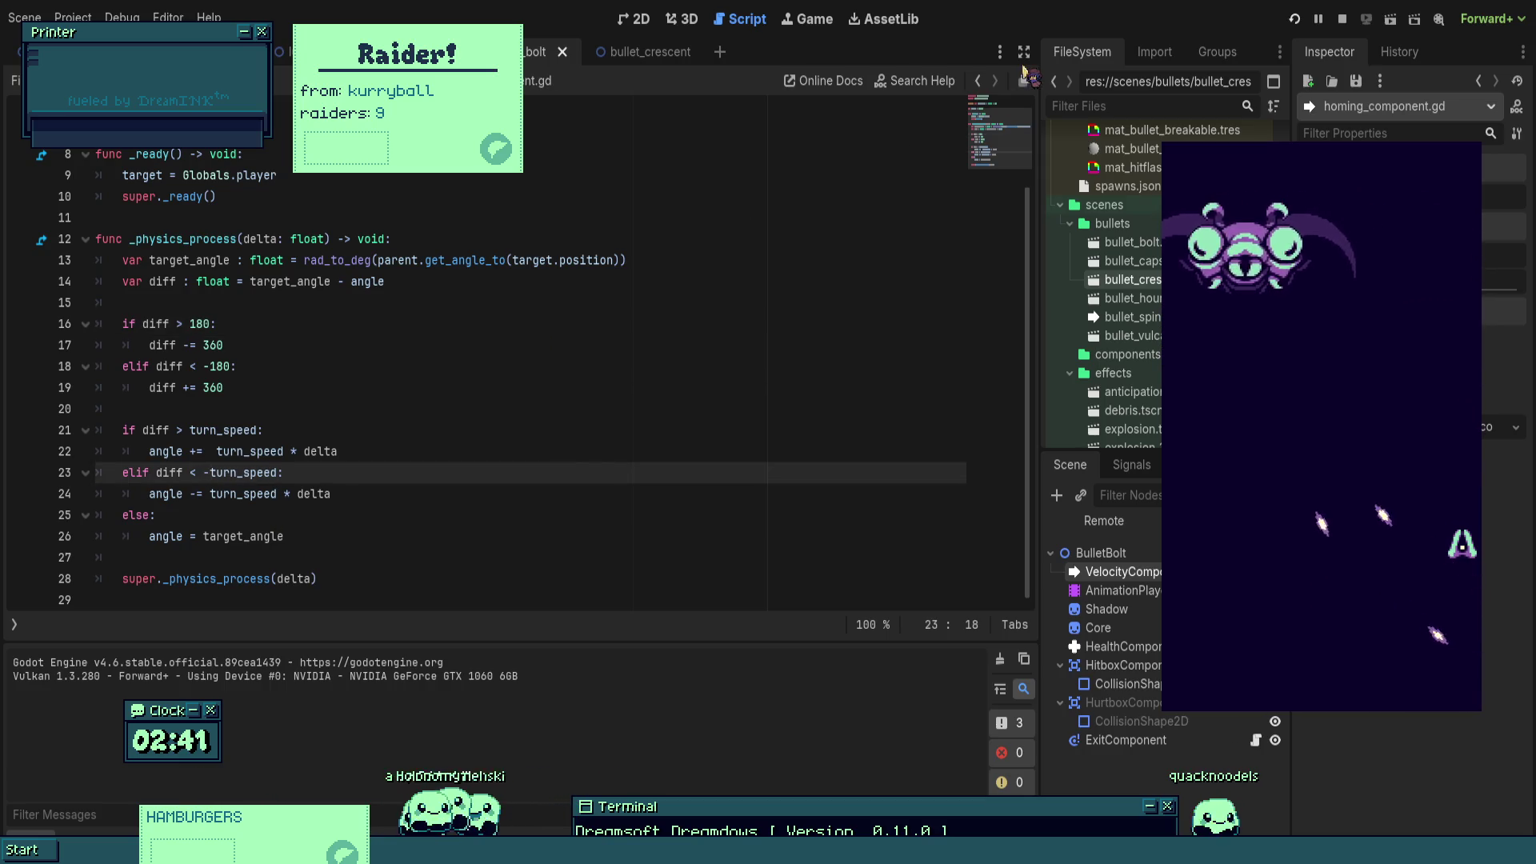
{"action": "left_click", "coordinate": [1295, 19]}
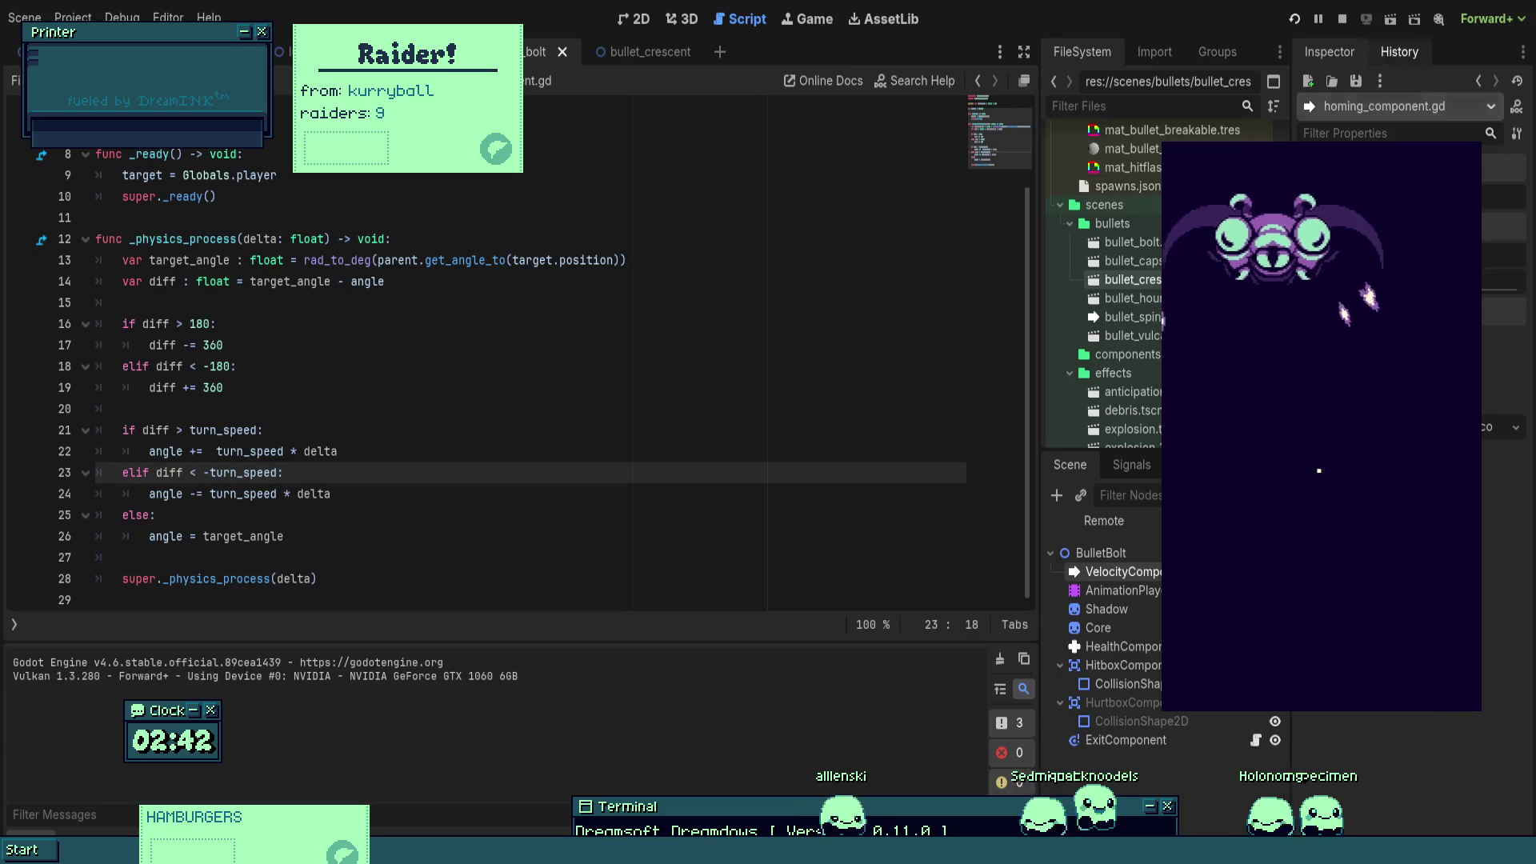
{"action": "key", "text": "F8"}
- Scroll up through homing_component.gd, then switch to velocity_component.gd in the script list
{"action": "left_click", "coordinate": [573, 239]}
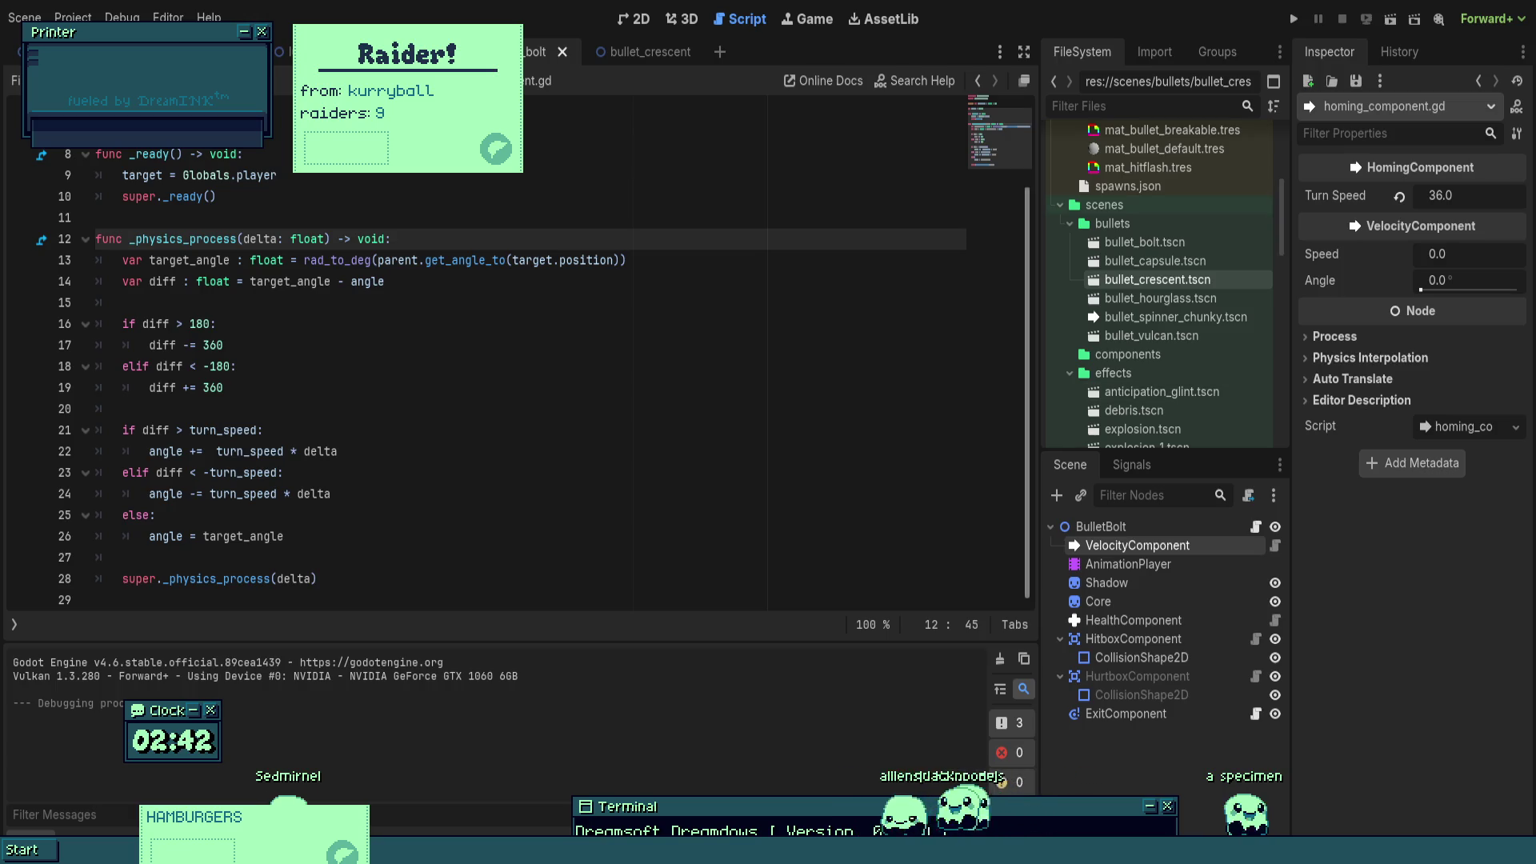
{"action": "scroll", "coordinate": [512, 376], "scroll_direction": "up", "scroll_amount": 2}
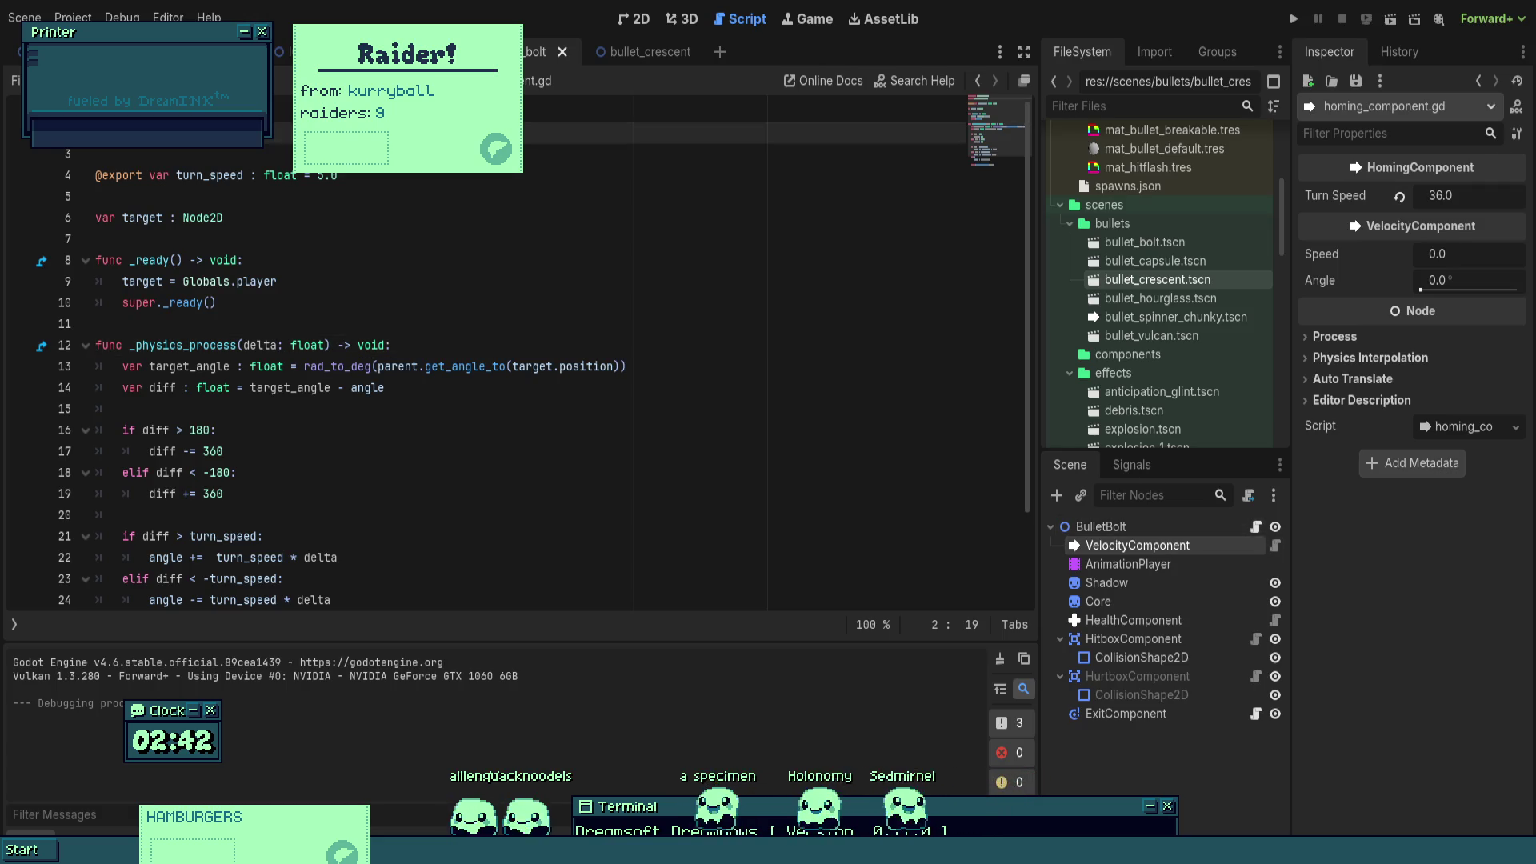
{"action": "left_click", "coordinate": [1276, 545]}
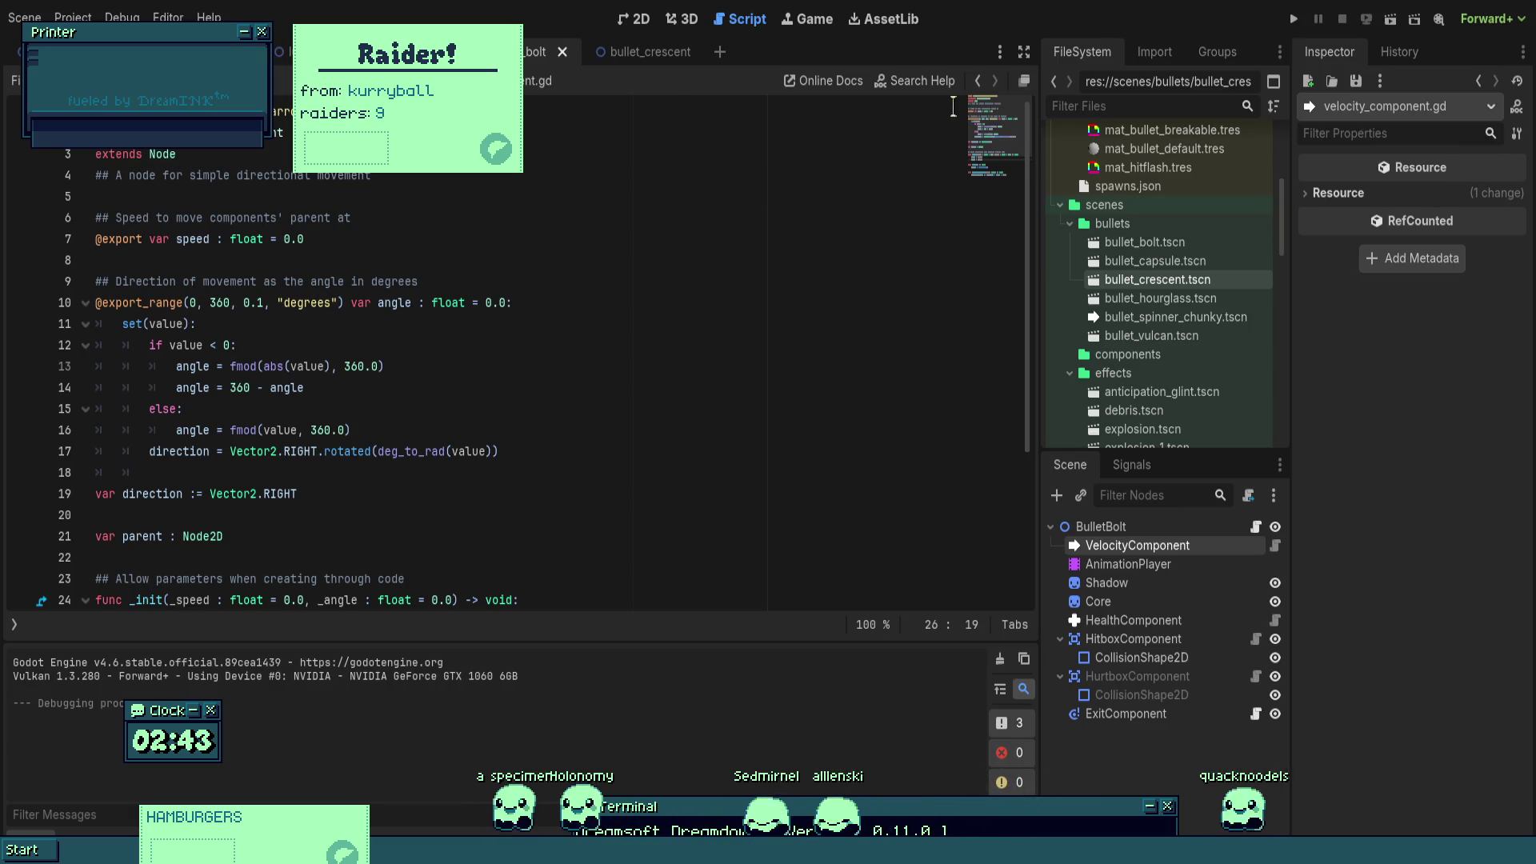
- Go back to homing_component.gd with the caret at the end of line 23
{"action": "left_click", "coordinate": [645, 312]}
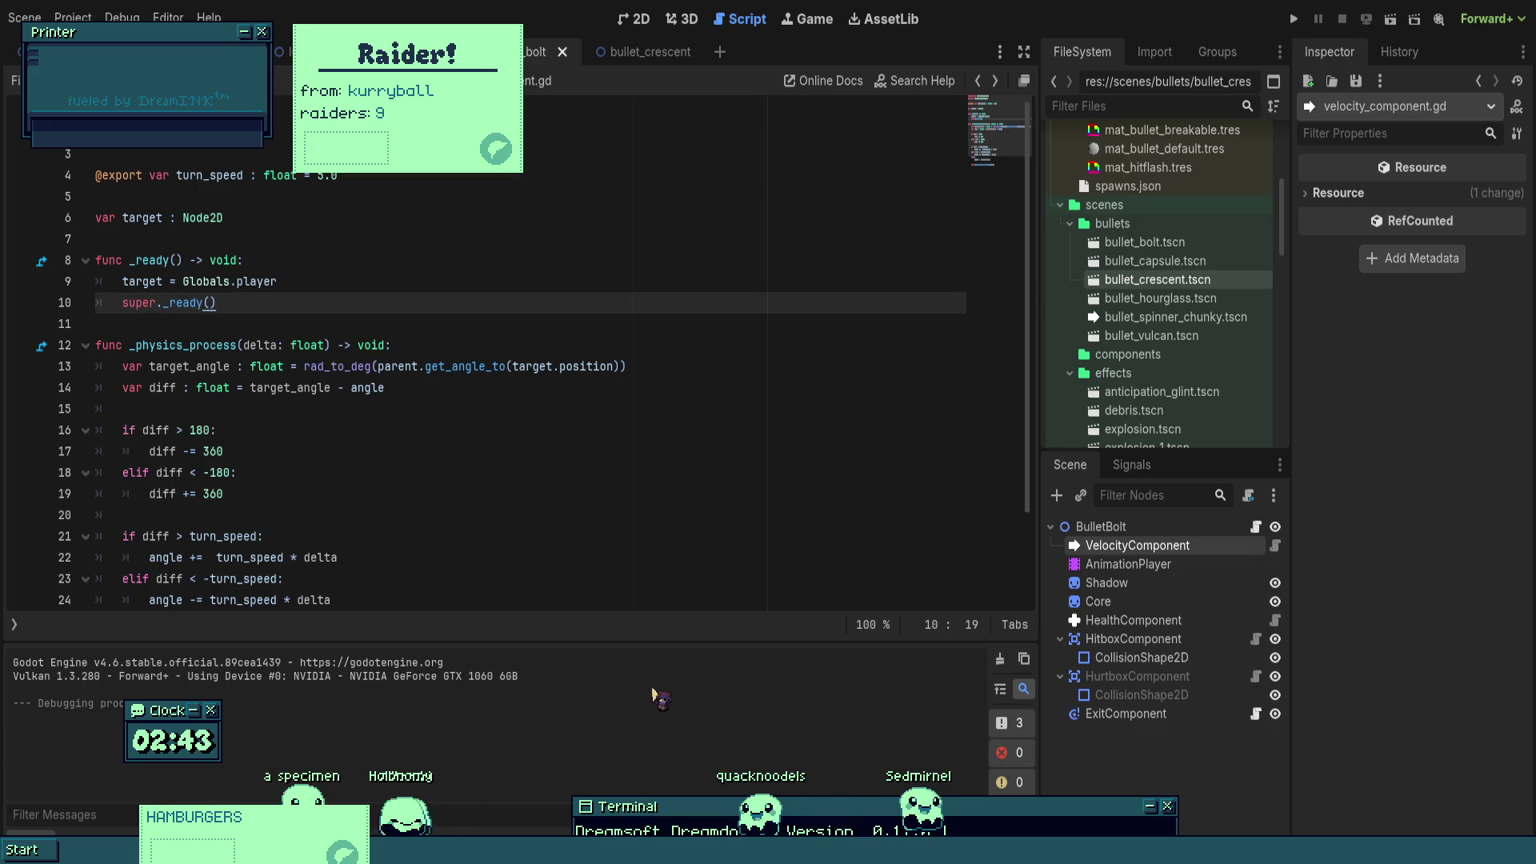
{"action": "left_click", "coordinate": [839, 578]}
- Delete the else: block on lines 25–27 that snaps angle to target_angle
{"action": "scroll", "coordinate": [839, 525], "scroll_direction": "down", "scroll_amount": 2}
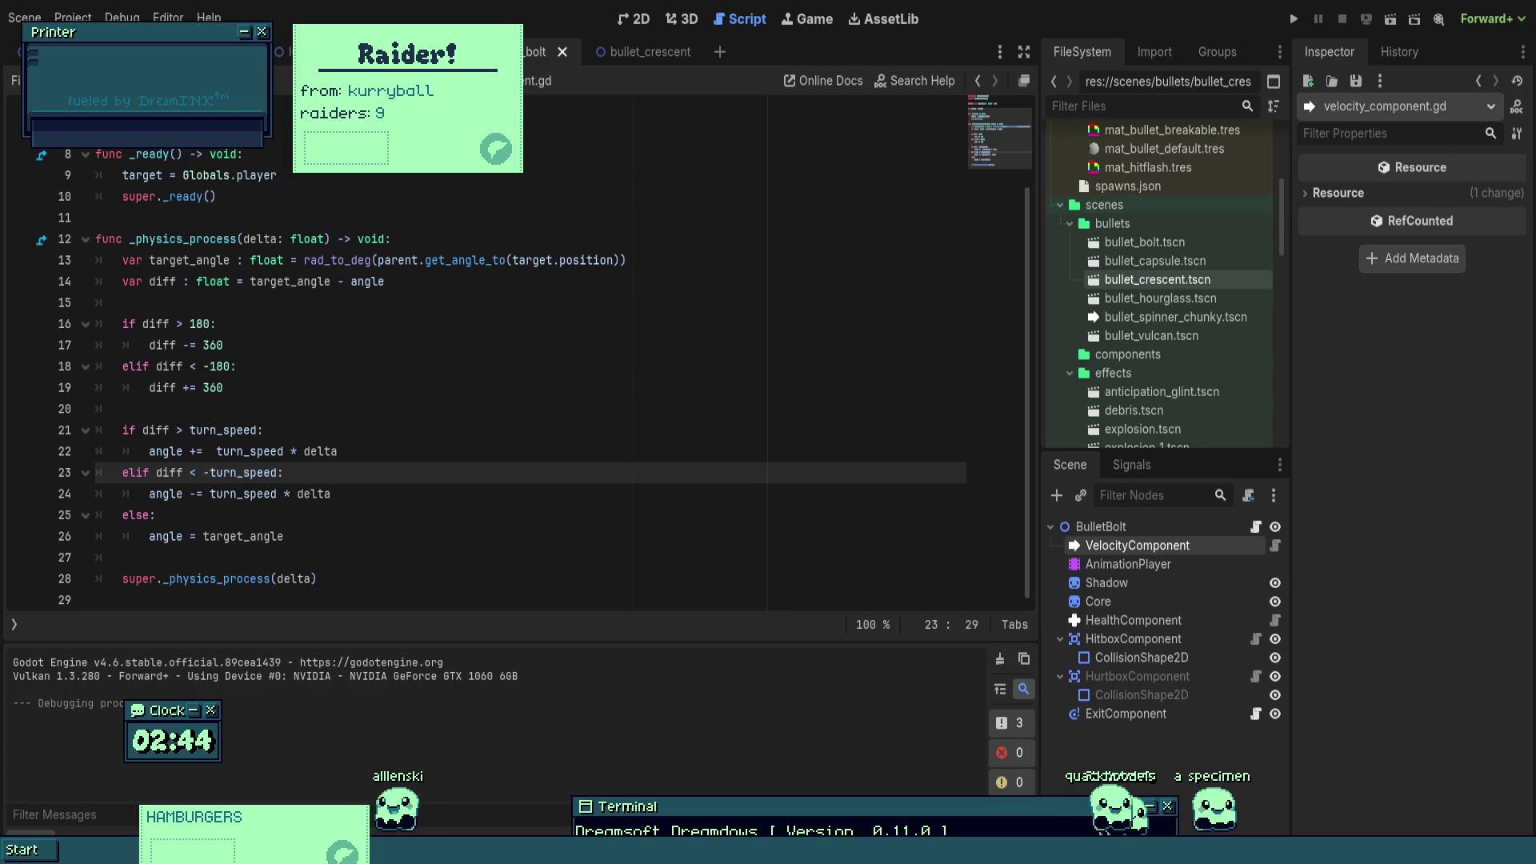
{"action": "left_click", "coordinate": [332, 494]}
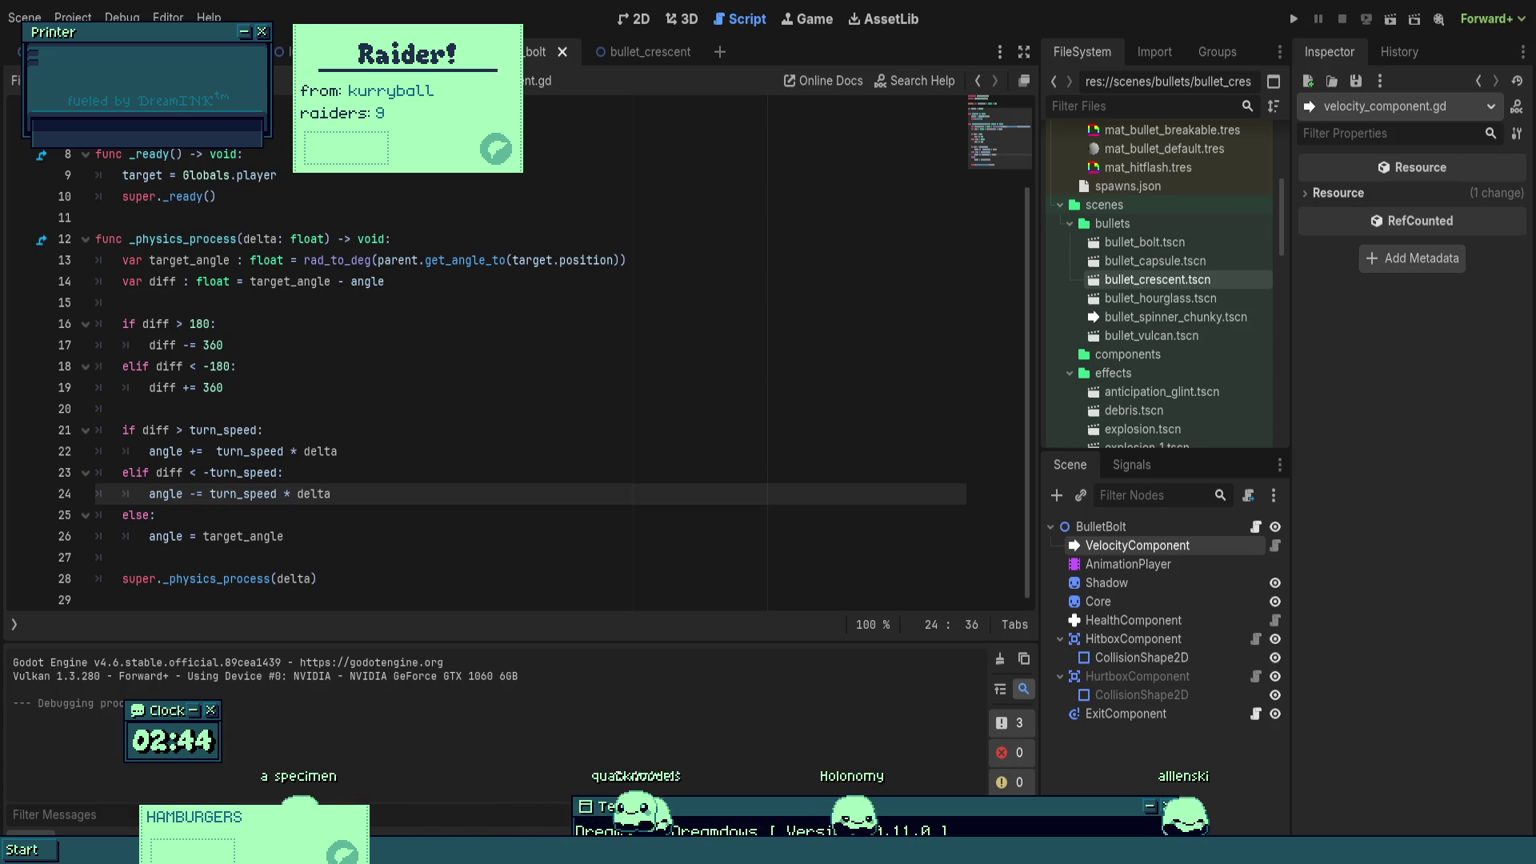
{"action": "left_click_drag", "start_coordinate": [122, 557], "coordinate": [76, 524]}
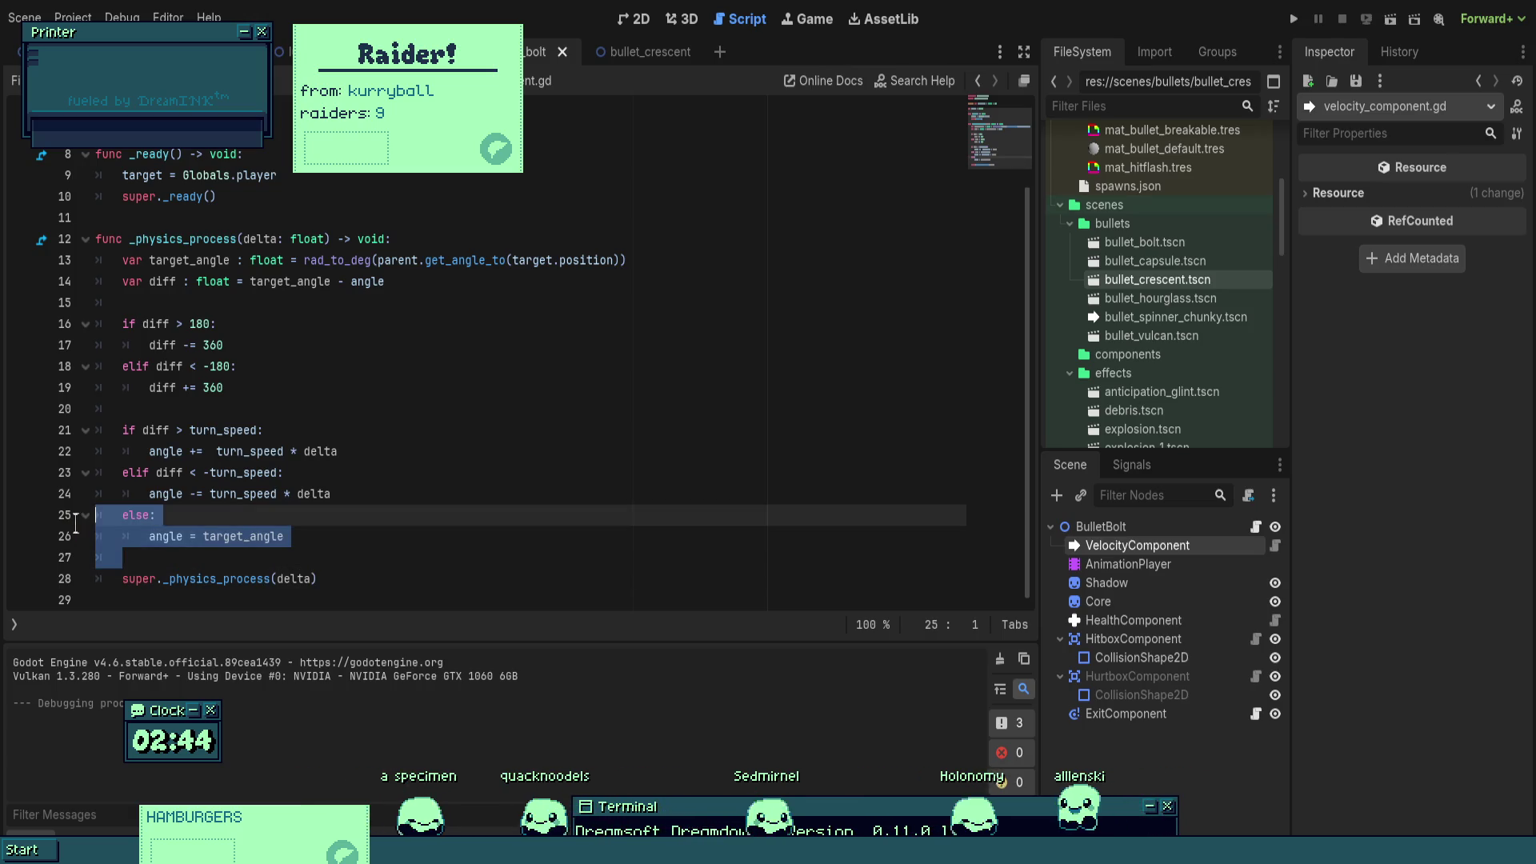
{"action": "key", "text": "BackSpace"}
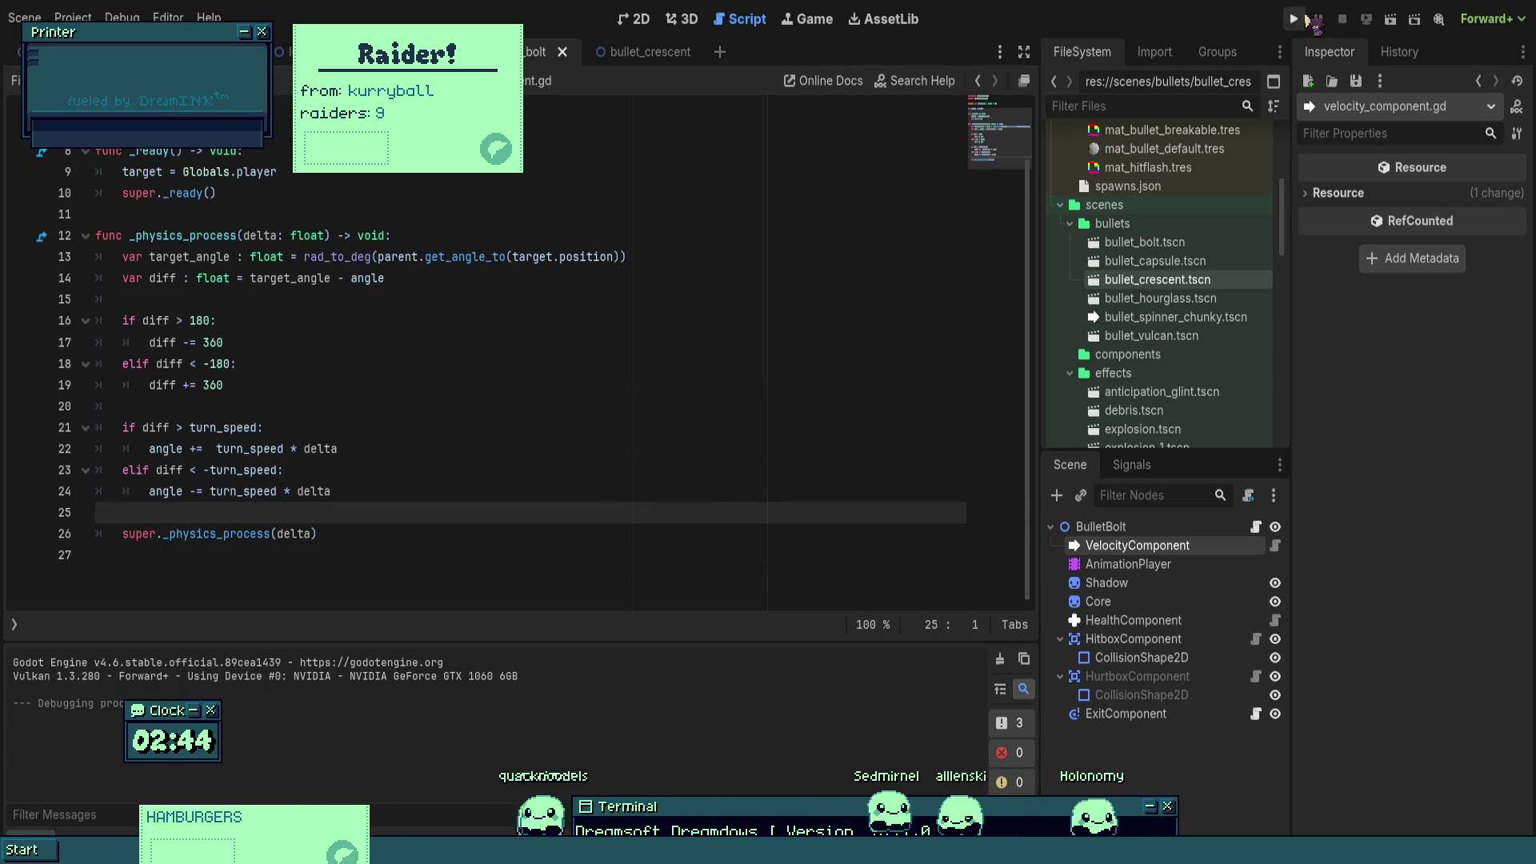
- Playtest the else-less homing logic, stop it, and return to the bullet scene's 2D view
{"action": "left_click", "coordinate": [1303, 18]}
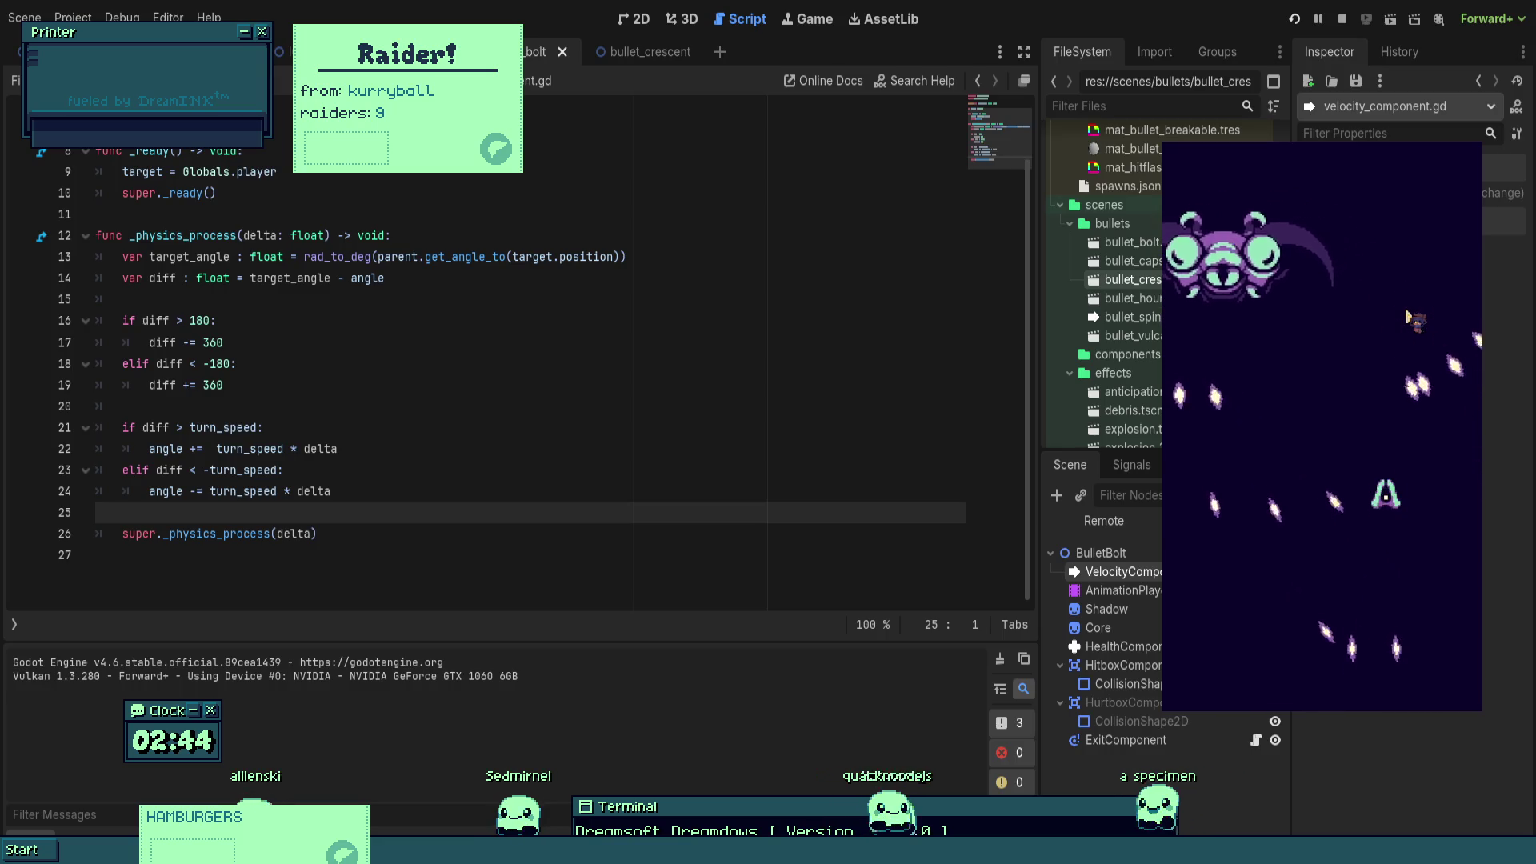
{"action": "key", "text": "Escape"}
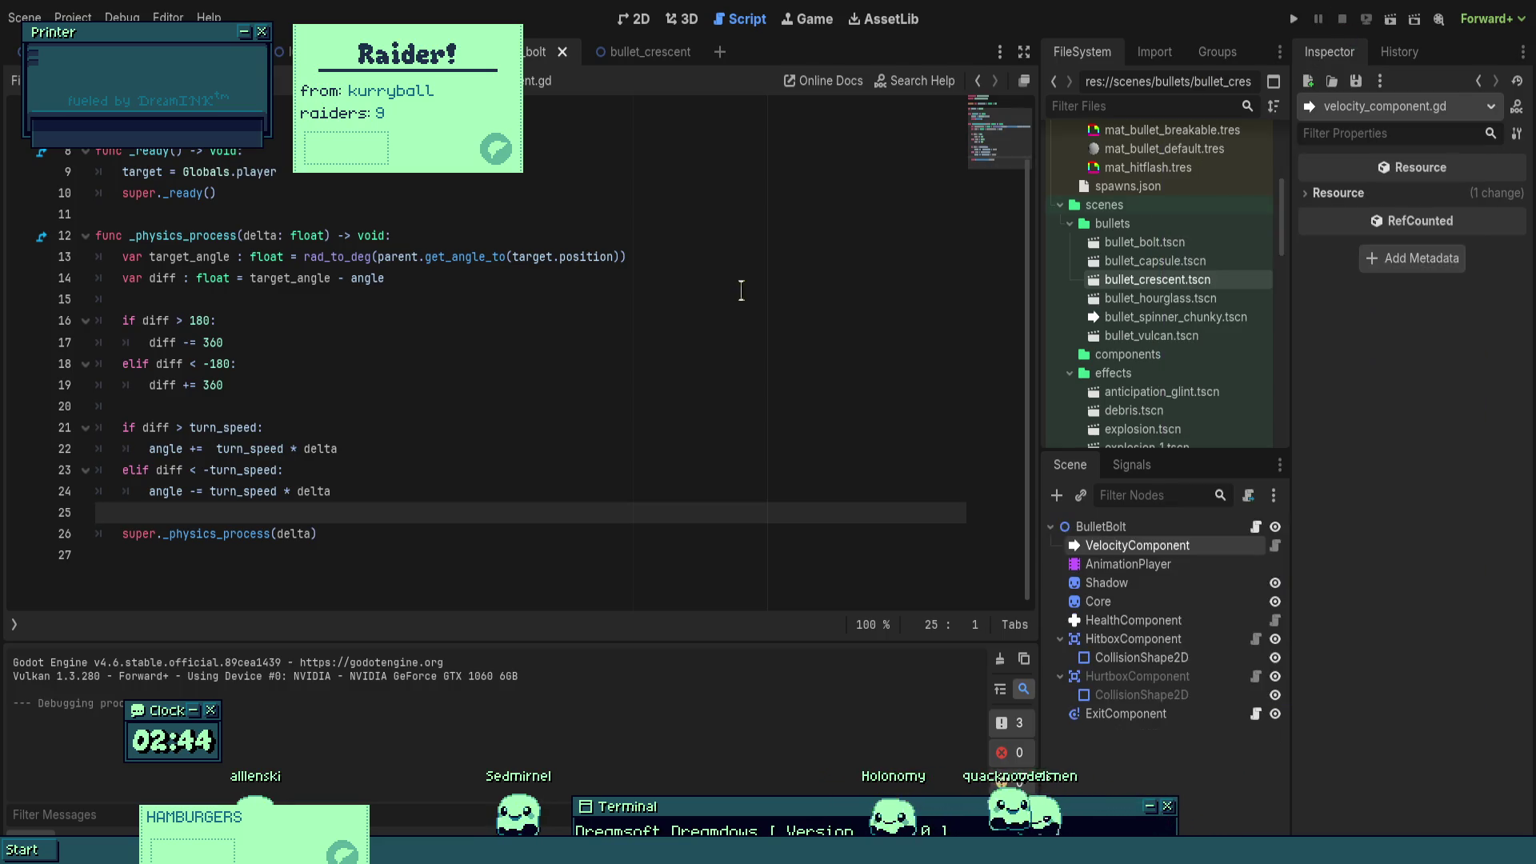
{"action": "left_click", "coordinate": [400, 320]}
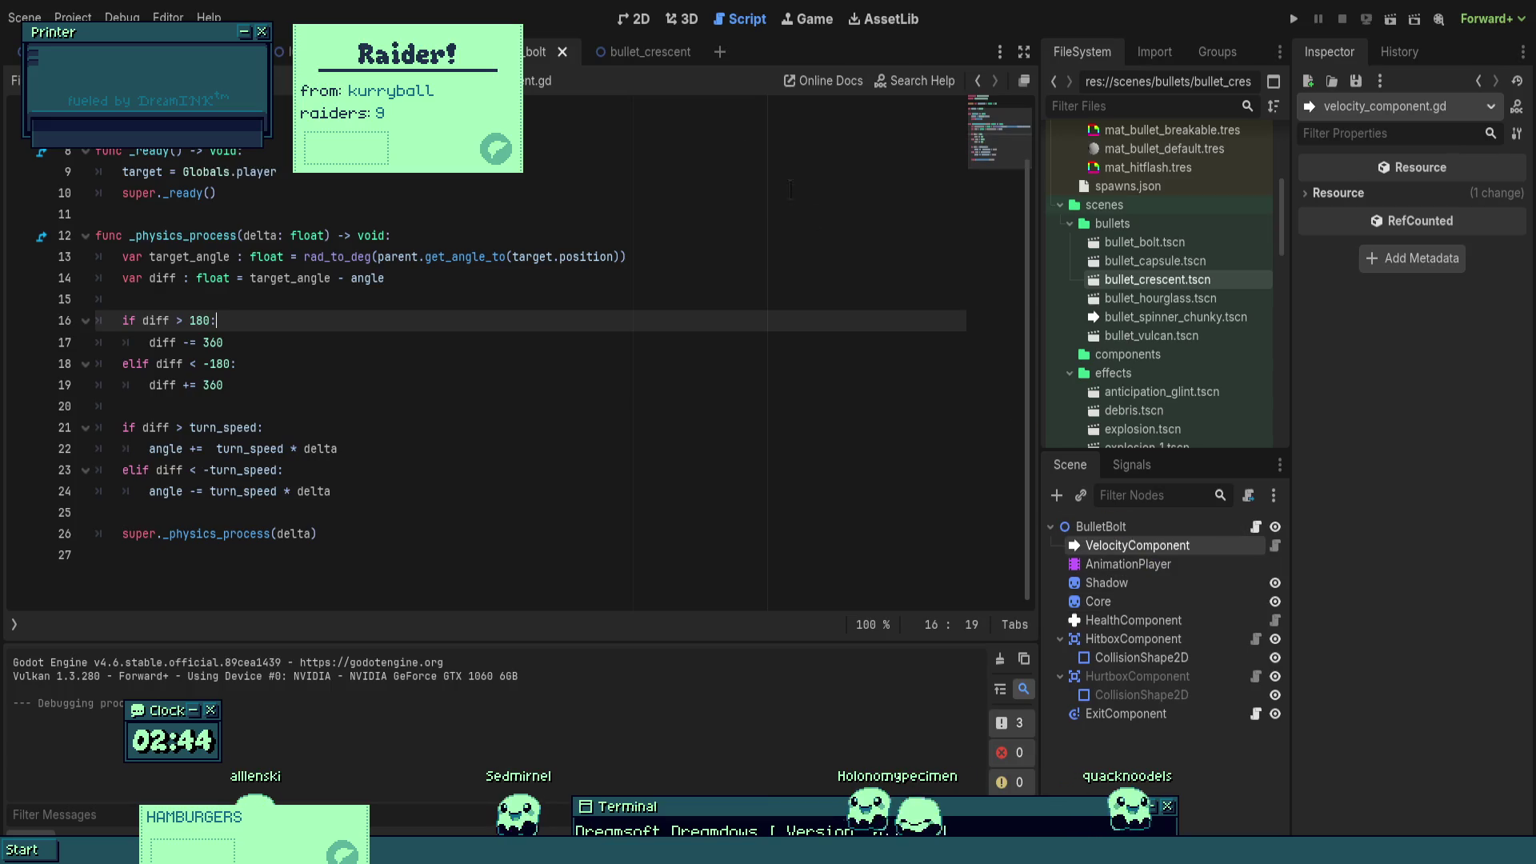
{"action": "left_click", "coordinate": [633, 19]}
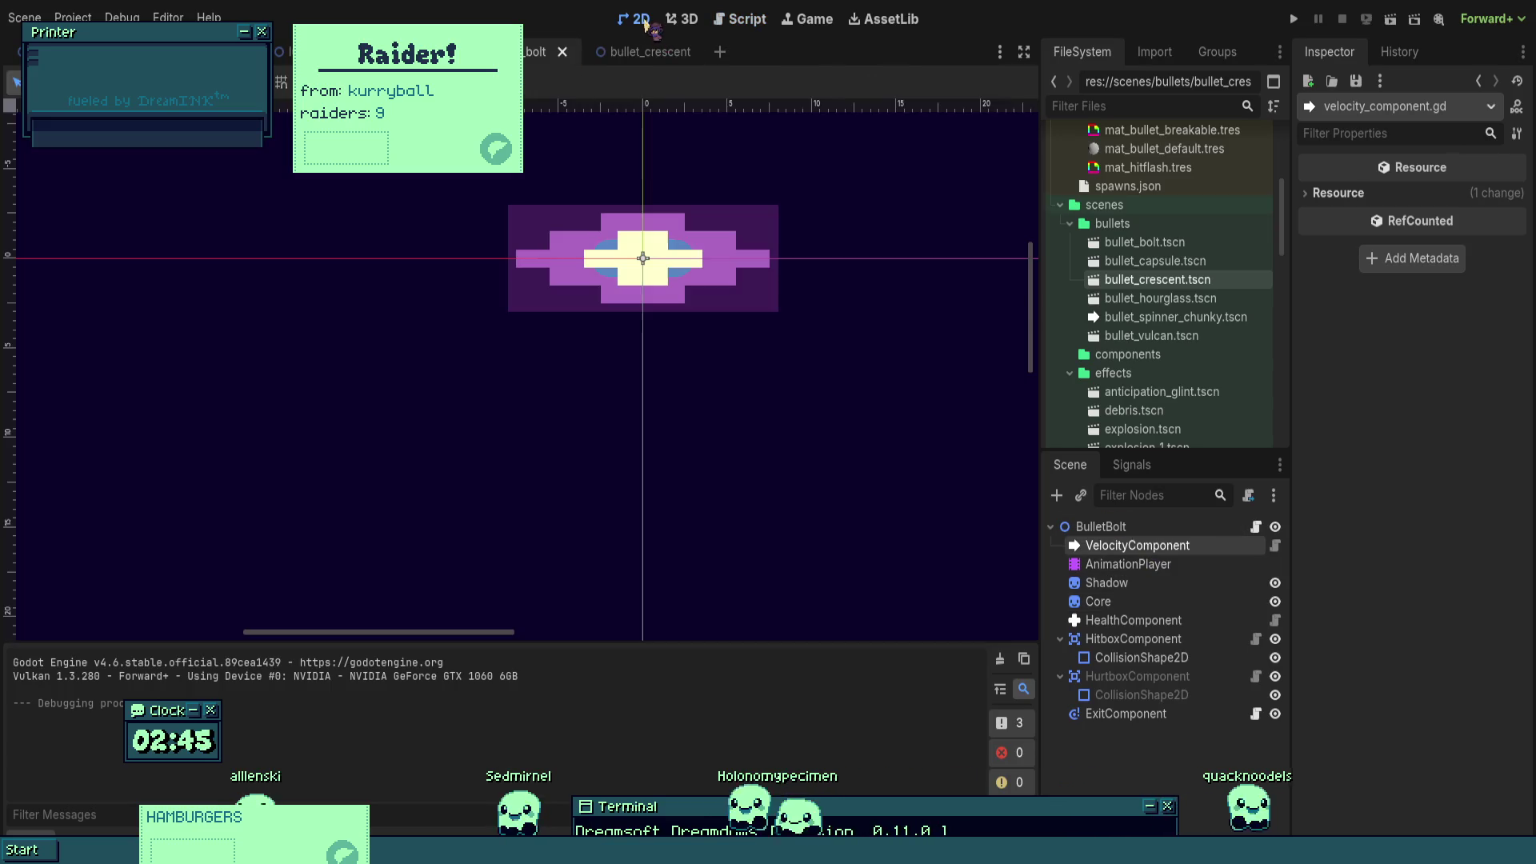
- Set Bullet Speed to 30 on both ShotgunWeapon and ShotgunWeapon2, then playtest the boss
{"action": "left_click", "coordinate": [1137, 545]}
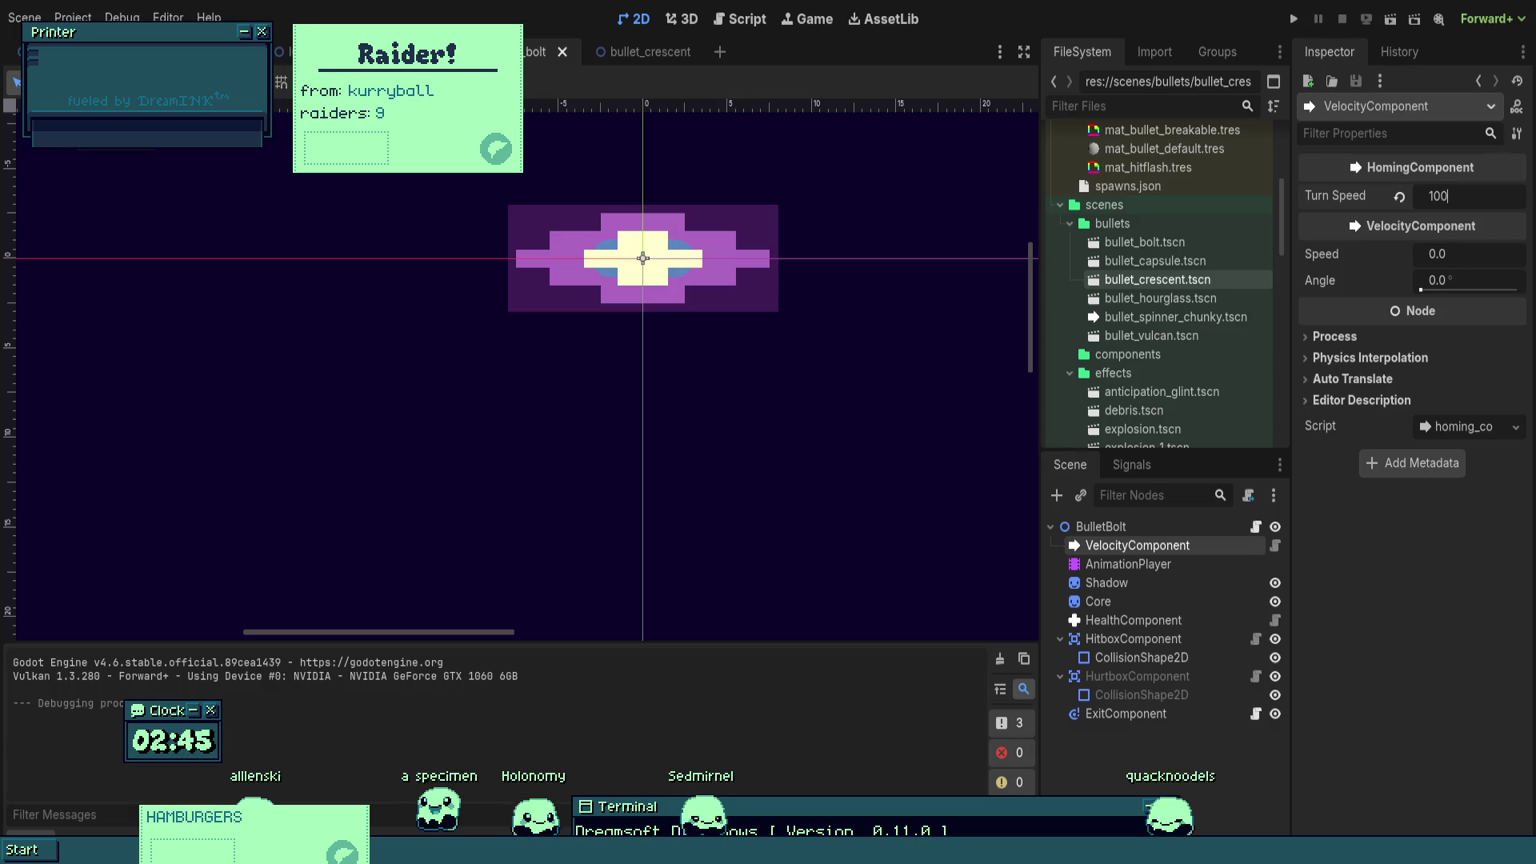
{"action": "left_click", "coordinate": [400, 51]}
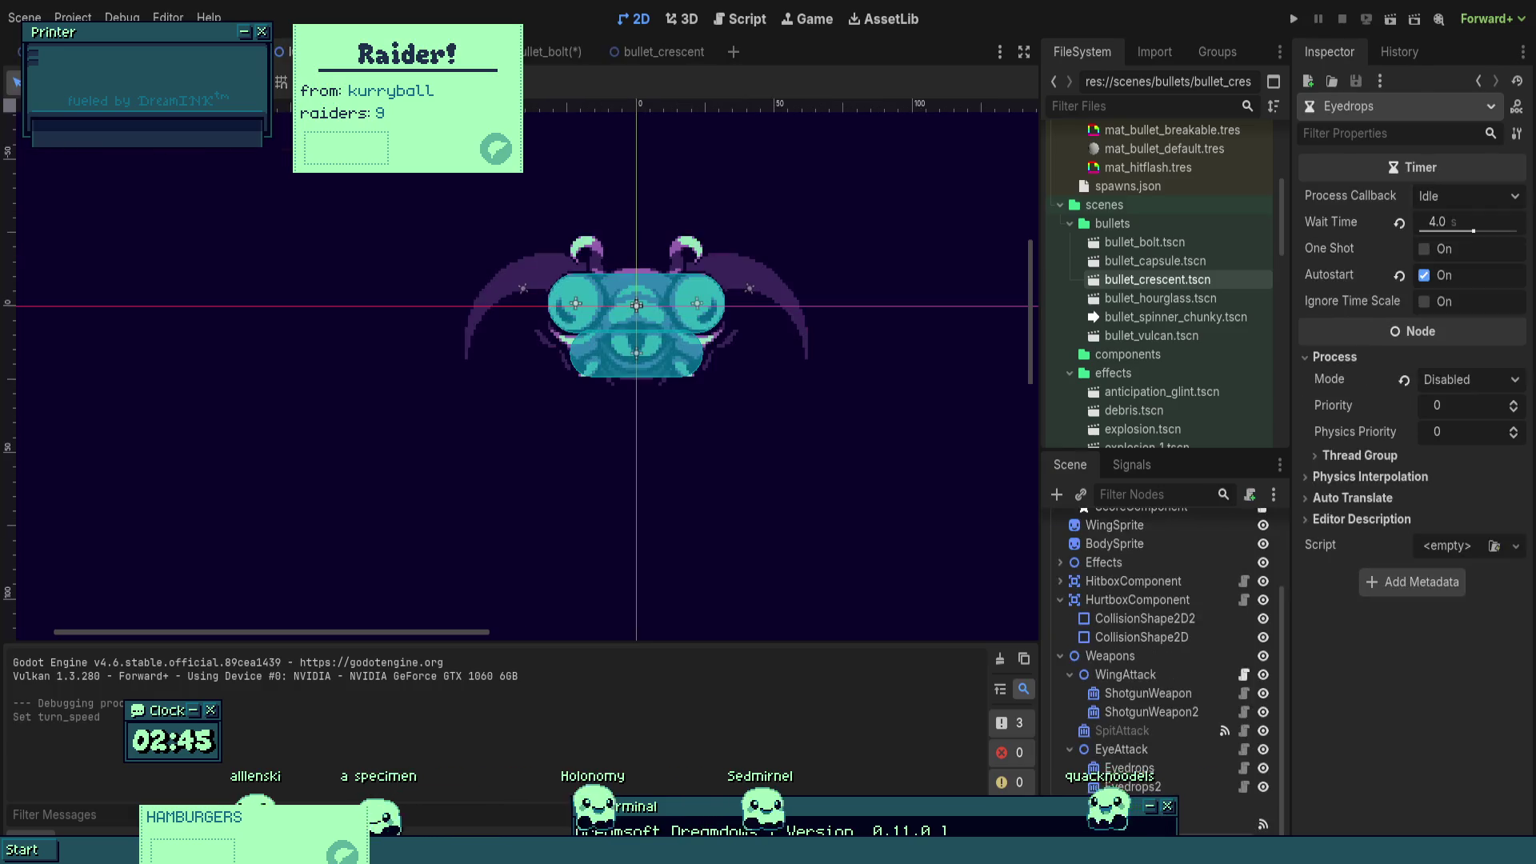
{"action": "left_click", "coordinate": [1141, 712], "text": "shift"}
{"action": "left_click", "coordinate": [1458, 479]}
{"action": "type", "text": "30"}
{"action": "key", "text": "Return"}
{"action": "left_click", "coordinate": [1294, 18]}
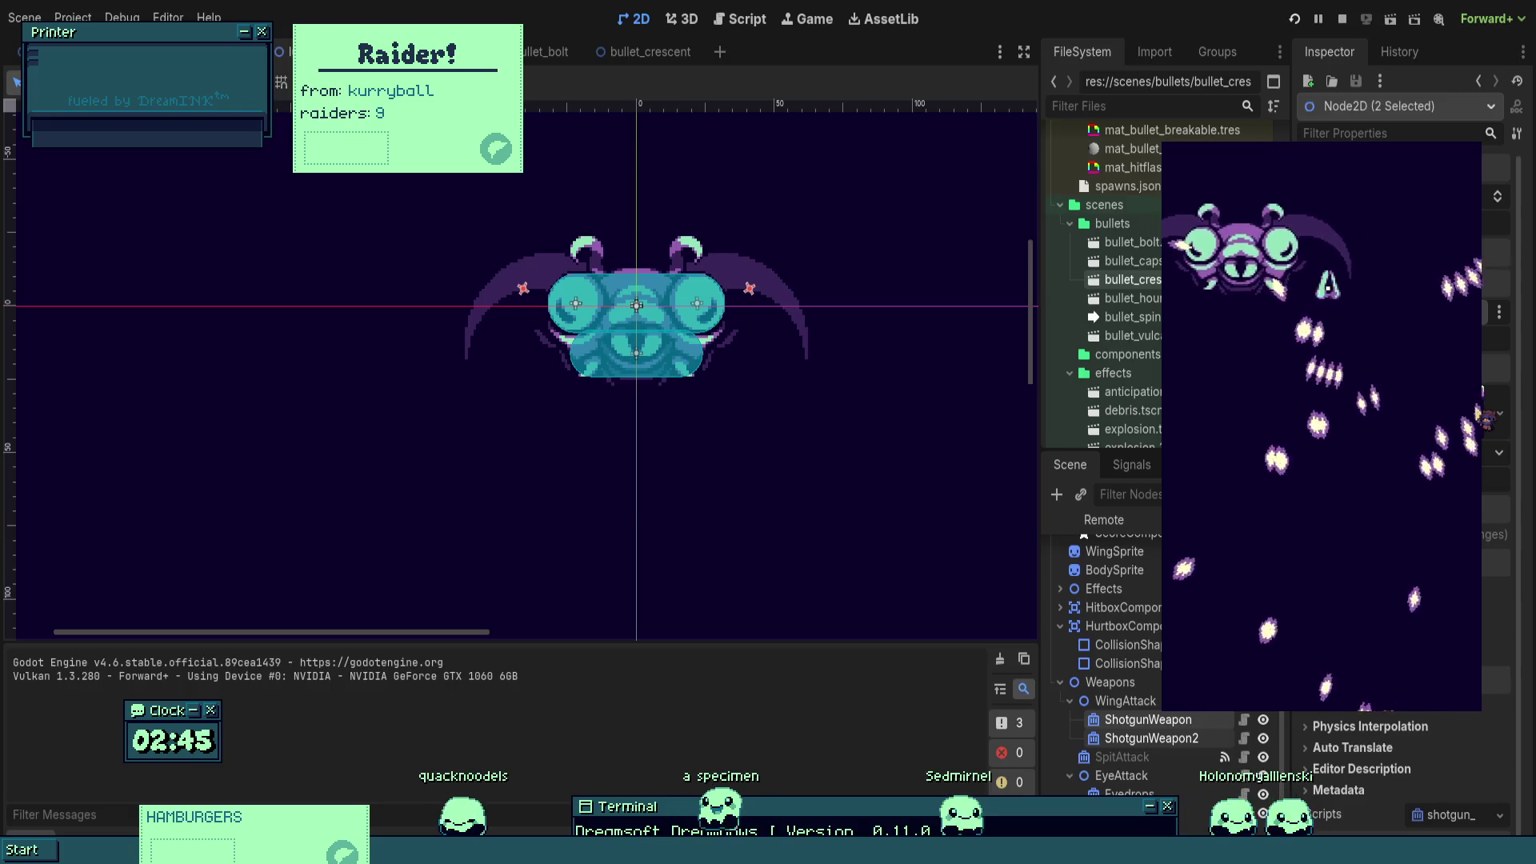
{"action": "key", "text": "F8"}
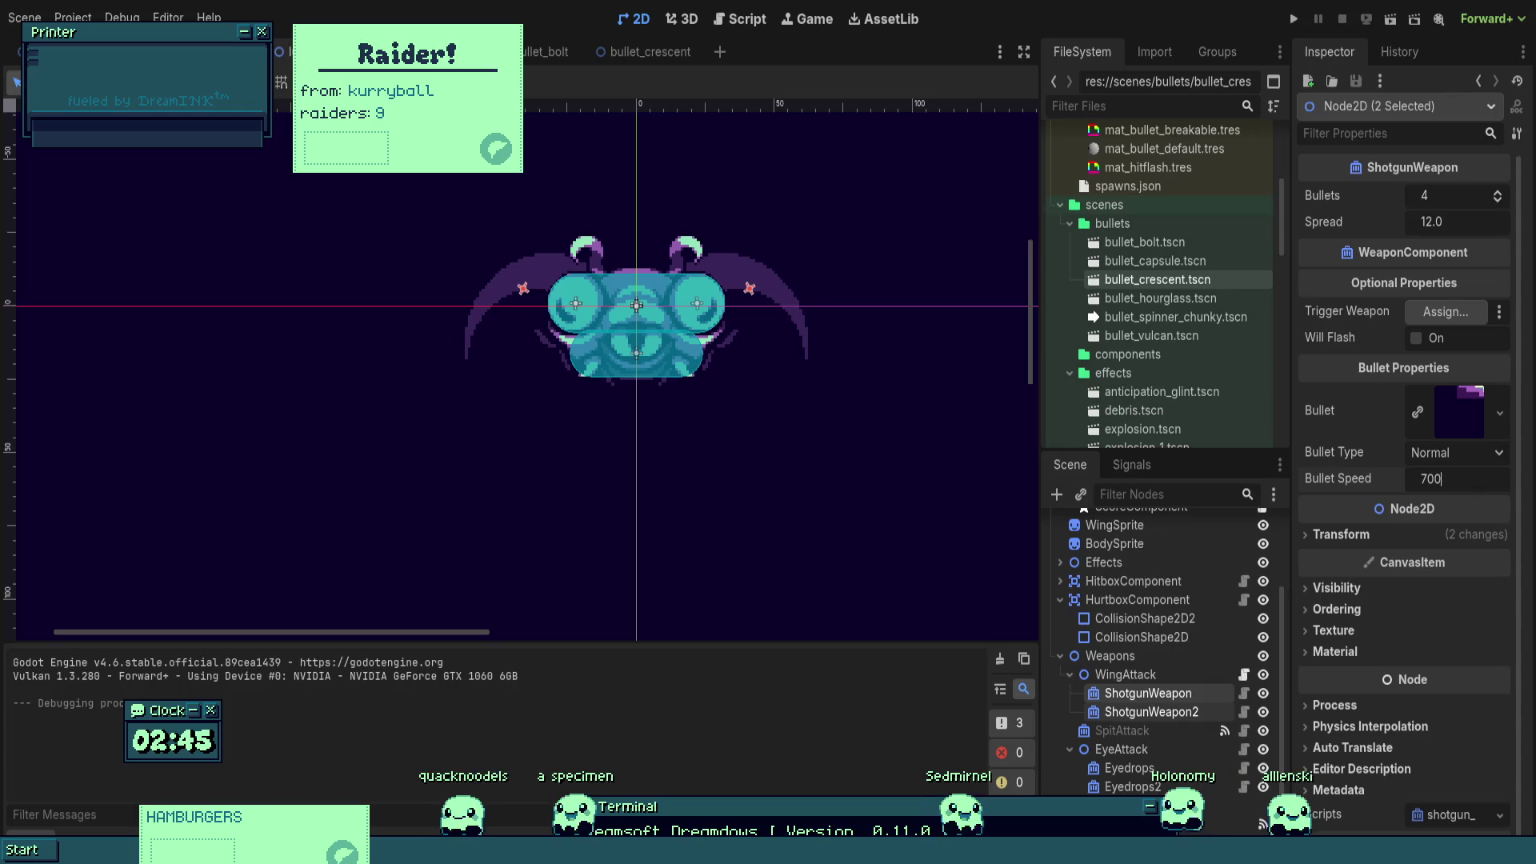
- Save and playtest the boss scene with F5, dodging the wing volleys with the arrow keys
{"action": "key", "text": "F5"}
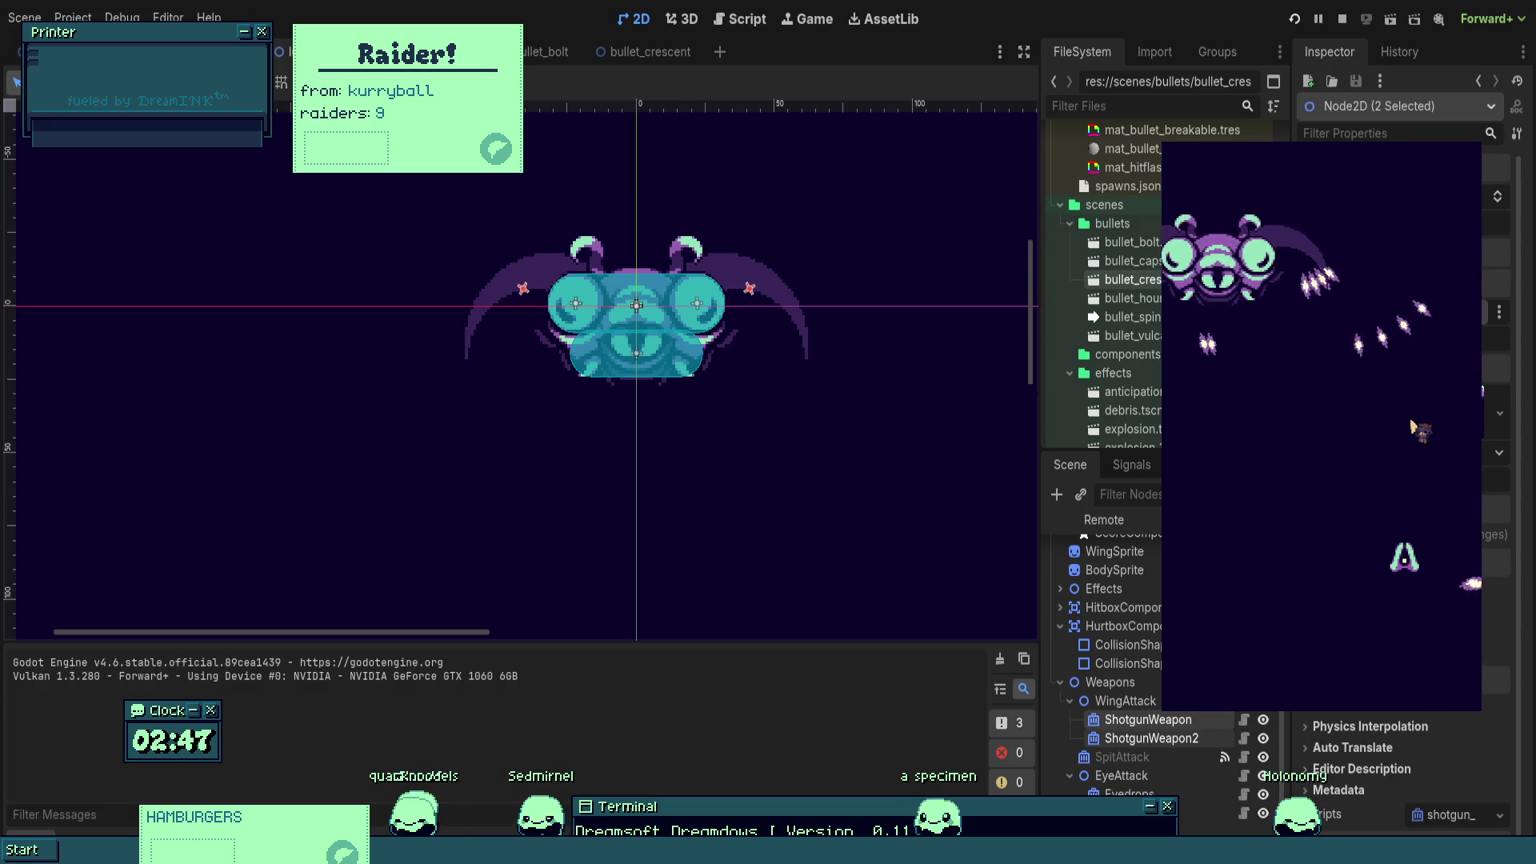
{"action": "key", "text": "Left"}
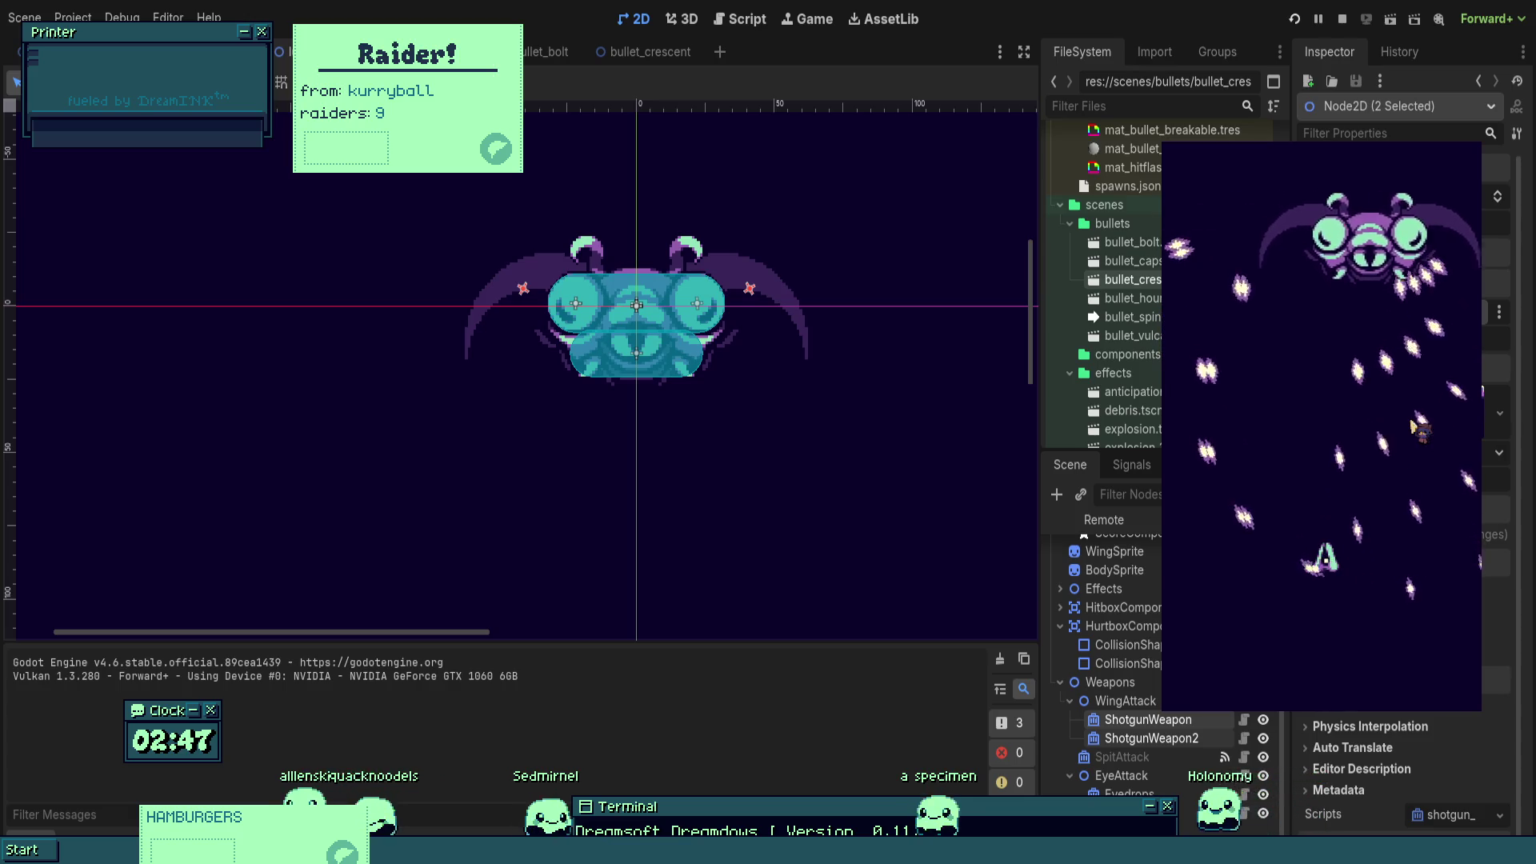
{"action": "key", "text": "Right"}
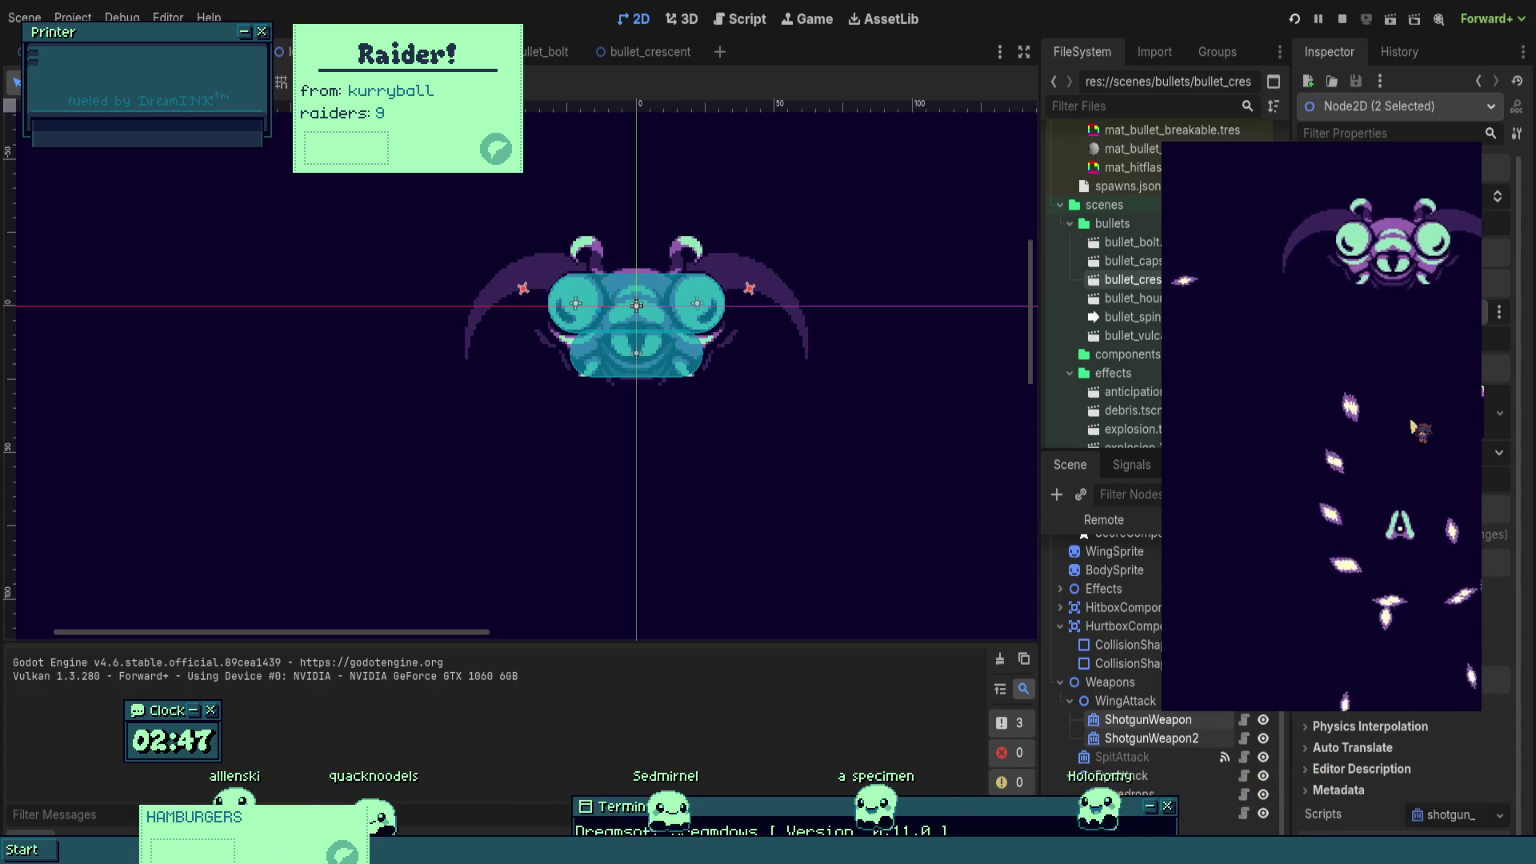
{"action": "key", "text": "Left"}
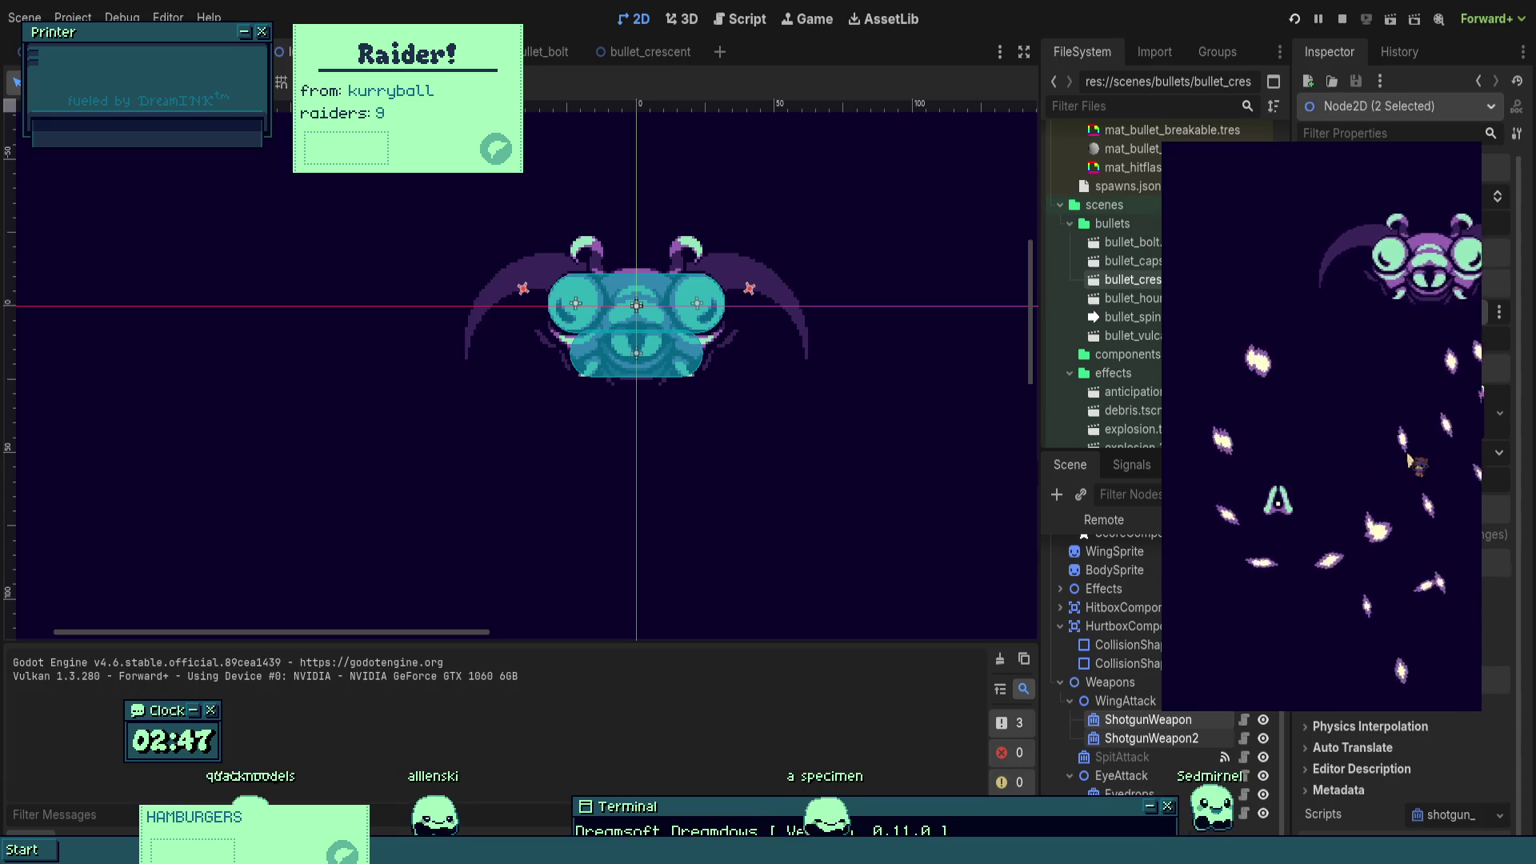
{"action": "left_click", "coordinate": [756, 22]}
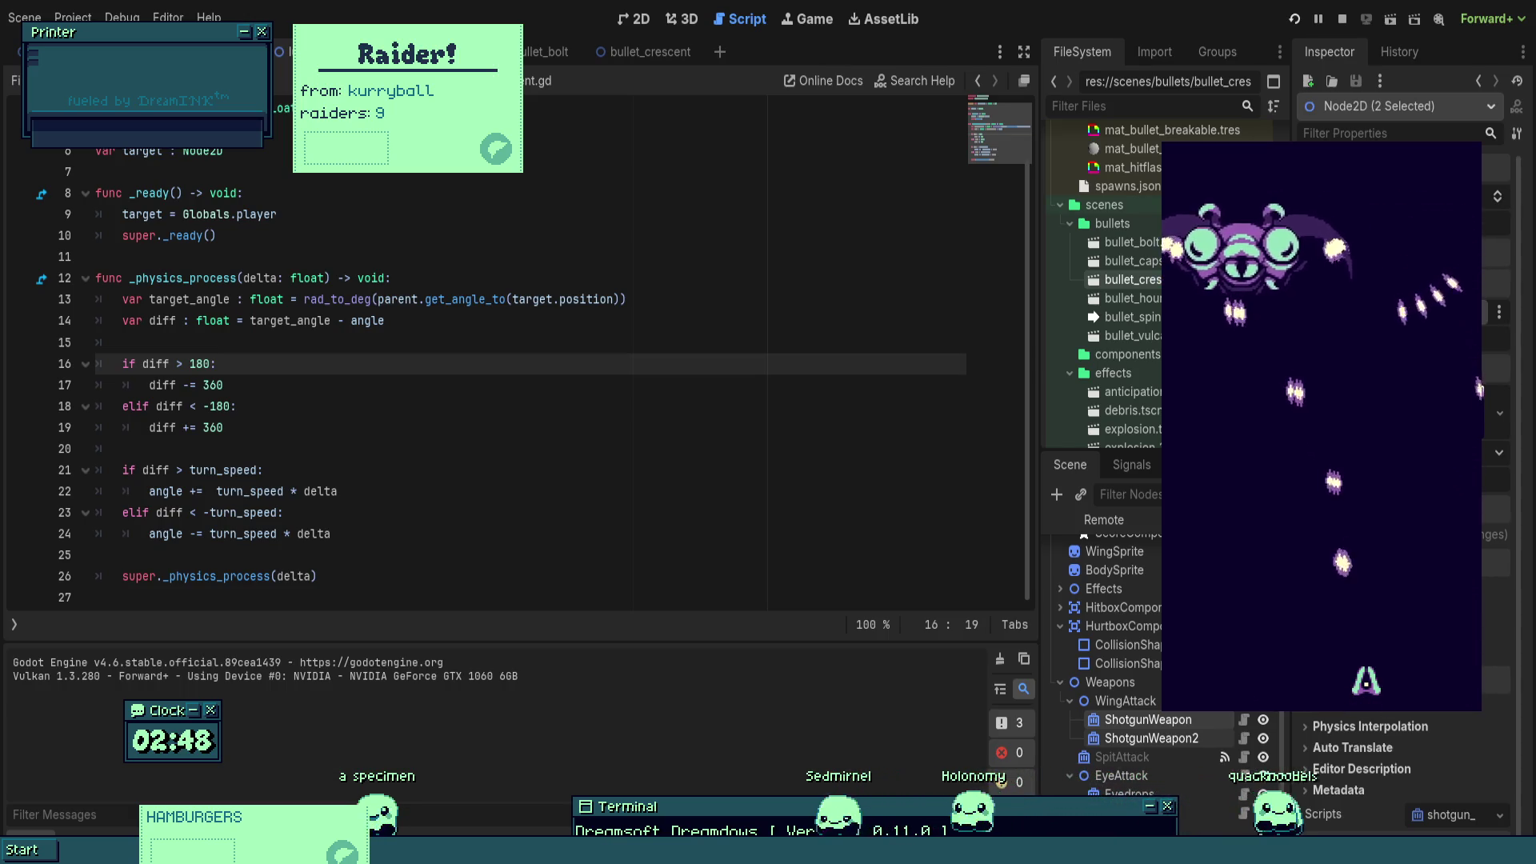
- Insert a print(diff) line above the 'if diff > 180:' check and save homing_component.gd
{"action": "left_click", "coordinate": [738, 388]}
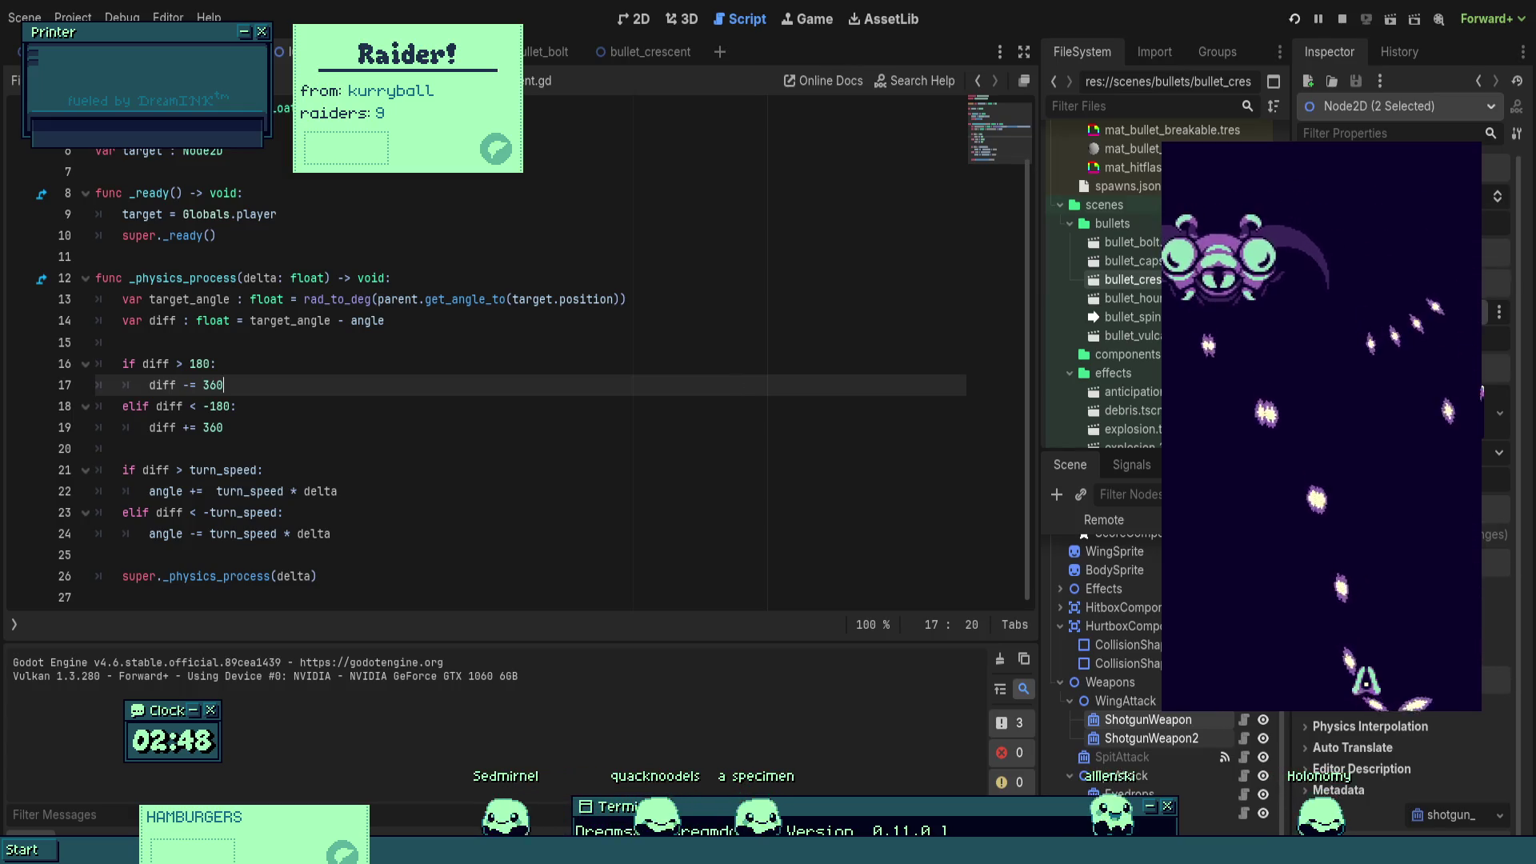
{"action": "key", "text": "Up"}
{"action": "key", "text": "Up"}
{"action": "key", "text": "Return"}
{"action": "key", "text": "Up"}
{"action": "key", "text": "Return"}
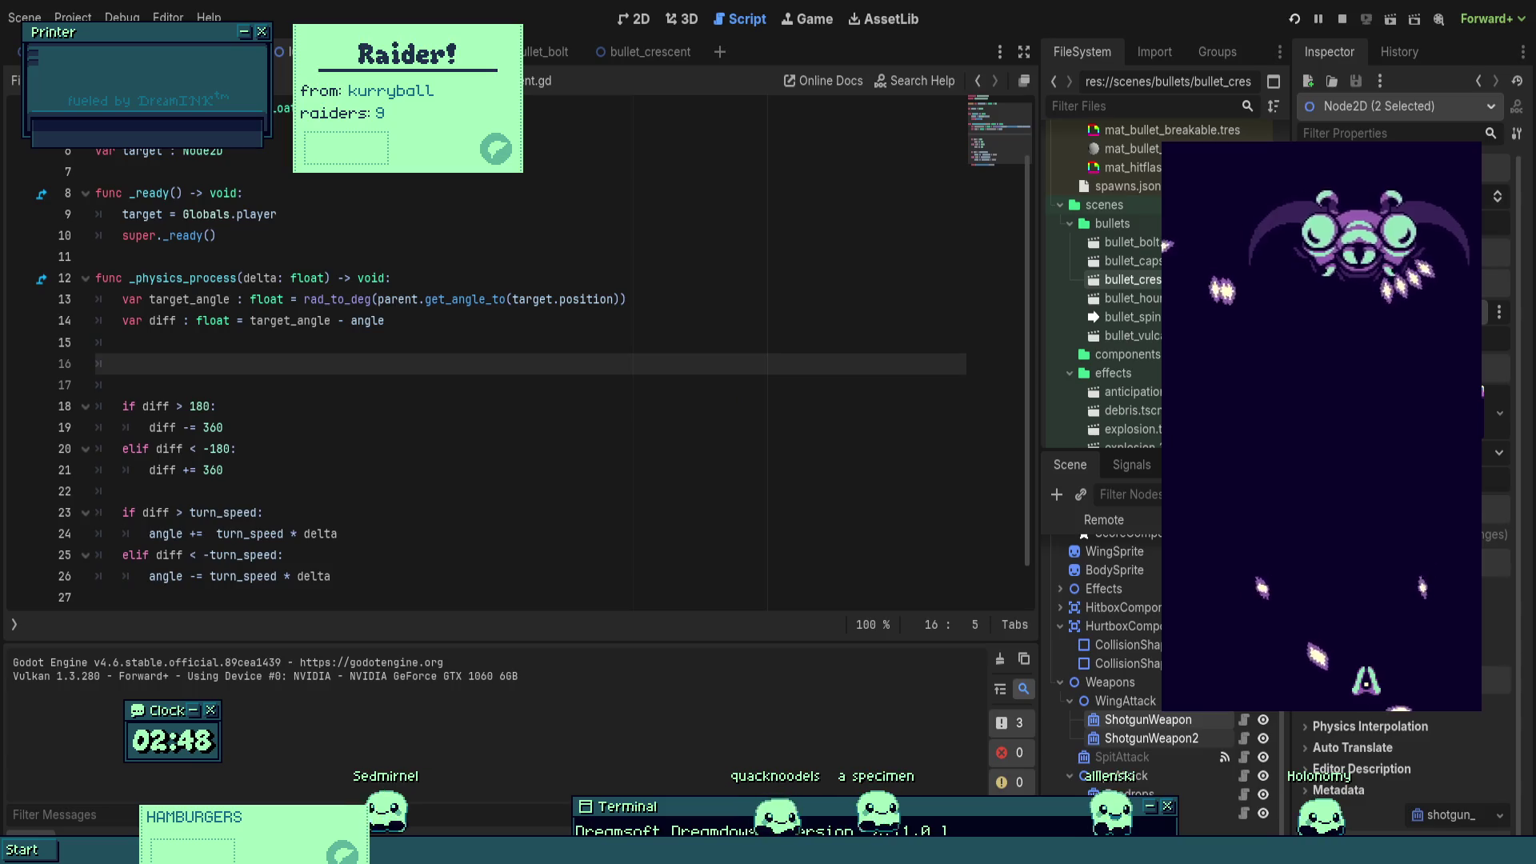
{"action": "type", "text": "print"}
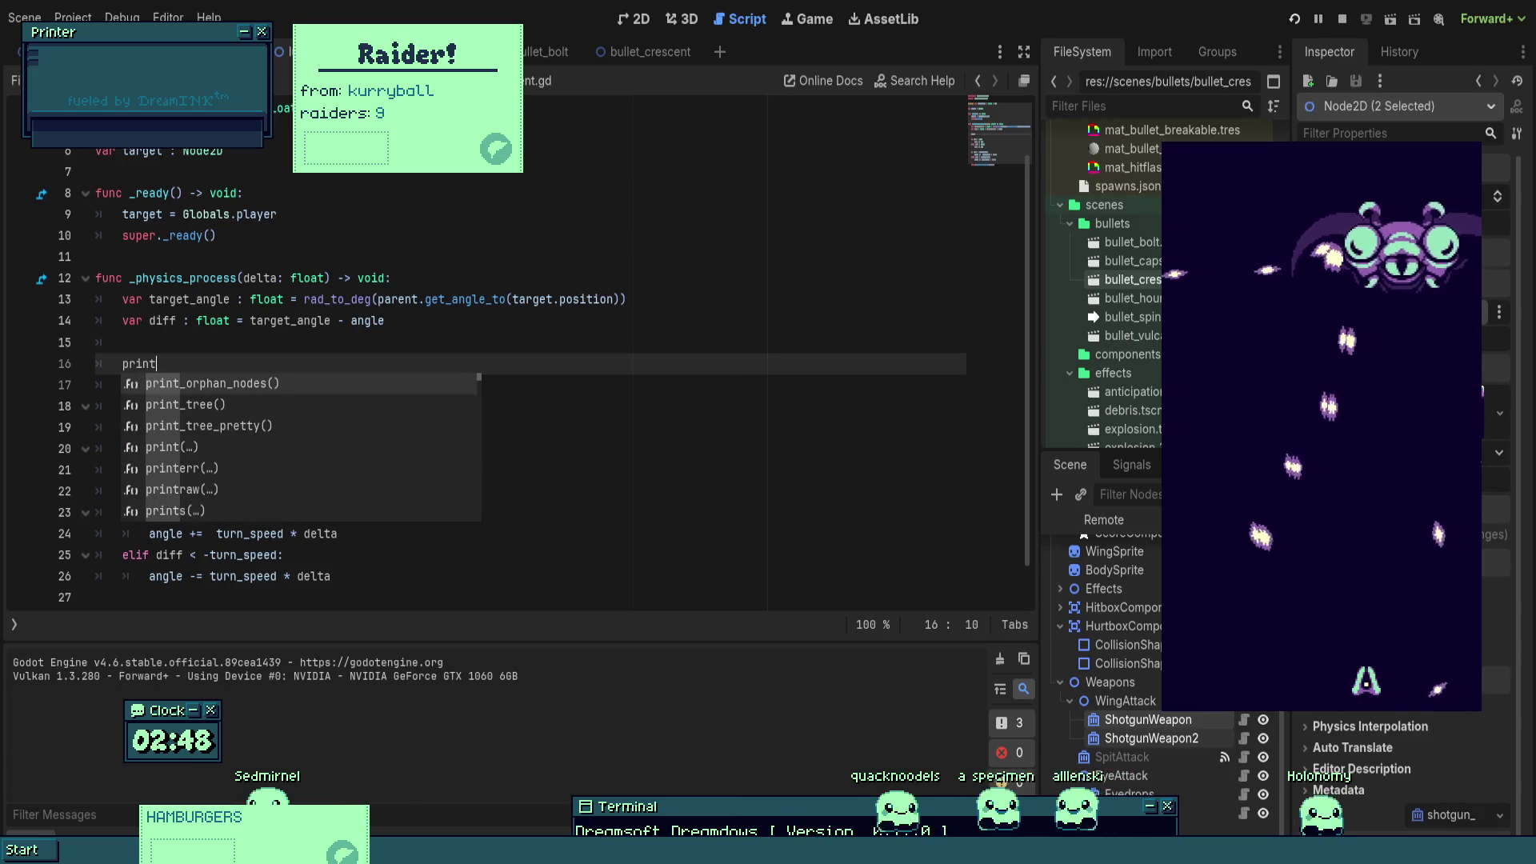
{"action": "type", "text": "(di"}
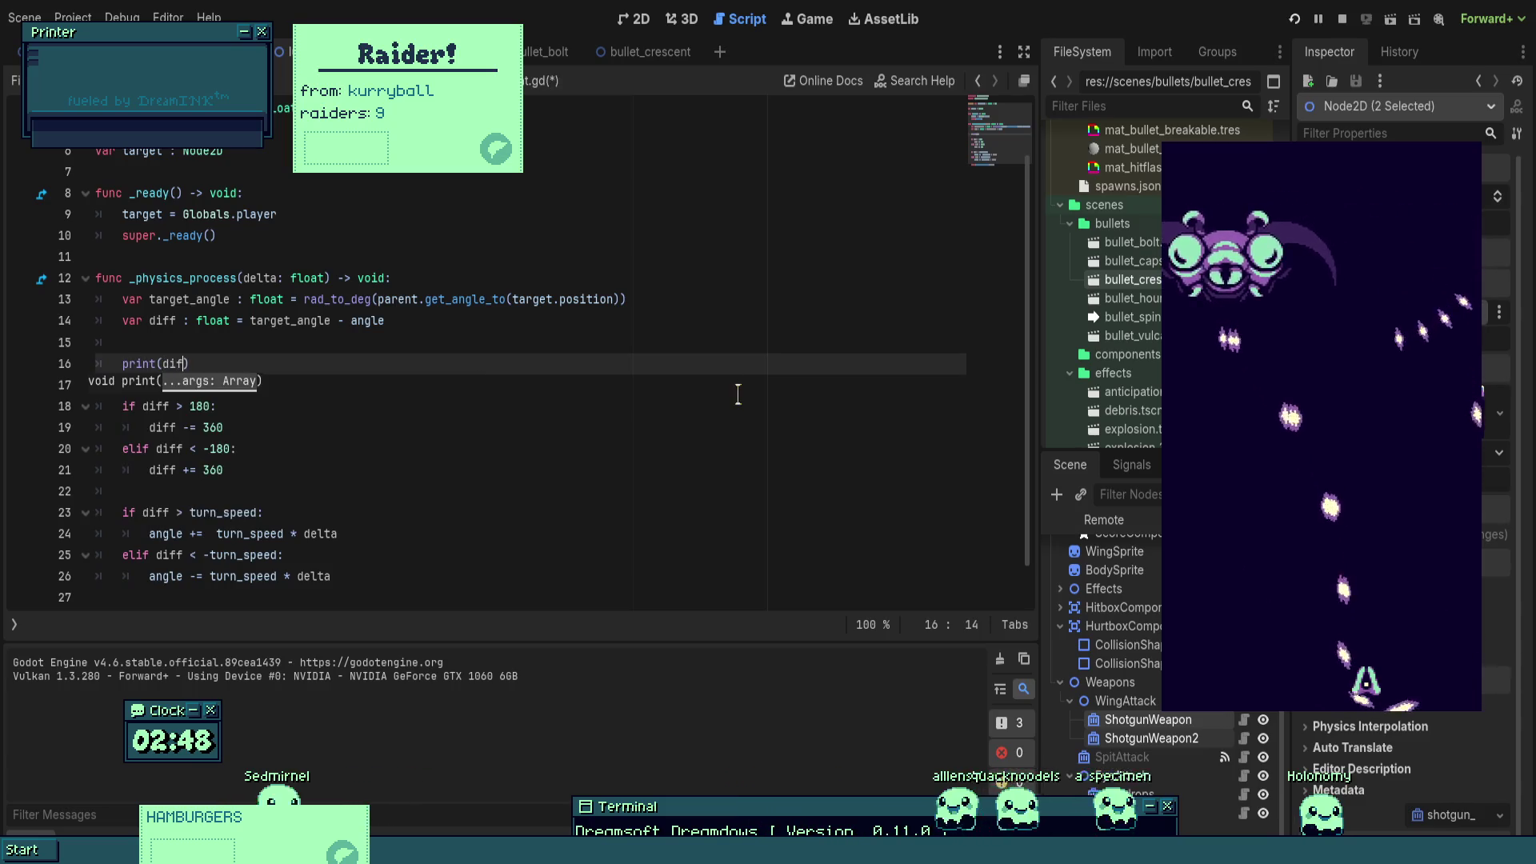
{"action": "type", "text": "f"}
{"action": "key", "text": "ctrl+s"}
{"action": "left_click", "coordinate": [708, 349]}
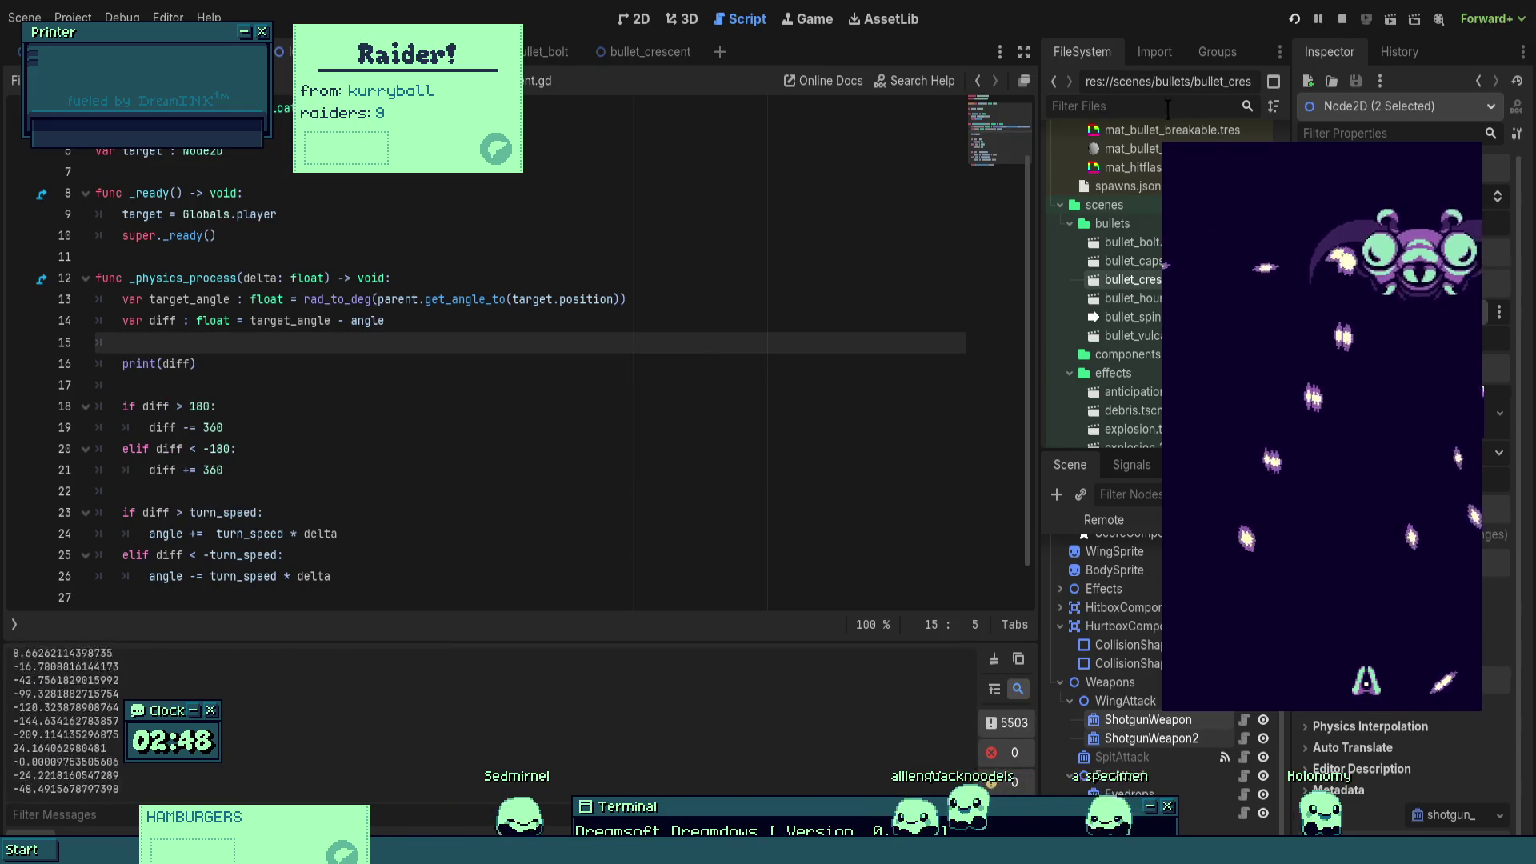
- Stop the game and set ShotgunWeapon2's Process Mode to Disabled
{"action": "left_click", "coordinate": [1343, 20]}
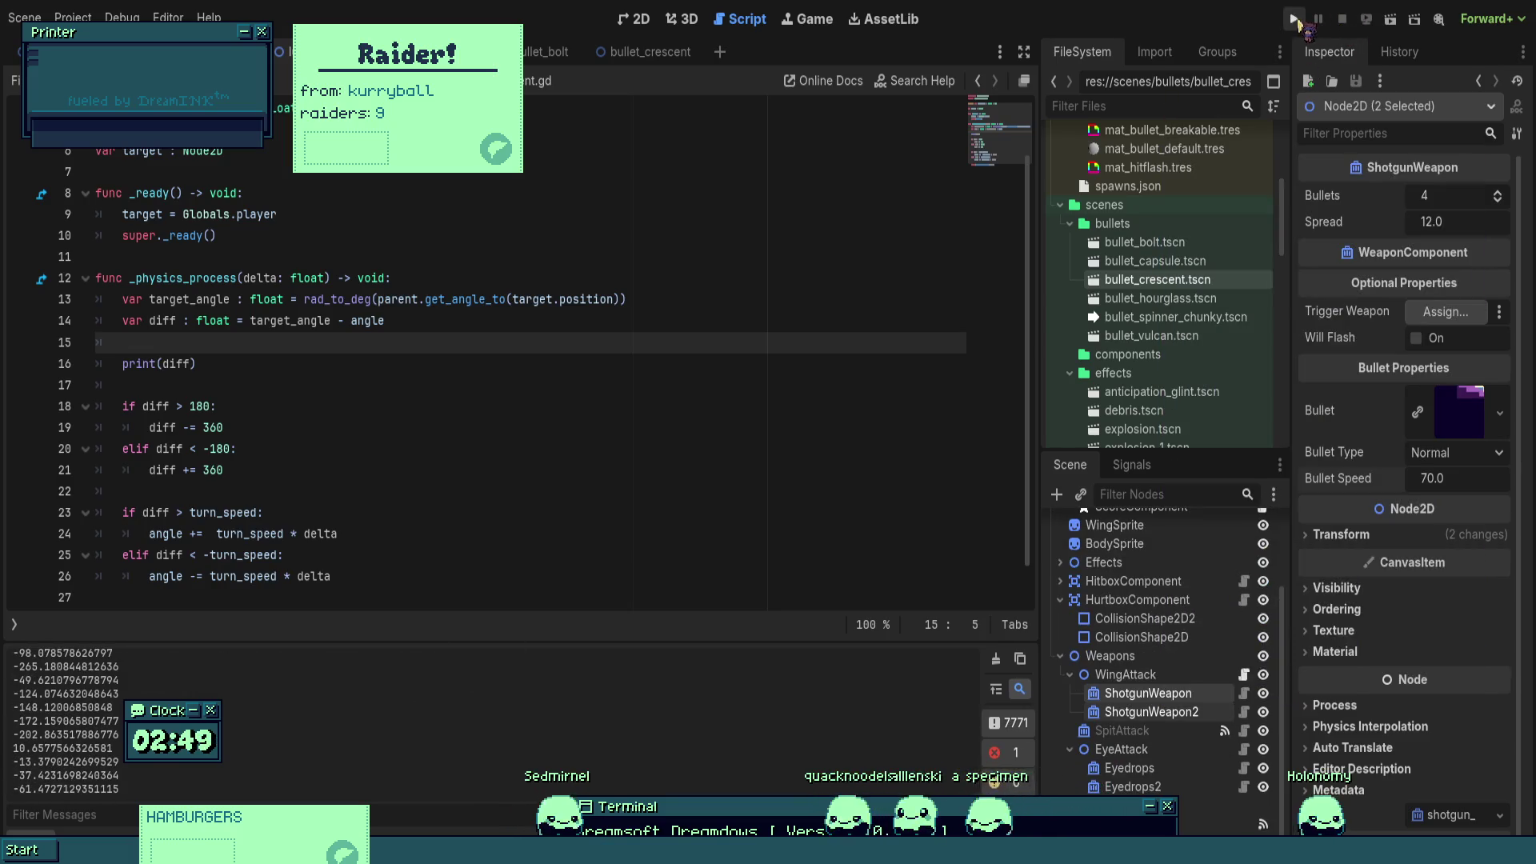
{"action": "left_click", "coordinate": [1186, 716]}
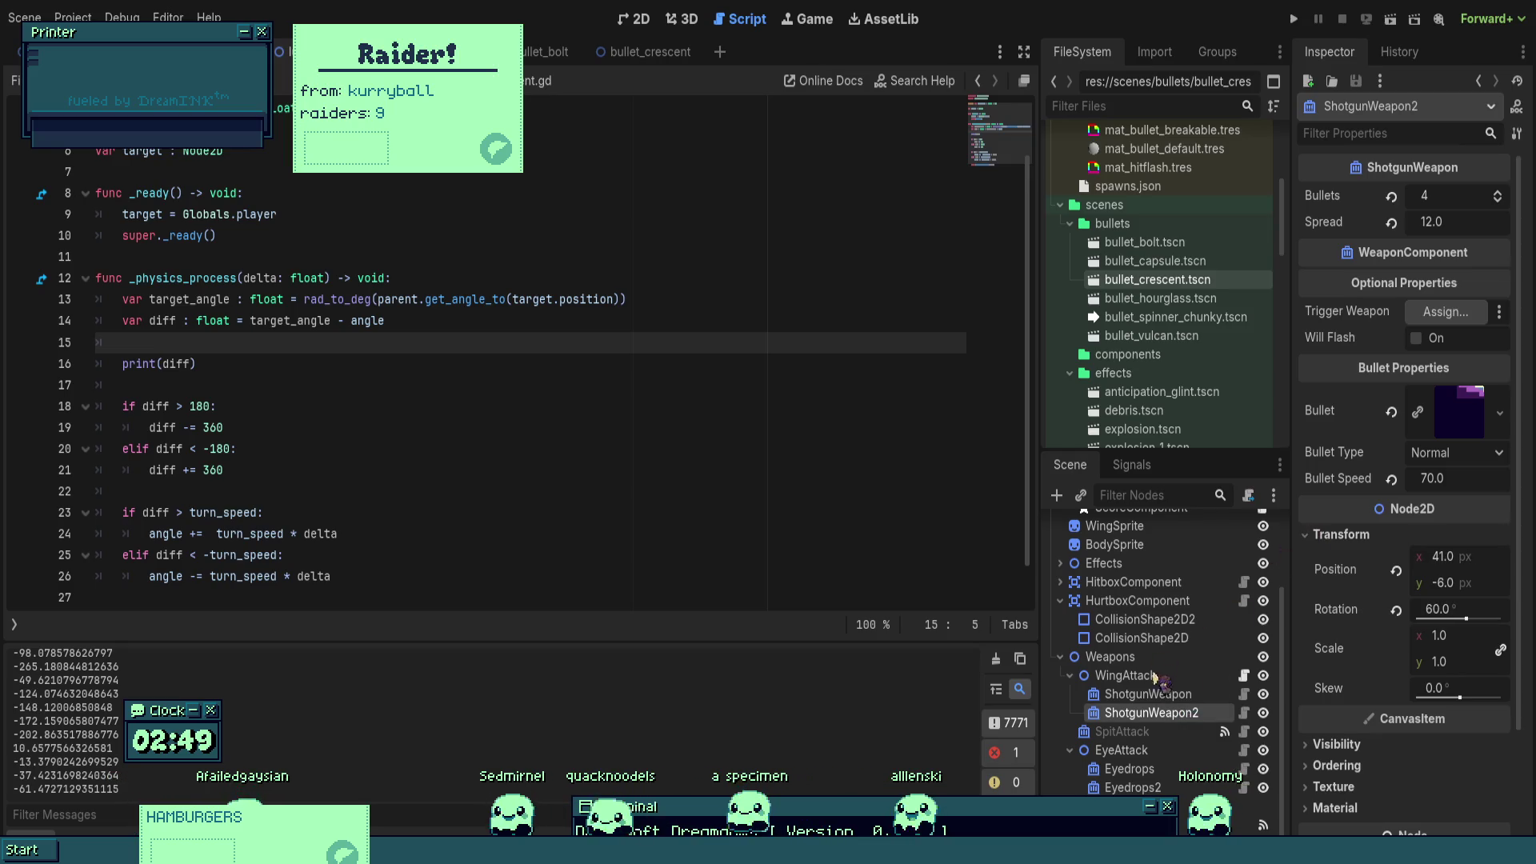
{"action": "scroll", "coordinate": [1383, 680], "scroll_direction": "down", "scroll_amount": 3}
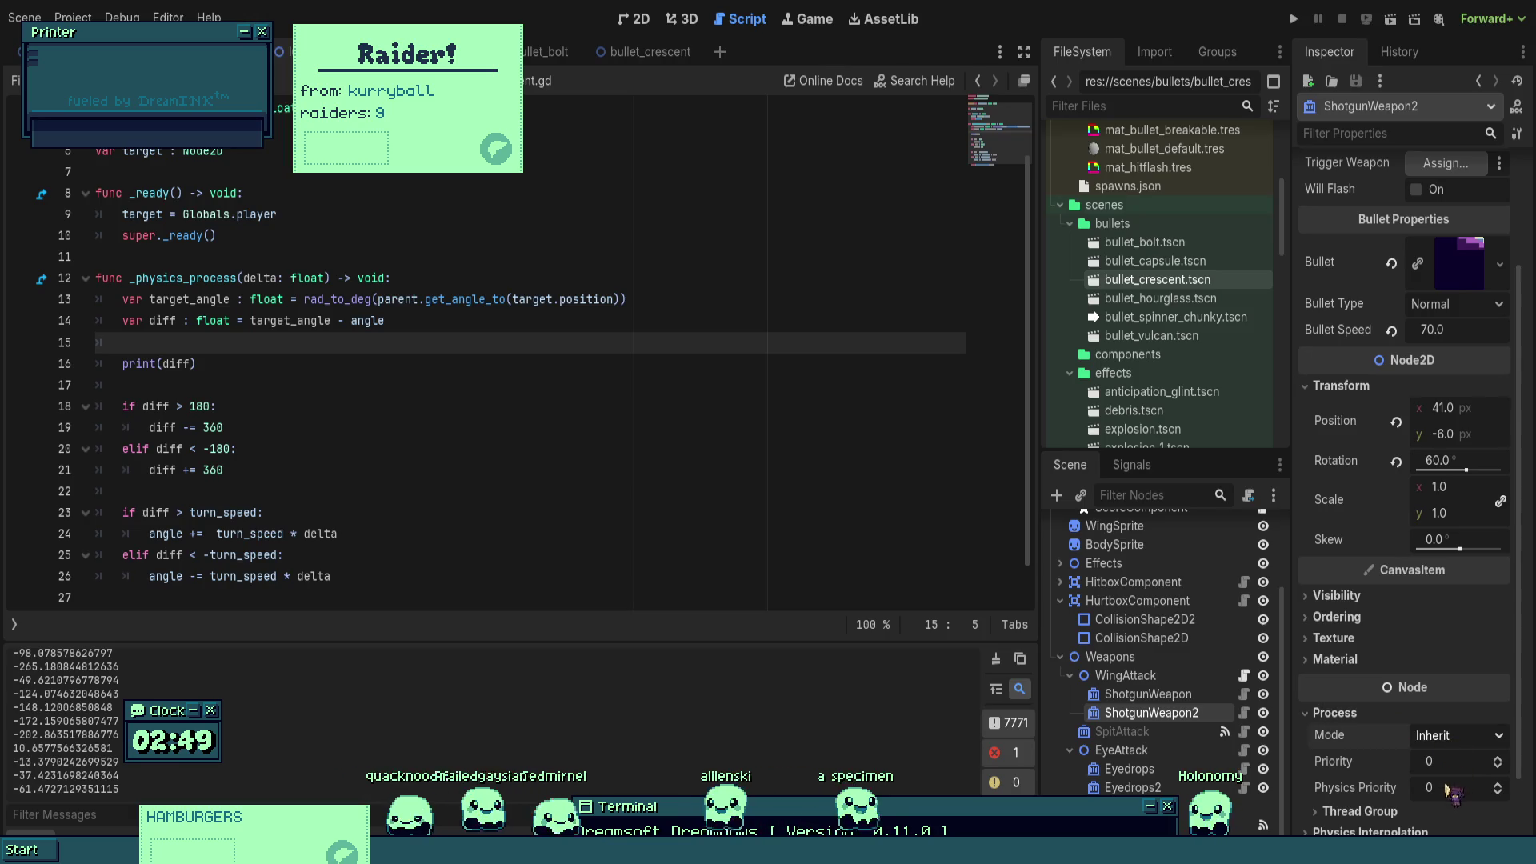
{"action": "left_click", "coordinate": [1457, 736]}
{"action": "left_click", "coordinate": [1457, 712]}
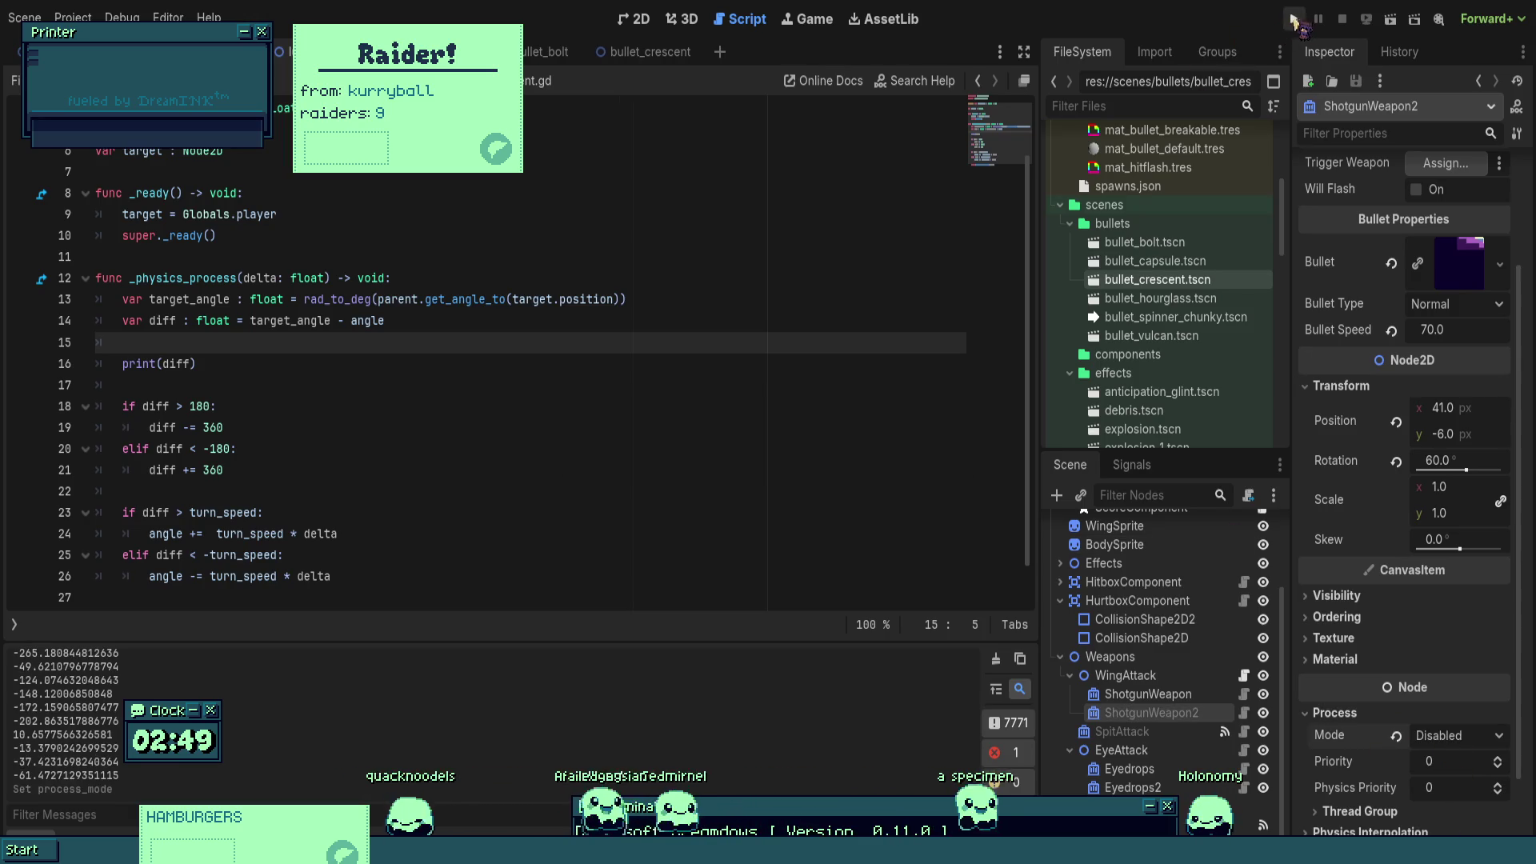
- Playtest the boss with only the first wing shotgun firing
{"action": "left_click", "coordinate": [1296, 20]}
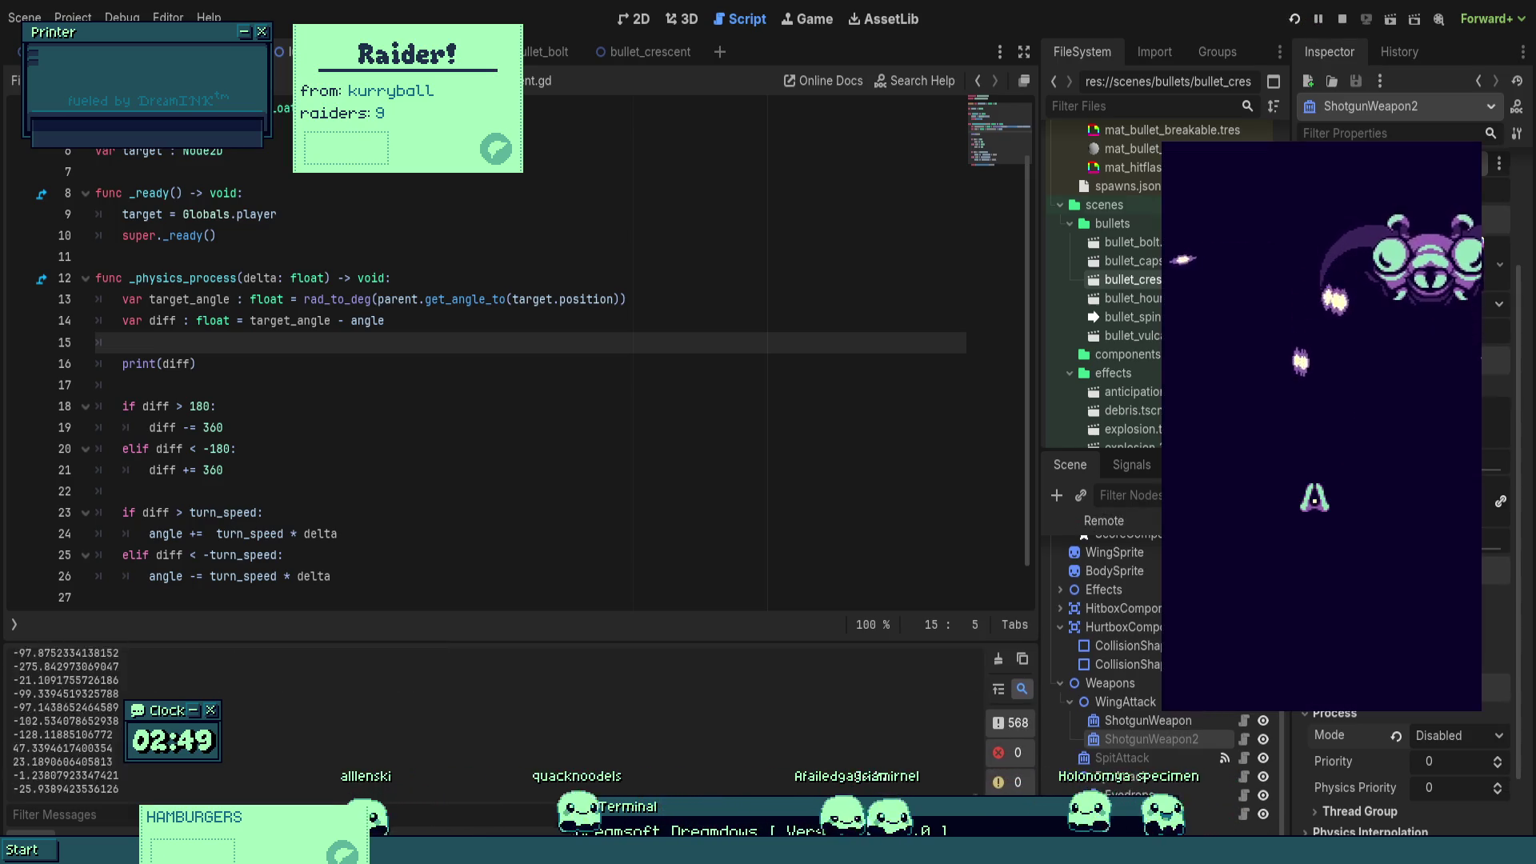
{"action": "key", "text": "Right"}
{"action": "key", "text": "Right"}
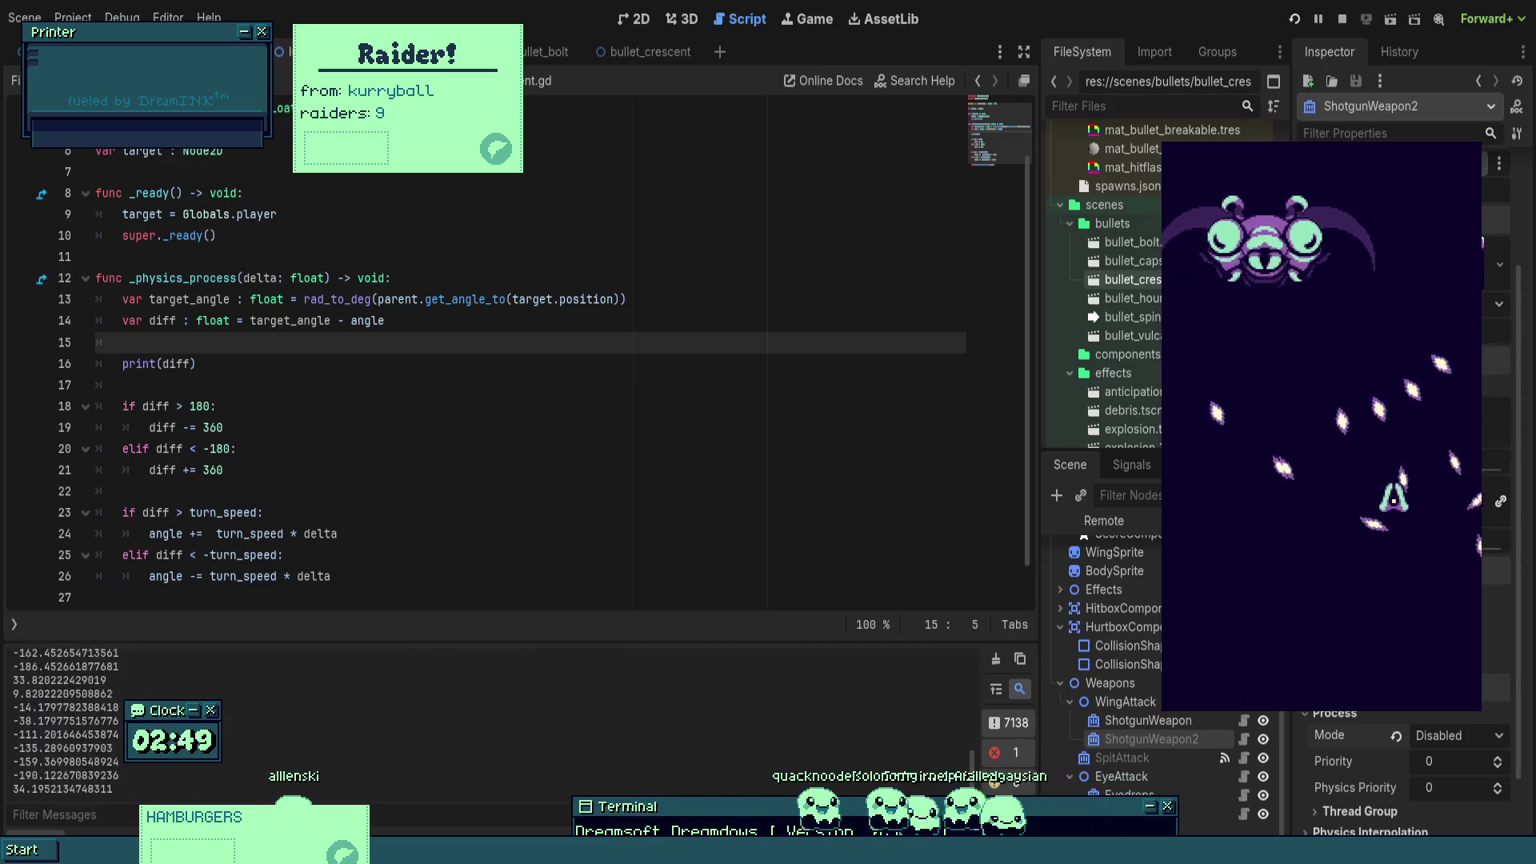
{"action": "key", "text": "F8"}
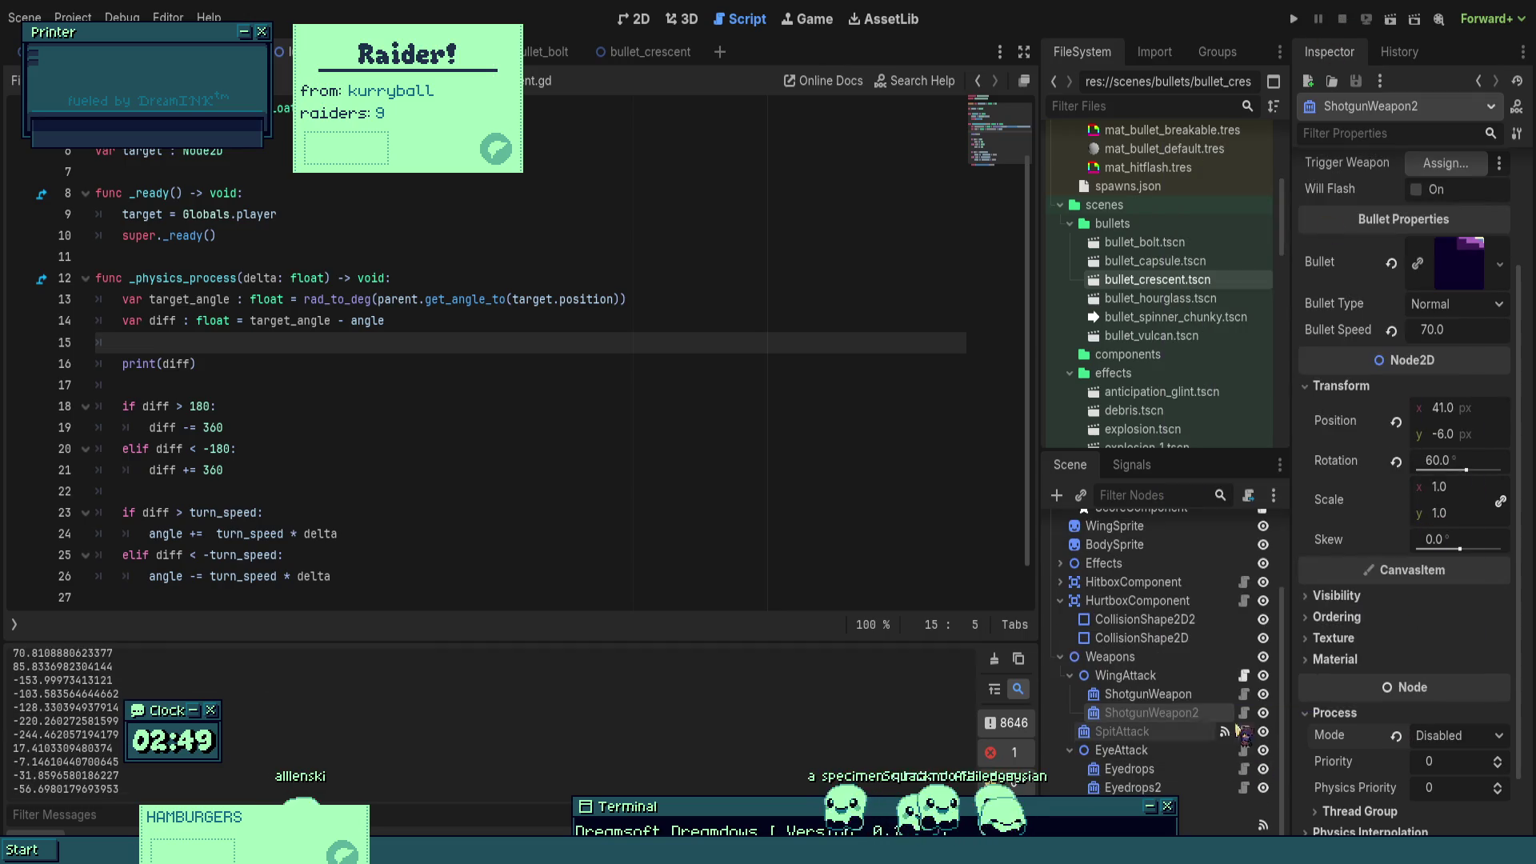
{"action": "left_click", "coordinate": [1440, 735]}
- Restore ShotgunWeapon2's Process Mode to Inherit, delete the print(diff) line, and save the script
{"action": "left_click", "coordinate": [1440, 757]}
{"action": "left_click", "coordinate": [497, 555]}
{"action": "left_click", "coordinate": [128, 385]}
{"action": "key", "text": "shift+Up"}
{"action": "key", "text": "shift+Up"}
{"action": "key", "text": "BackSpace"}
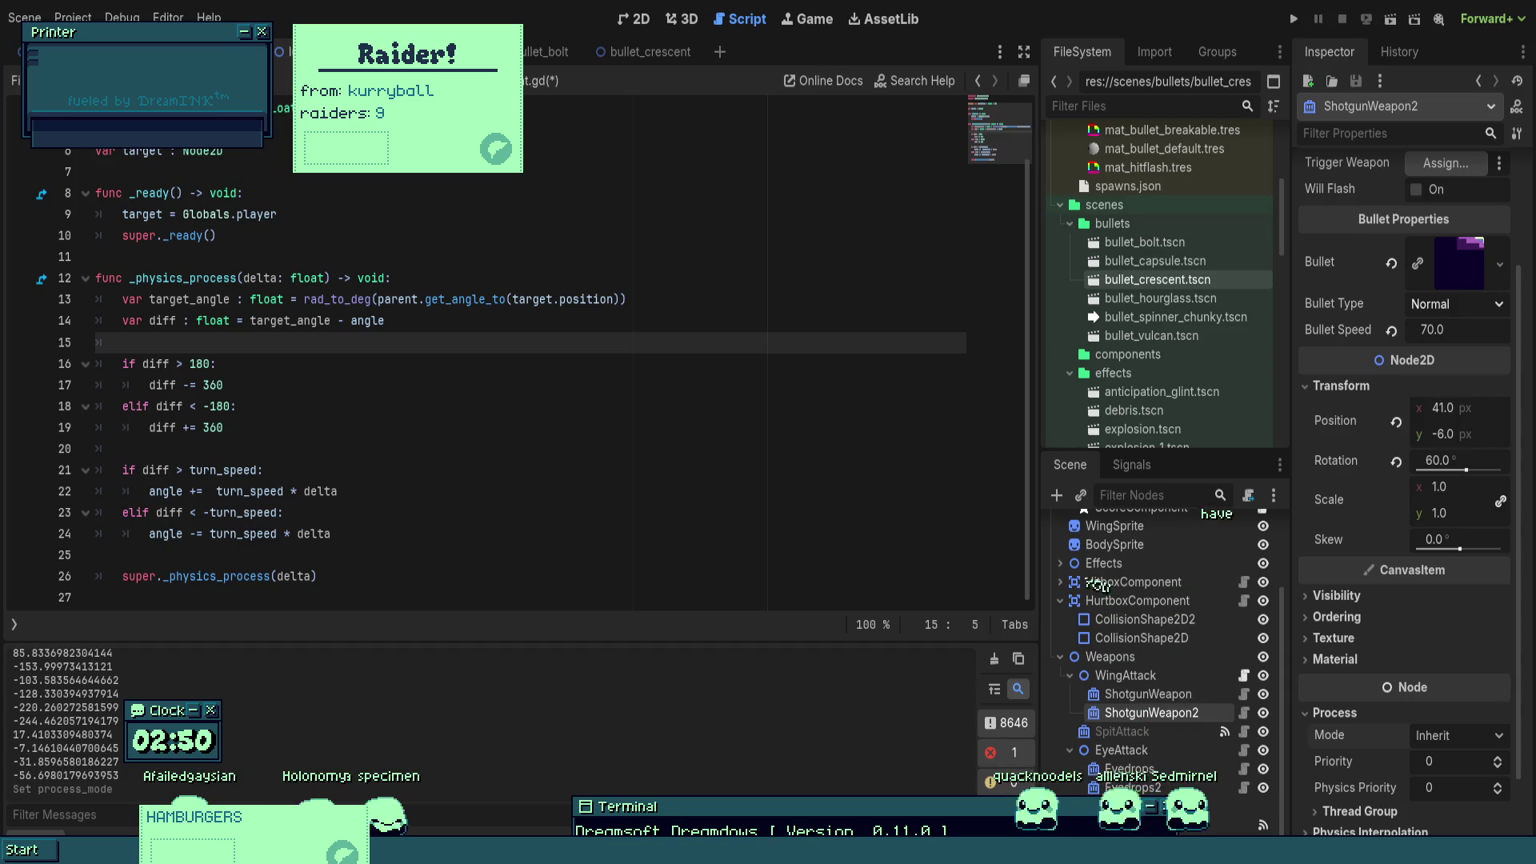
{"action": "left_click", "coordinate": [615, 379]}
{"action": "key", "text": "ctrl+s"}
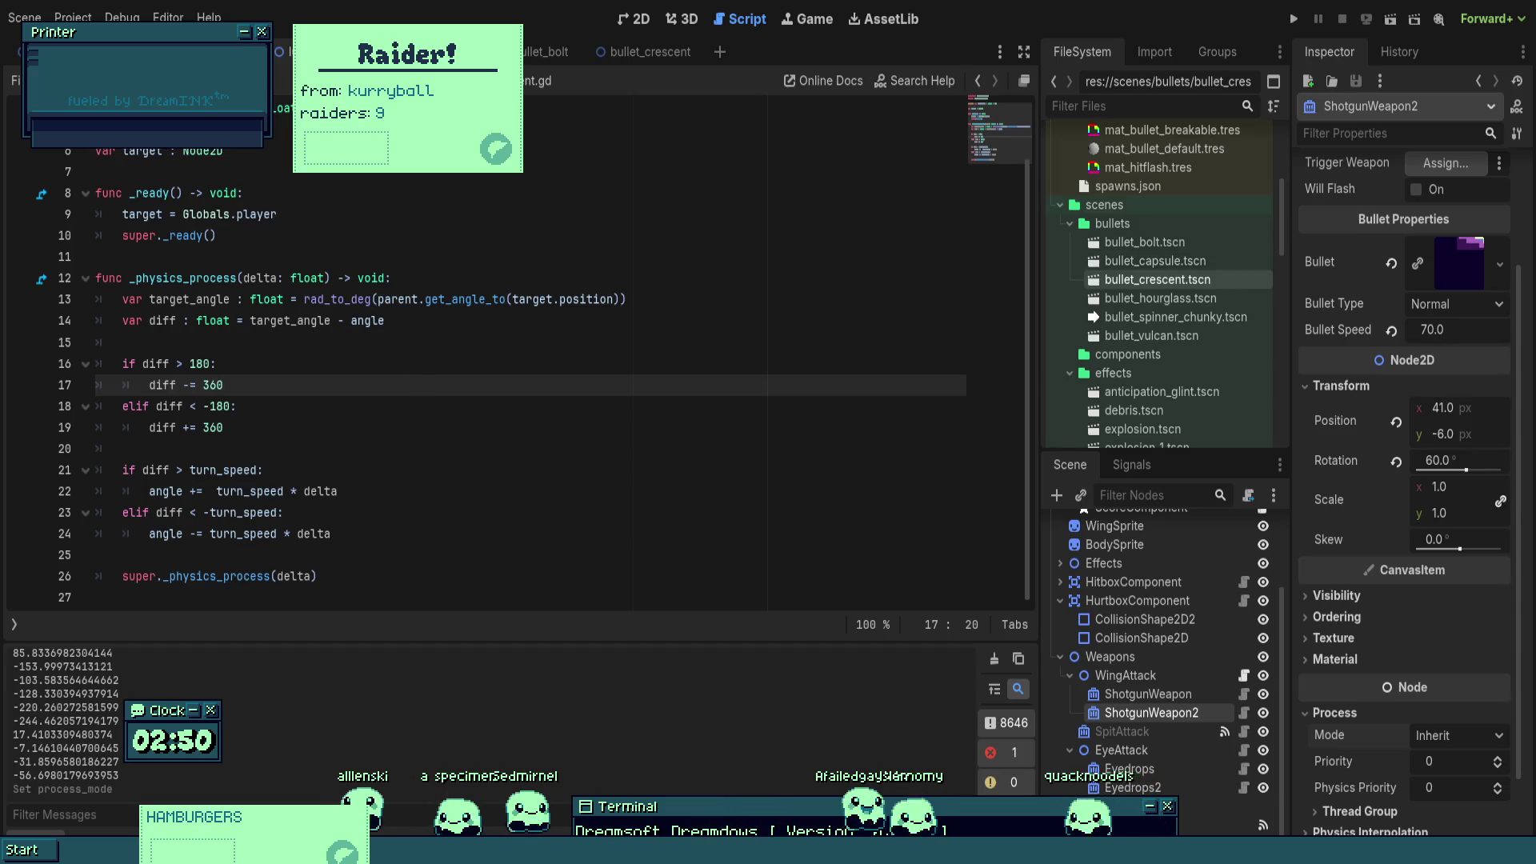
- Add print("burger") after 'diff -= 360' and print("patty") after 'diff += 360', then test-run and stop the game
{"action": "key", "text": "Return"}
{"action": "type", "text": "o"}
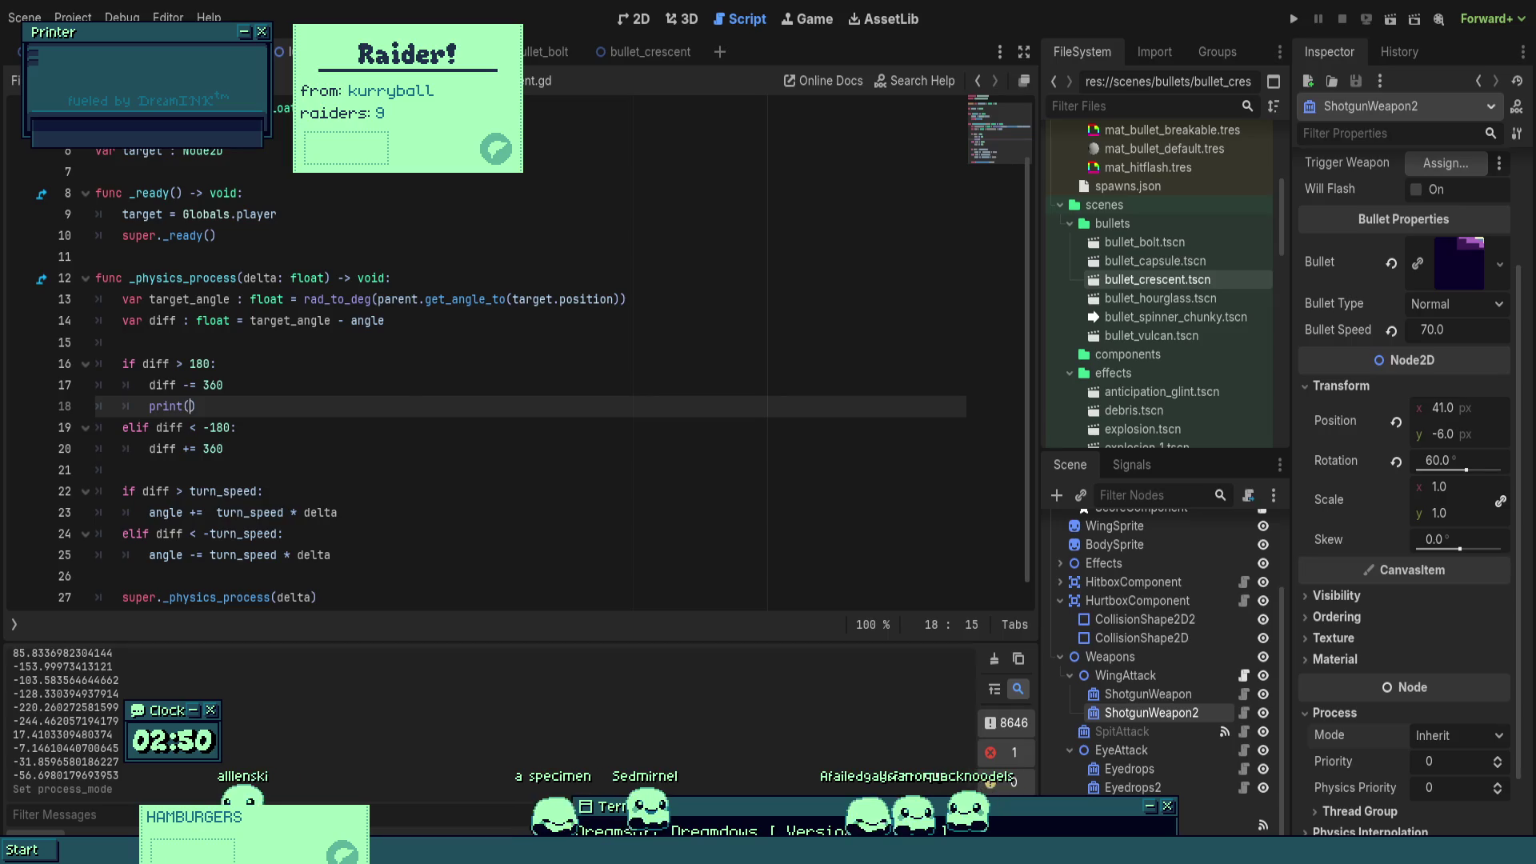
{"action": "type", "text": "\"burger\""}
{"action": "left_click", "coordinate": [225, 449]}
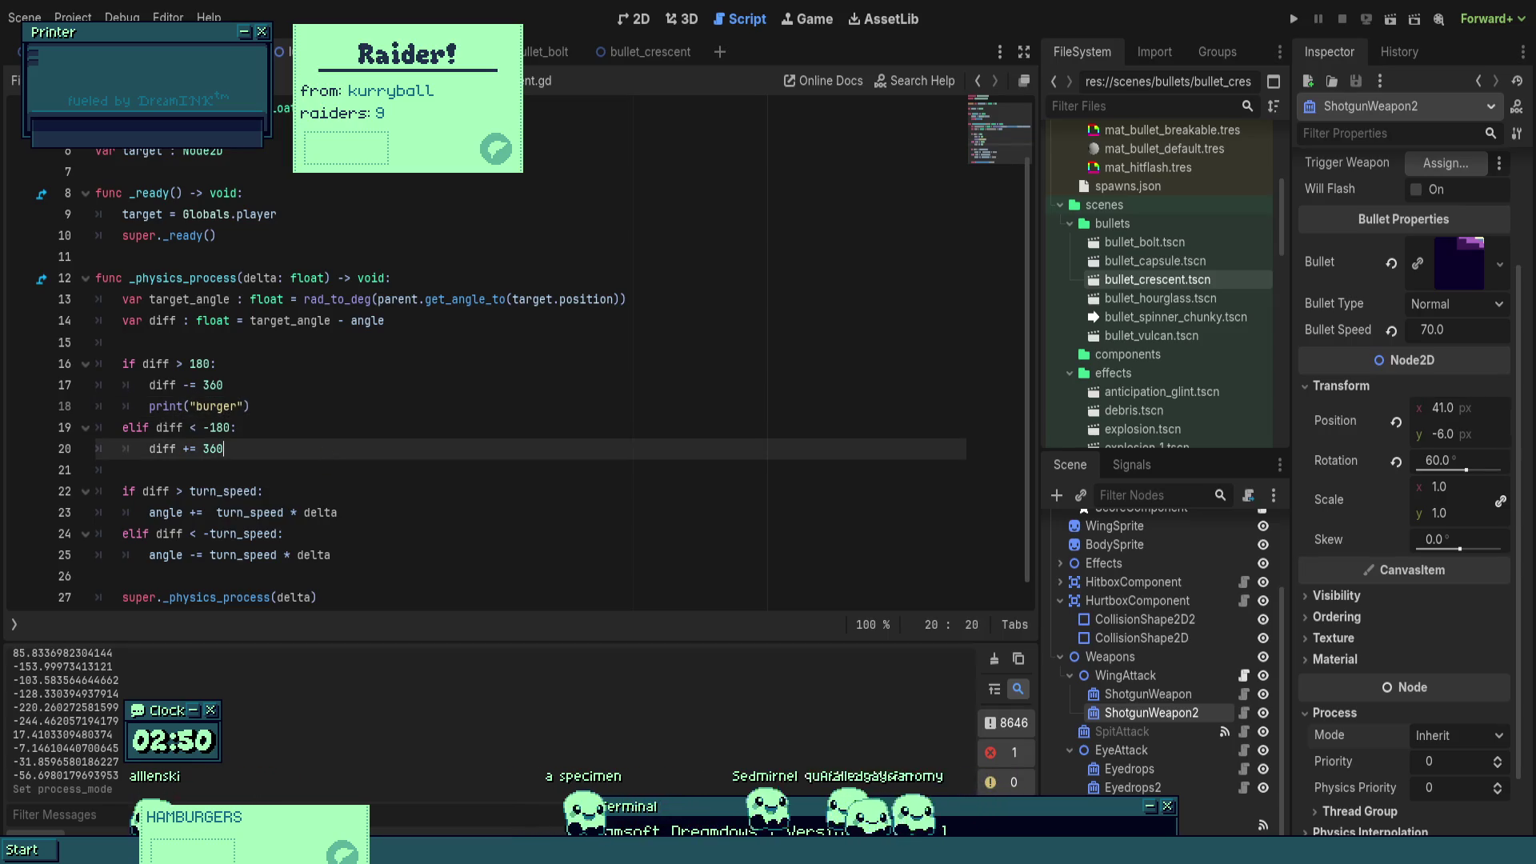
{"action": "key", "text": "Return"}
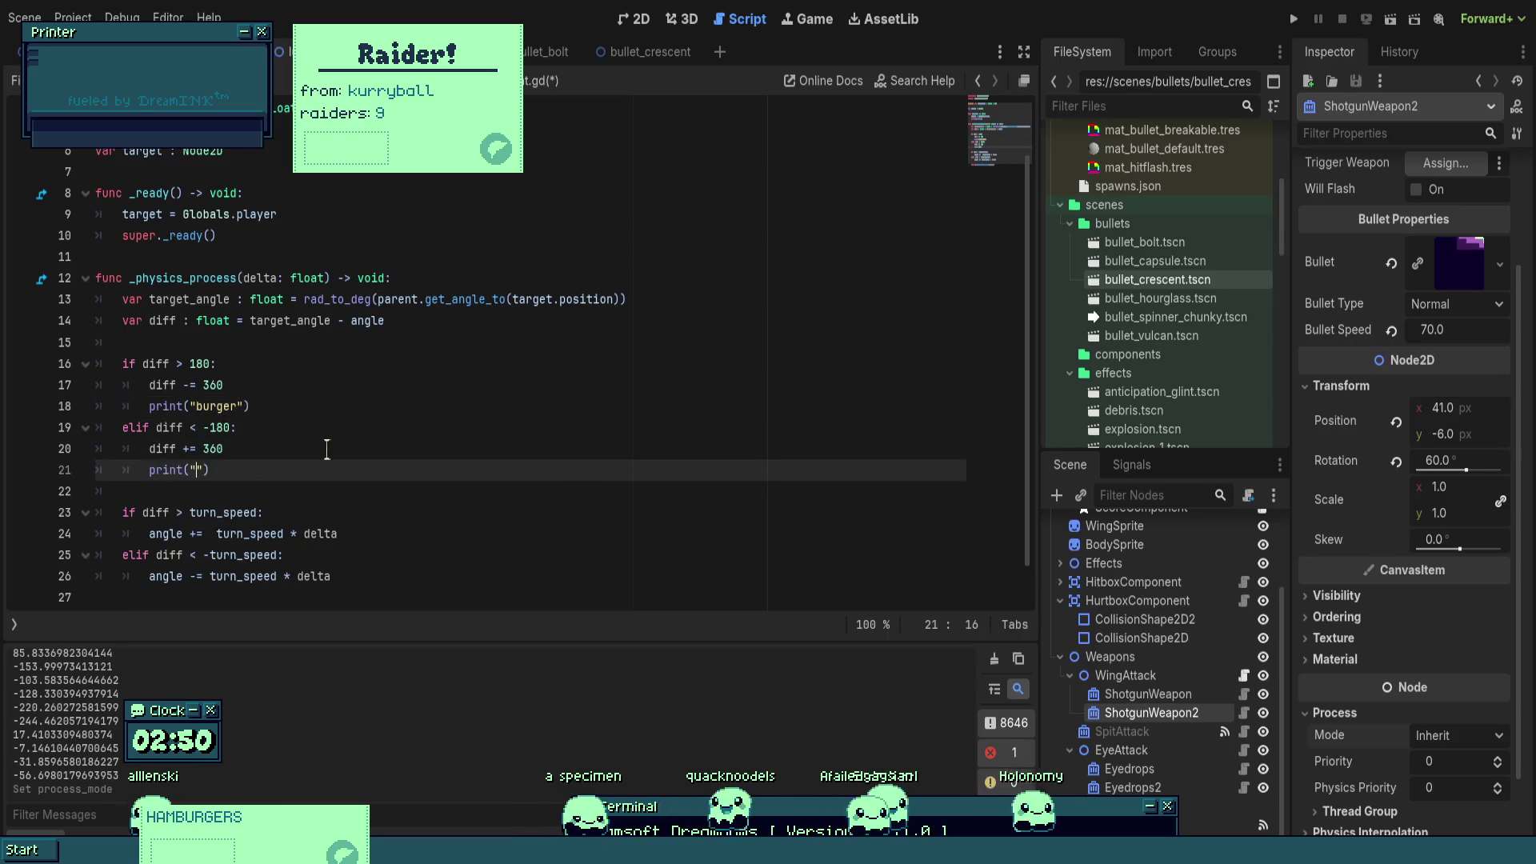
{"action": "type", "text": "patty"}
{"action": "key", "text": "F5"}
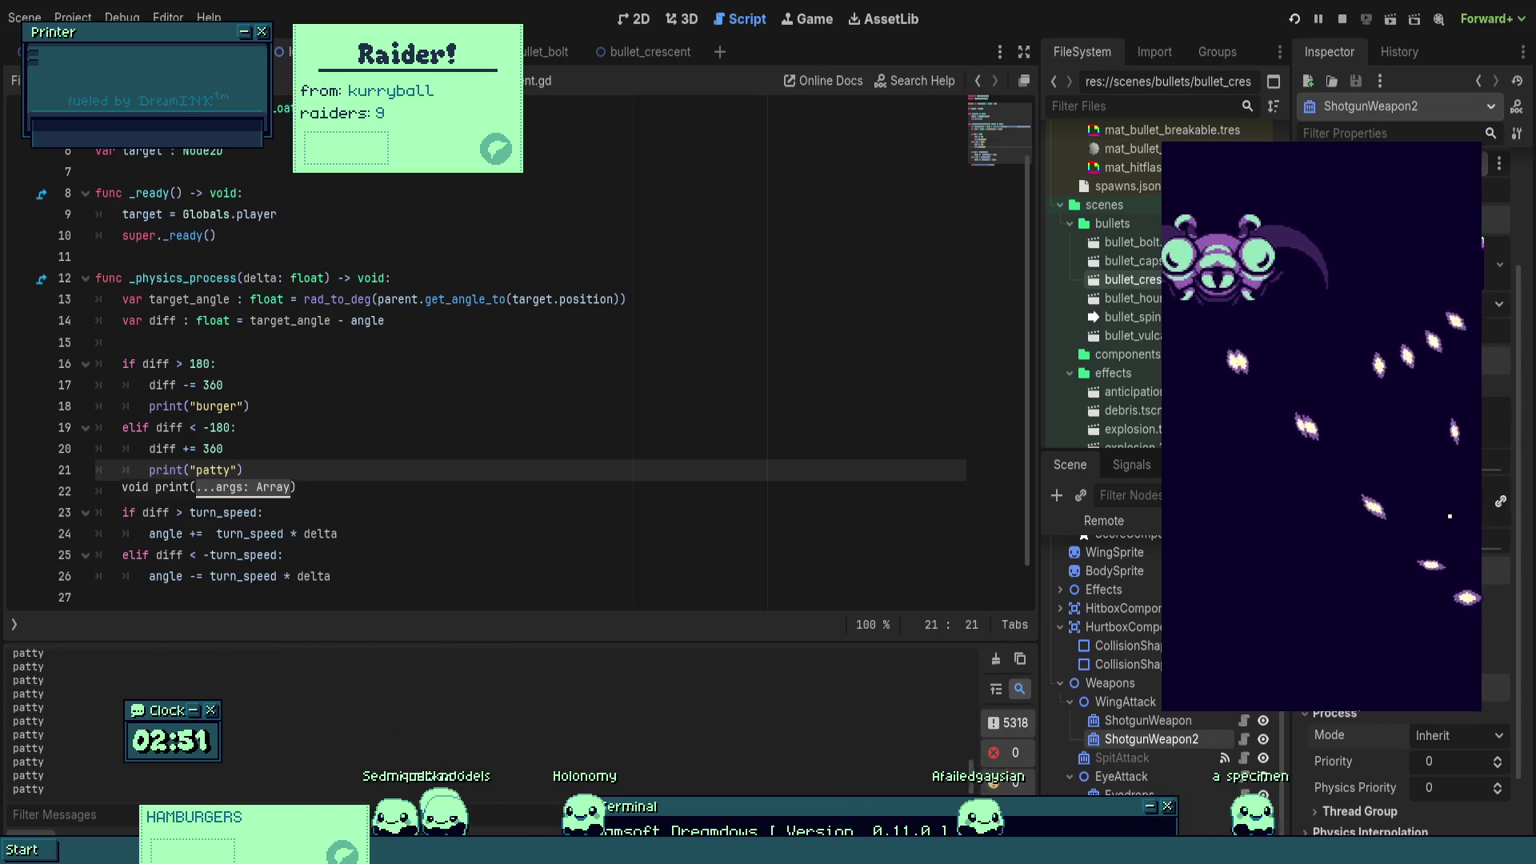
{"action": "left_click", "coordinate": [1344, 20]}
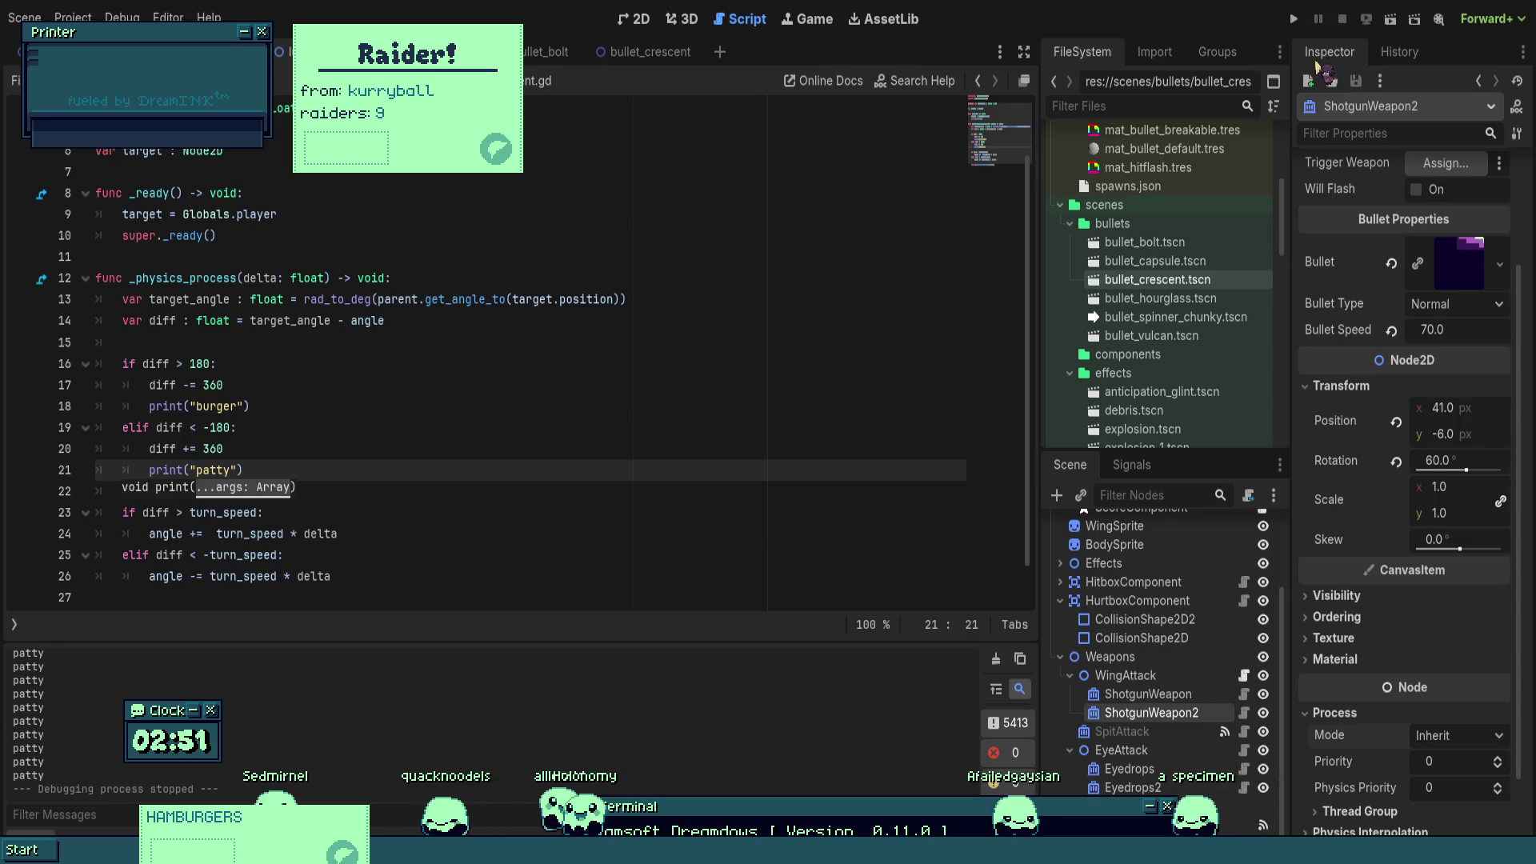
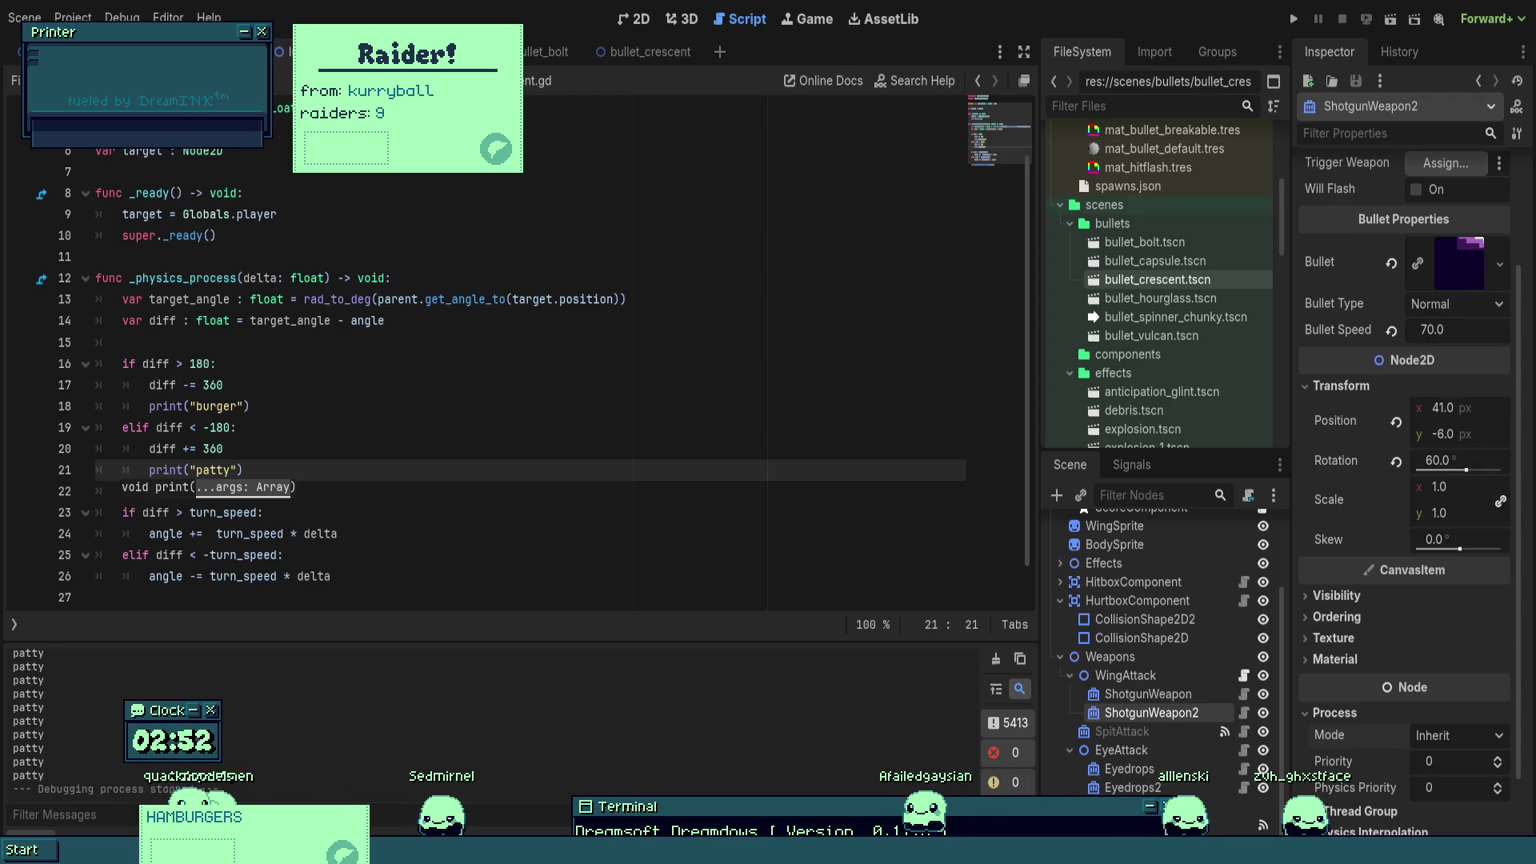
- Delete the ±180 diff wrap-around checks and their print calls (lines 16–21), then run the game
{"action": "left_click", "coordinate": [688, 385]}
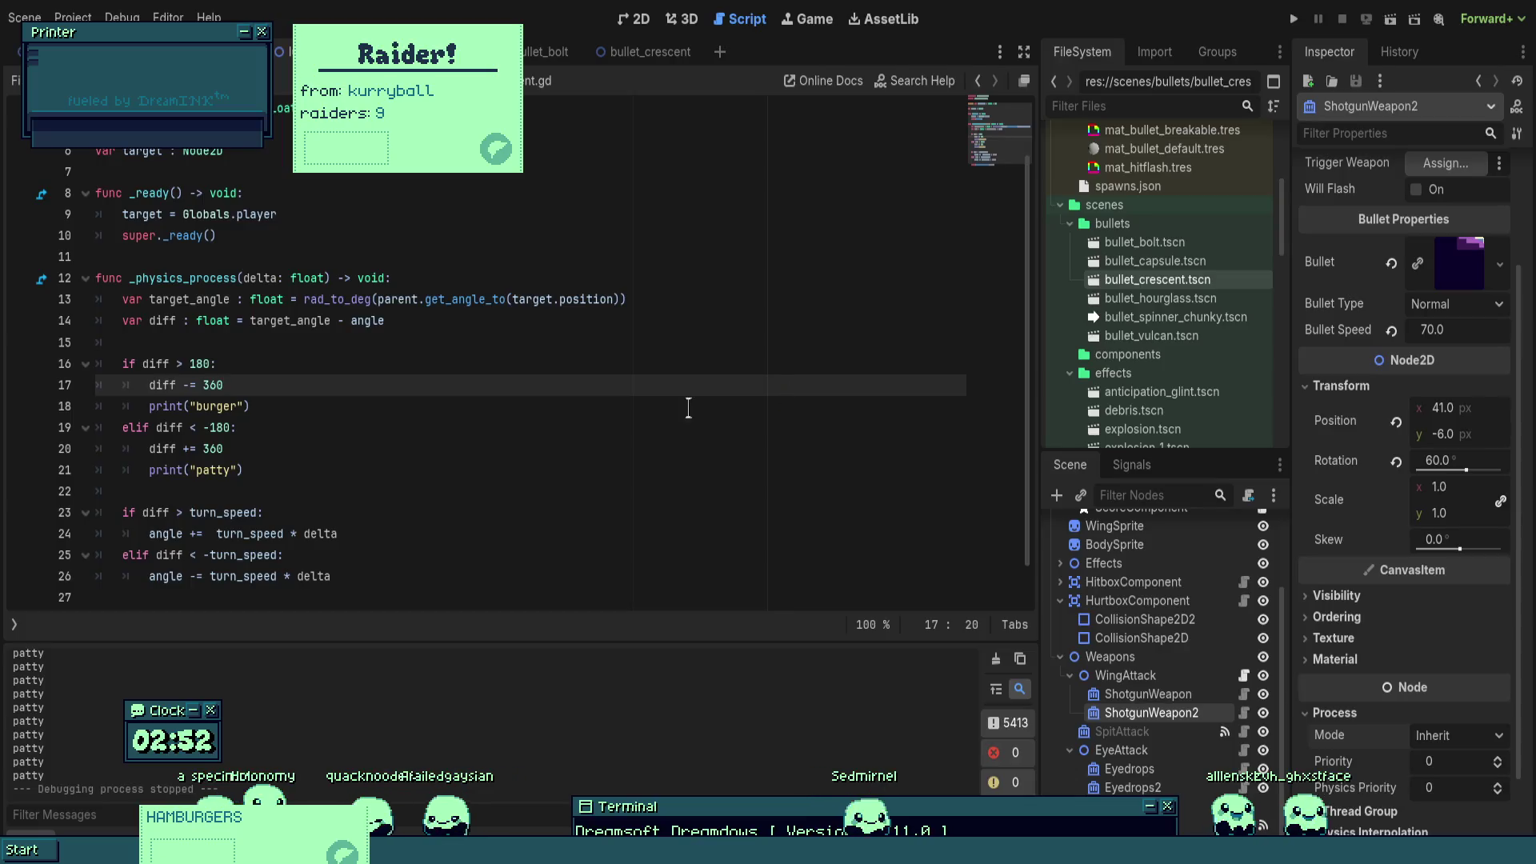
{"action": "mouse_move", "coordinate": [390, 473]}
{"action": "left_mouse_down"}
{"action": "mouse_move", "coordinate": [120, 385]}
{"action": "mouse_move", "coordinate": [100, 343]}
{"action": "left_mouse_up"}
{"action": "key", "text": "BackSpace"}
{"action": "key", "text": "BackSpace"}
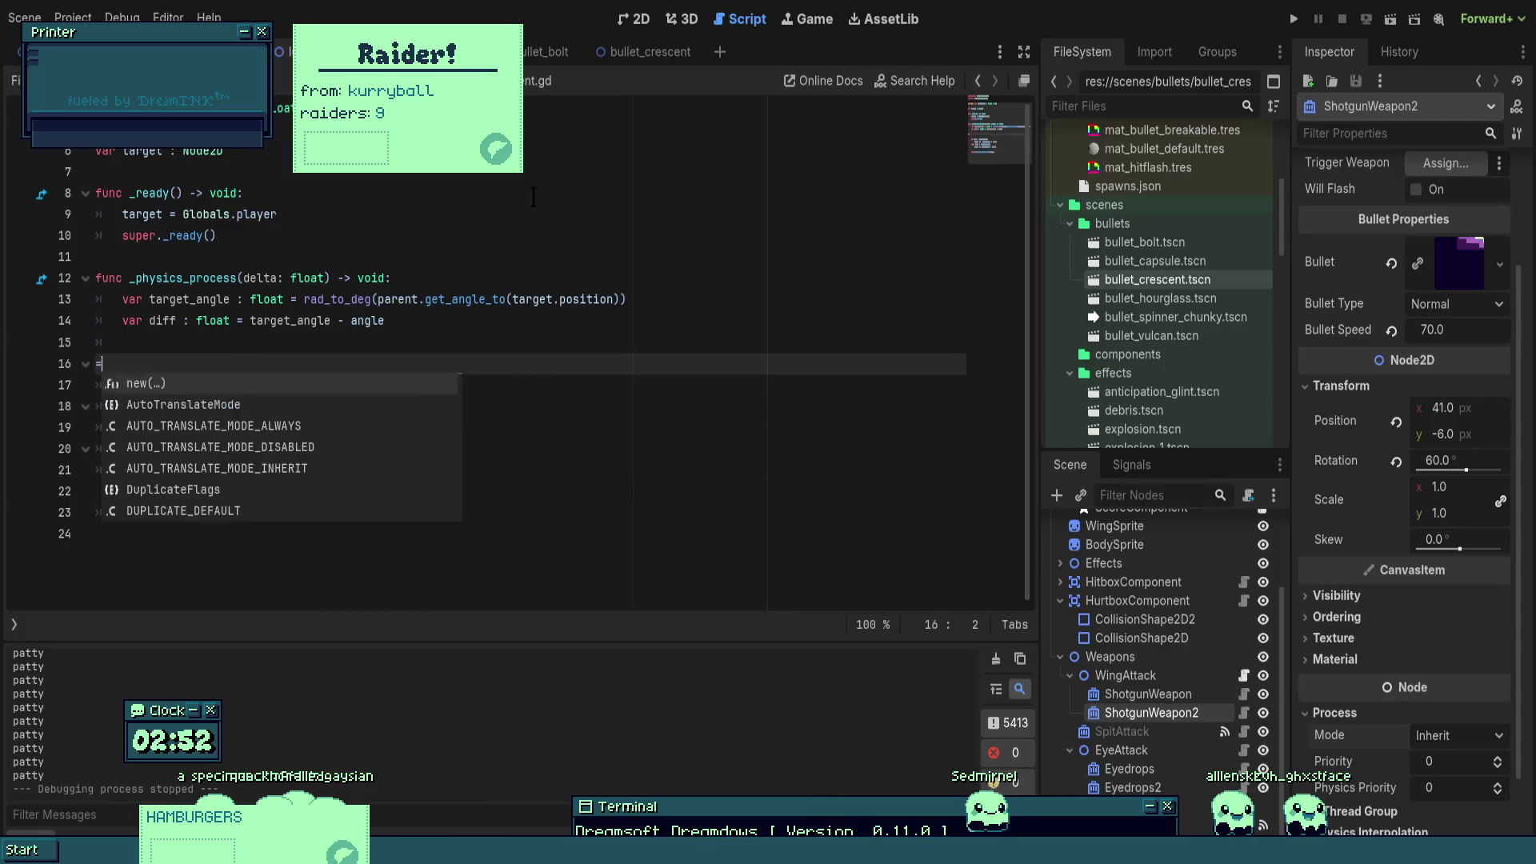
{"action": "key", "text": "Escape"}
{"action": "key", "text": "F5"}
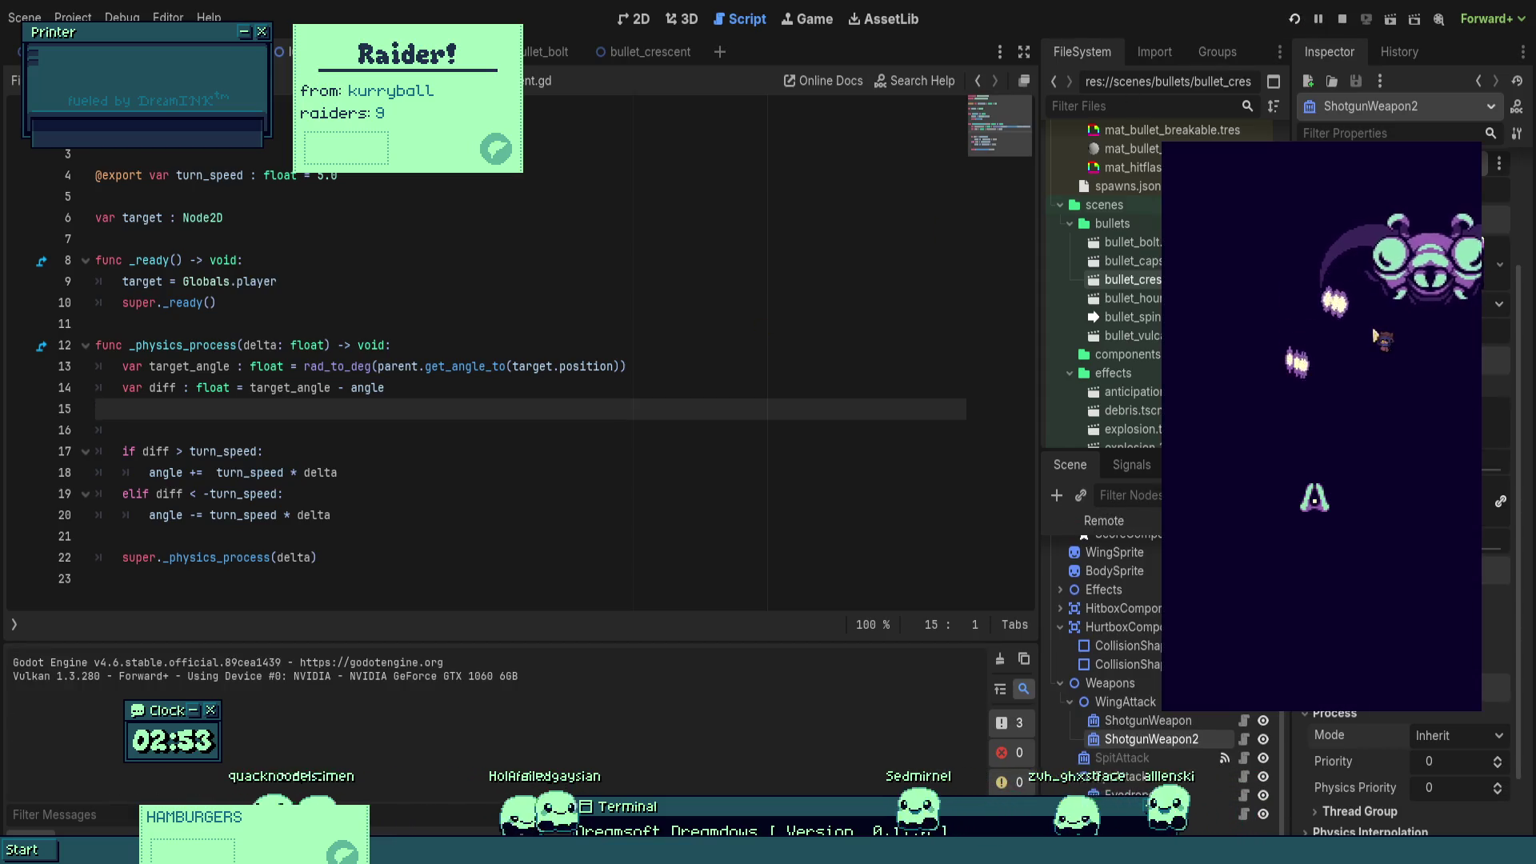
- Dodge the wing's homing crescent volleys with the arrow keys, stop the game, and place the caret before turn_speed on line 19
{"action": "key", "text": "Right"}
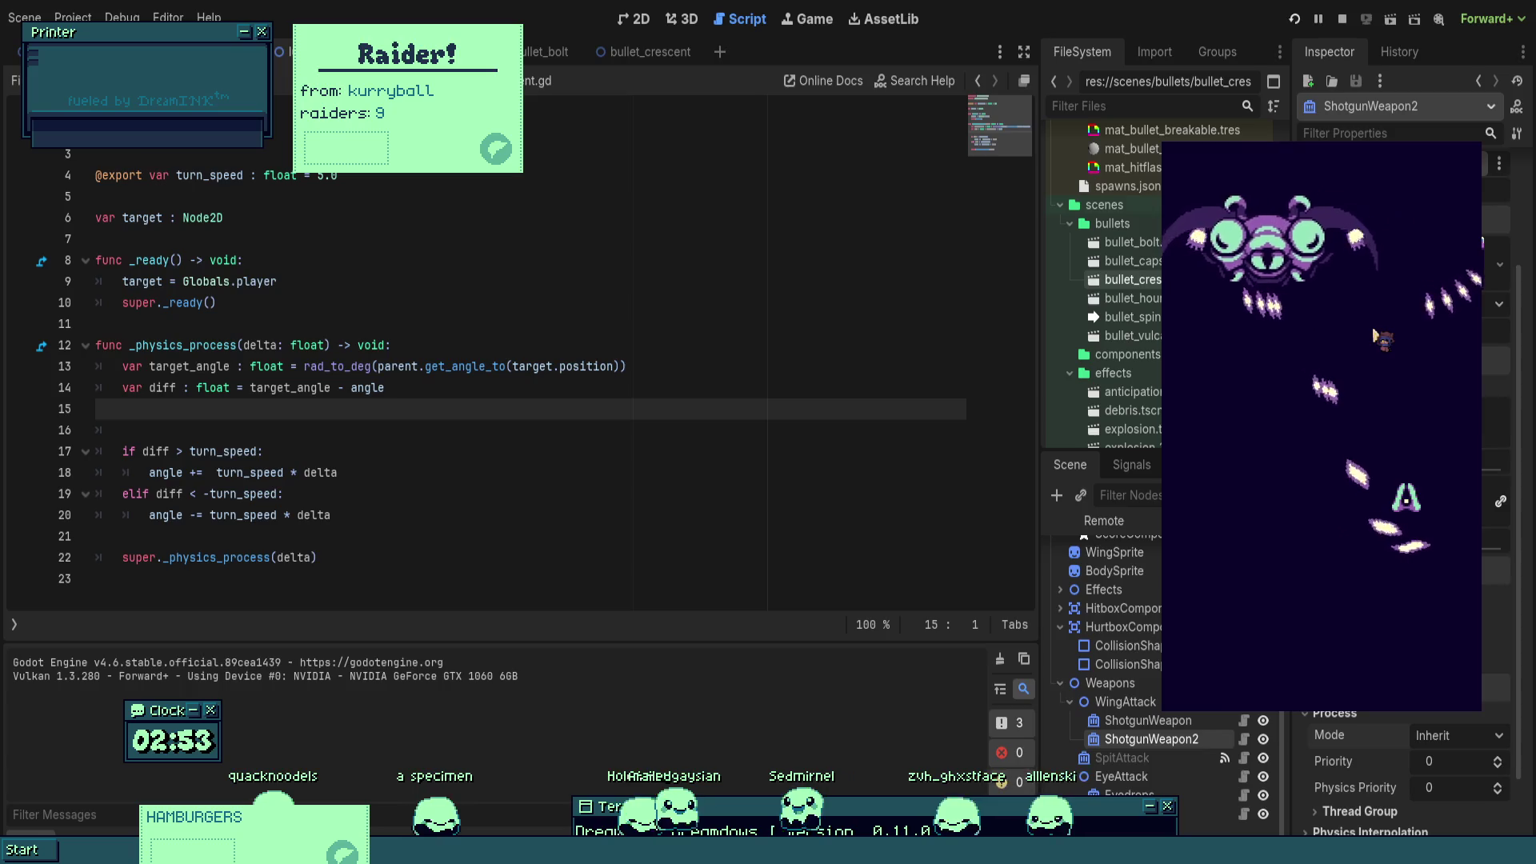
{"action": "key", "text": "Up"}
{"action": "key", "text": "Down"}
{"action": "key", "text": "Left"}
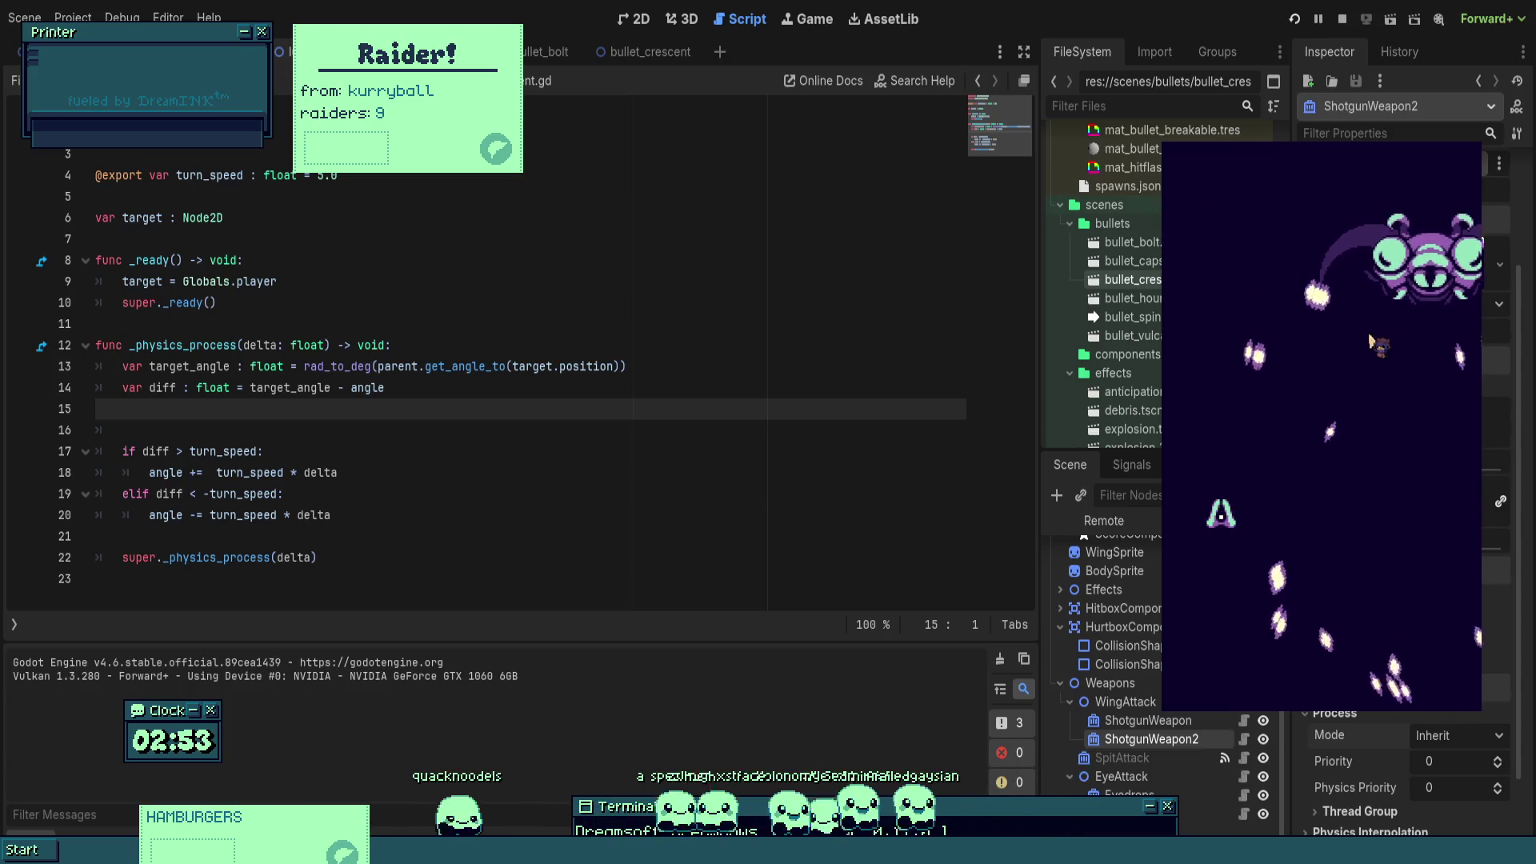
{"action": "key", "text": "Right"}
{"action": "key", "text": "Right"}
{"action": "key", "text": "Right"}
{"action": "key", "text": "Left"}
{"action": "key", "text": "Up"}
{"action": "key", "text": "Down"}
{"action": "key", "text": "Left"}
{"action": "key", "text": "Up"}
{"action": "key", "text": "Down"}
{"action": "key", "text": "Right"}
{"action": "key", "text": "Up"}
{"action": "key", "text": "Right"}
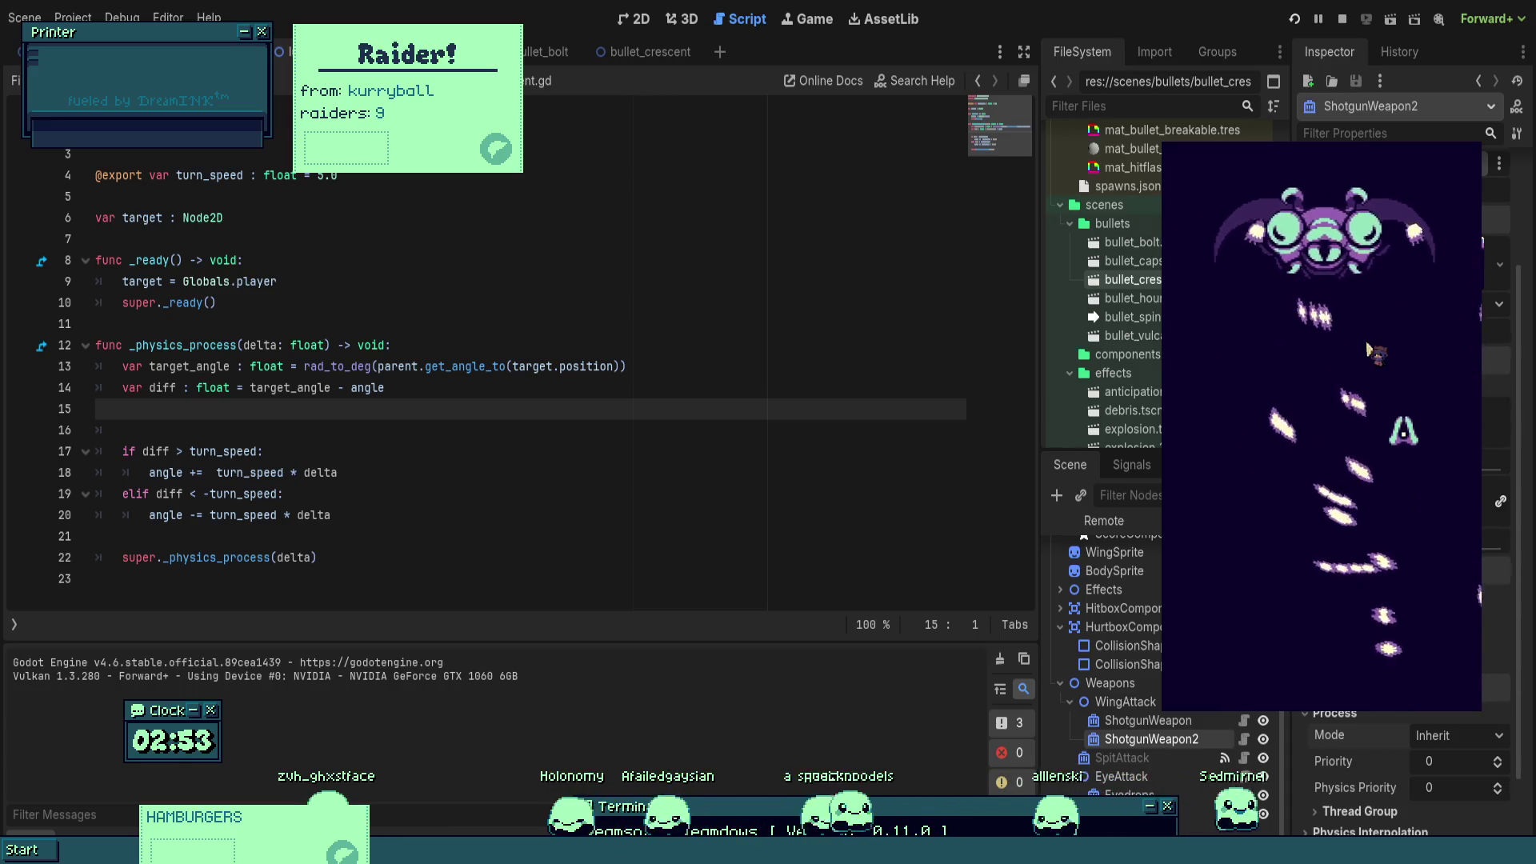
{"action": "key", "text": "Up"}
{"action": "key", "text": "Left"}
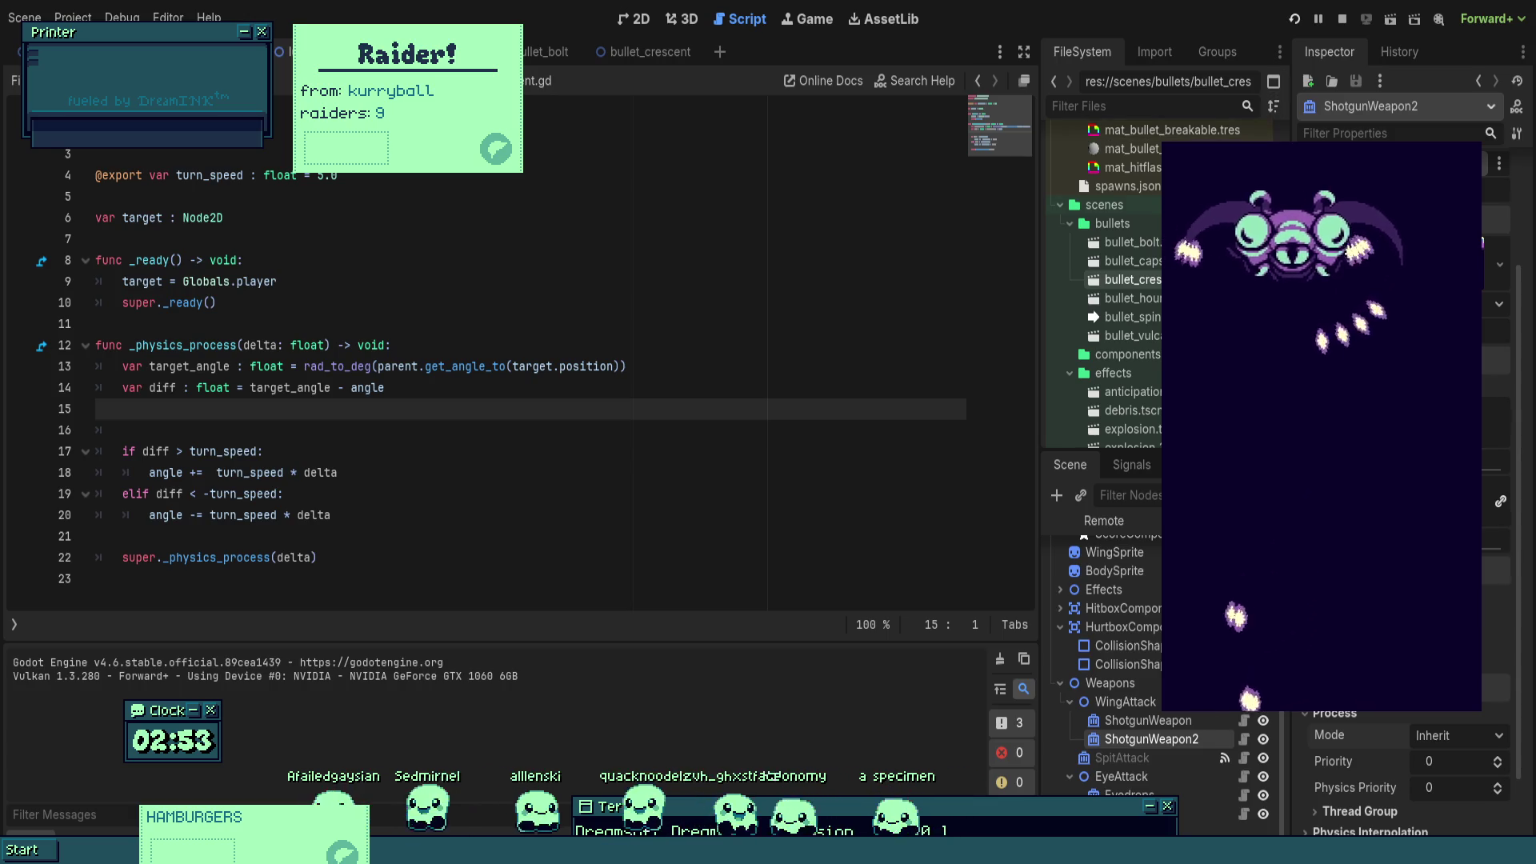
{"action": "key", "text": "F8"}
{"action": "left_click", "coordinate": [222, 494]}
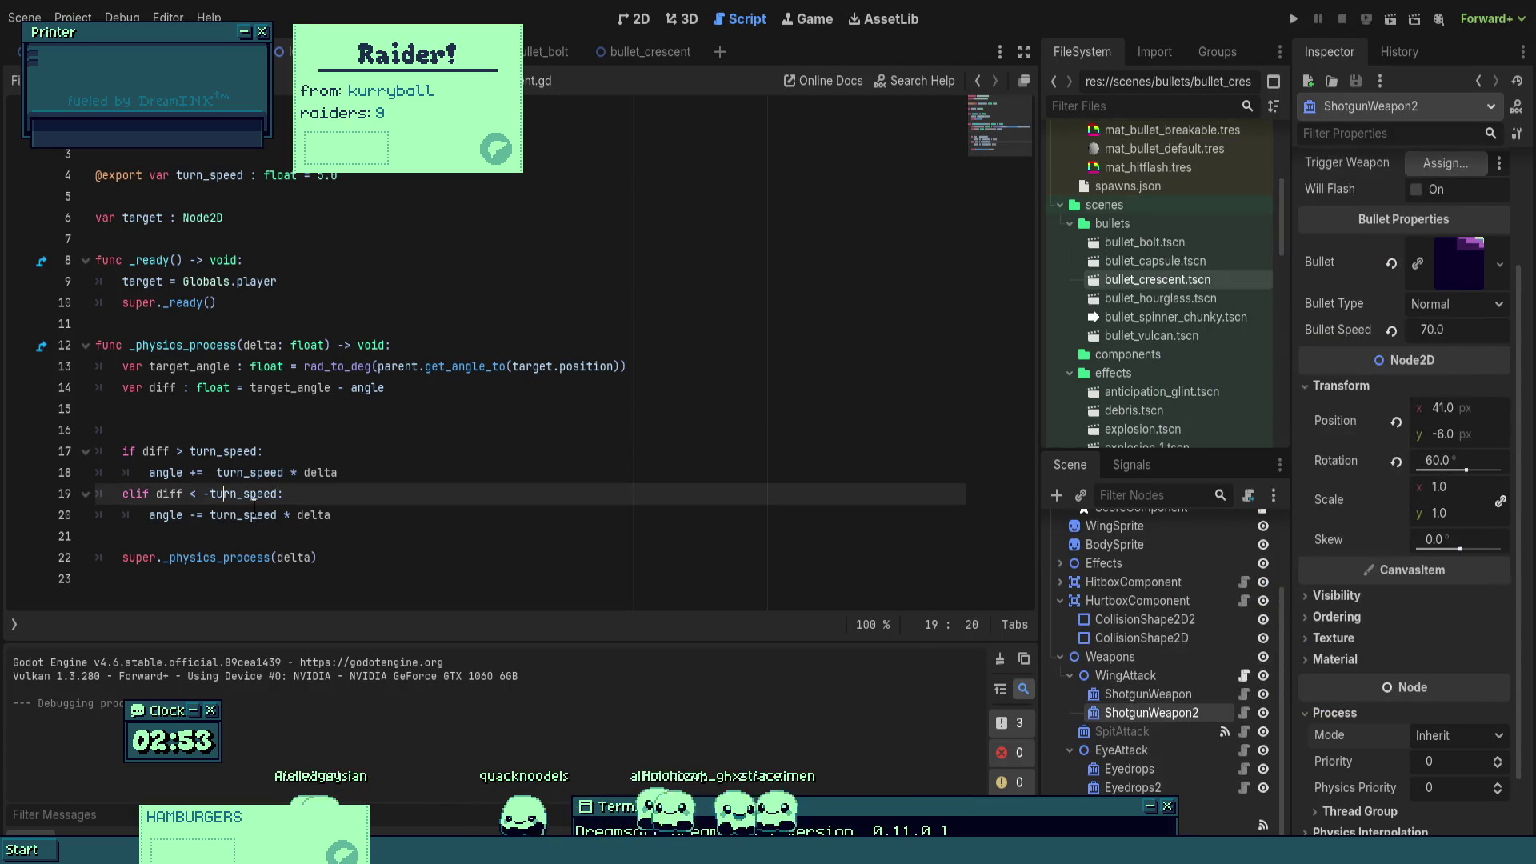
- Briefly re-test the game, then restore the minus so line 19 reads elif diff < -turn_speed
{"action": "left_click", "coordinate": [1295, 20]}
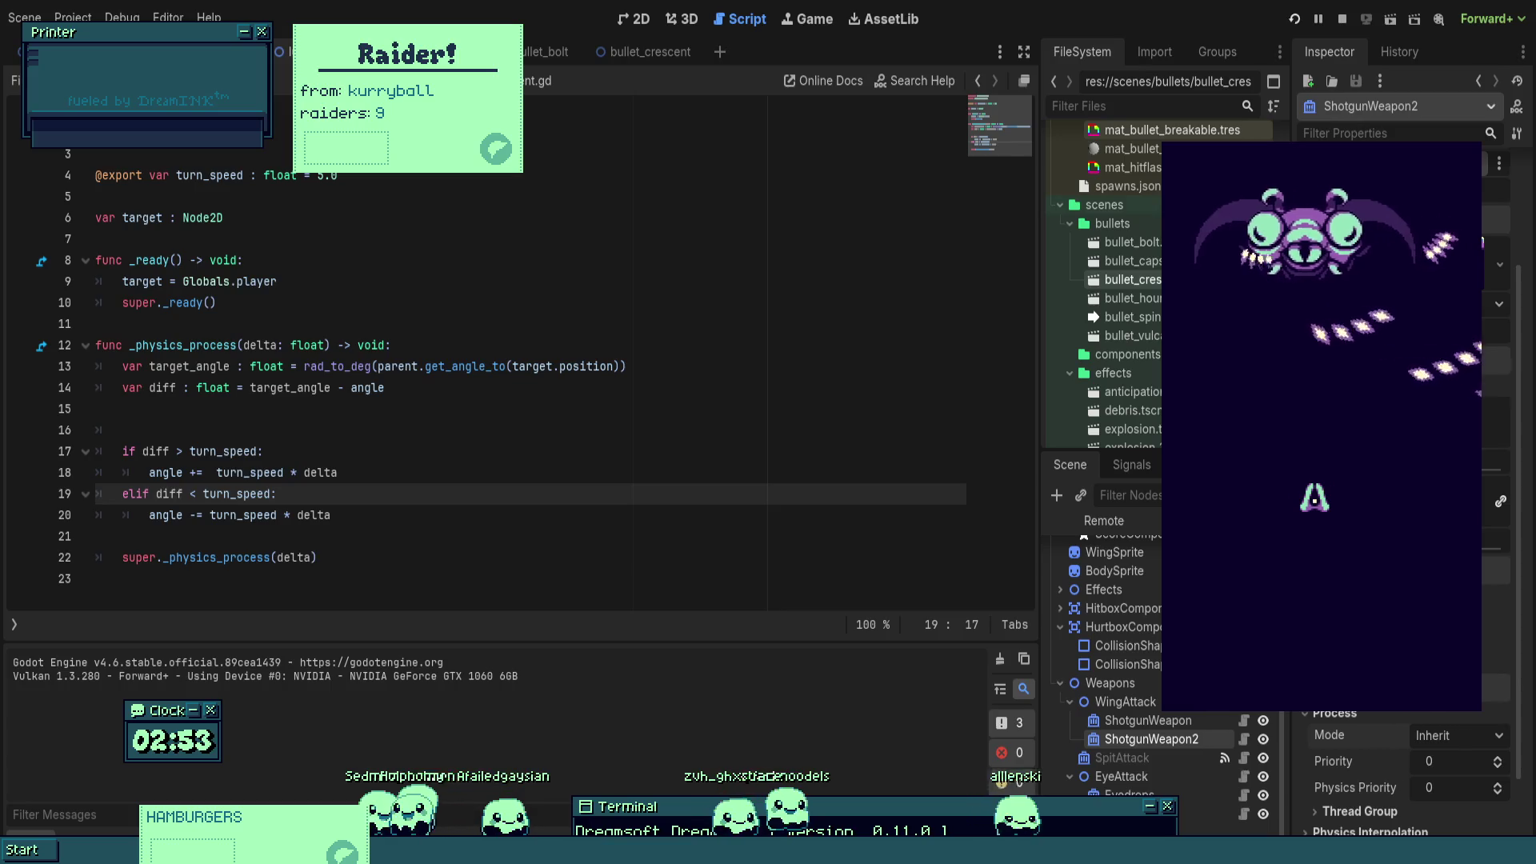
{"action": "key", "text": "Up"}
{"action": "key", "text": "Right"}
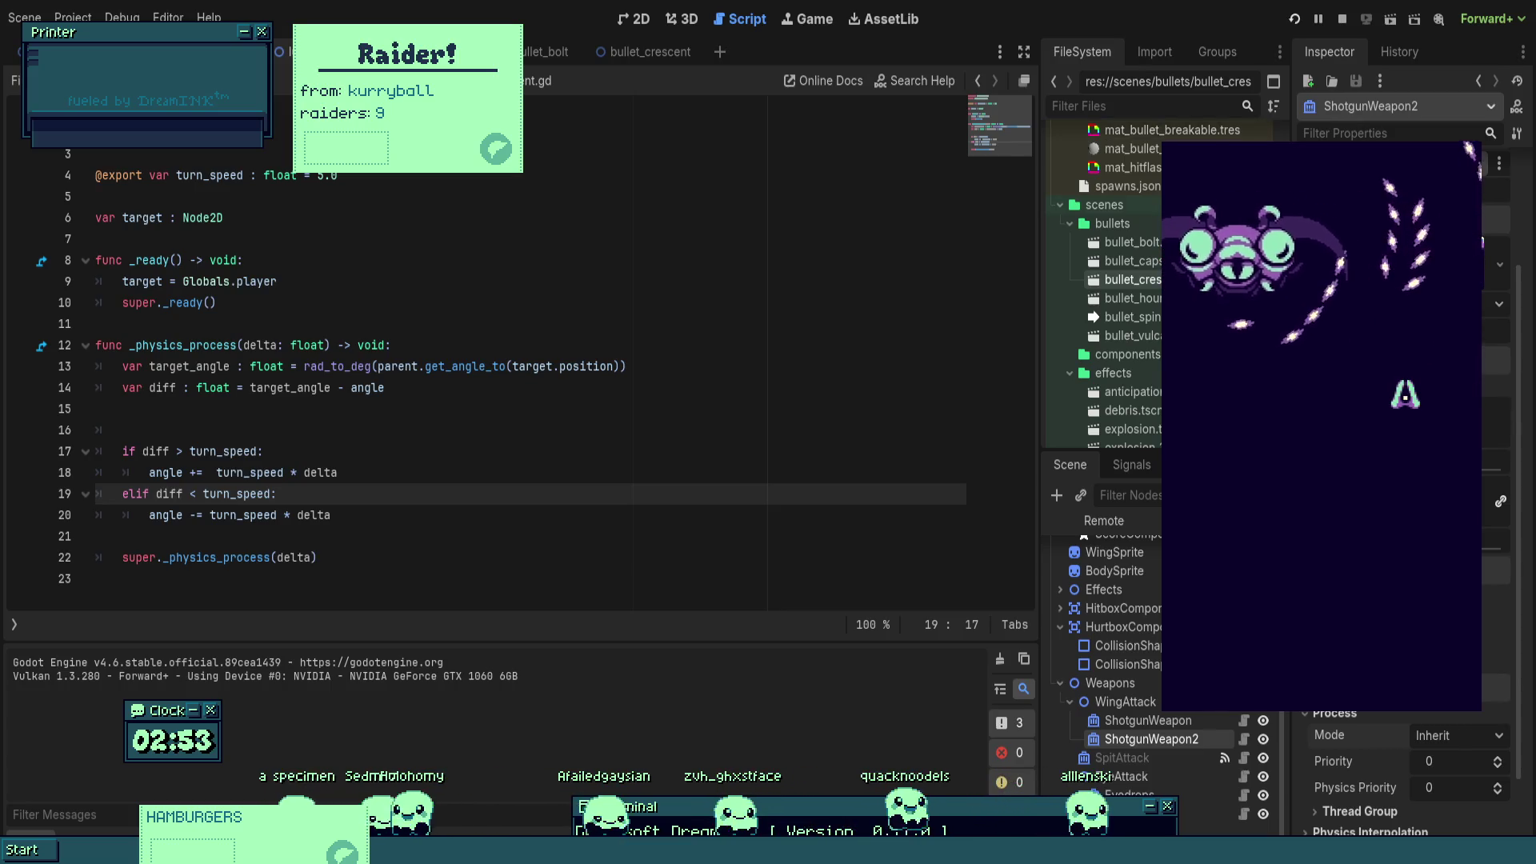
{"action": "key", "text": "F8"}
{"action": "type", "text": "-"}
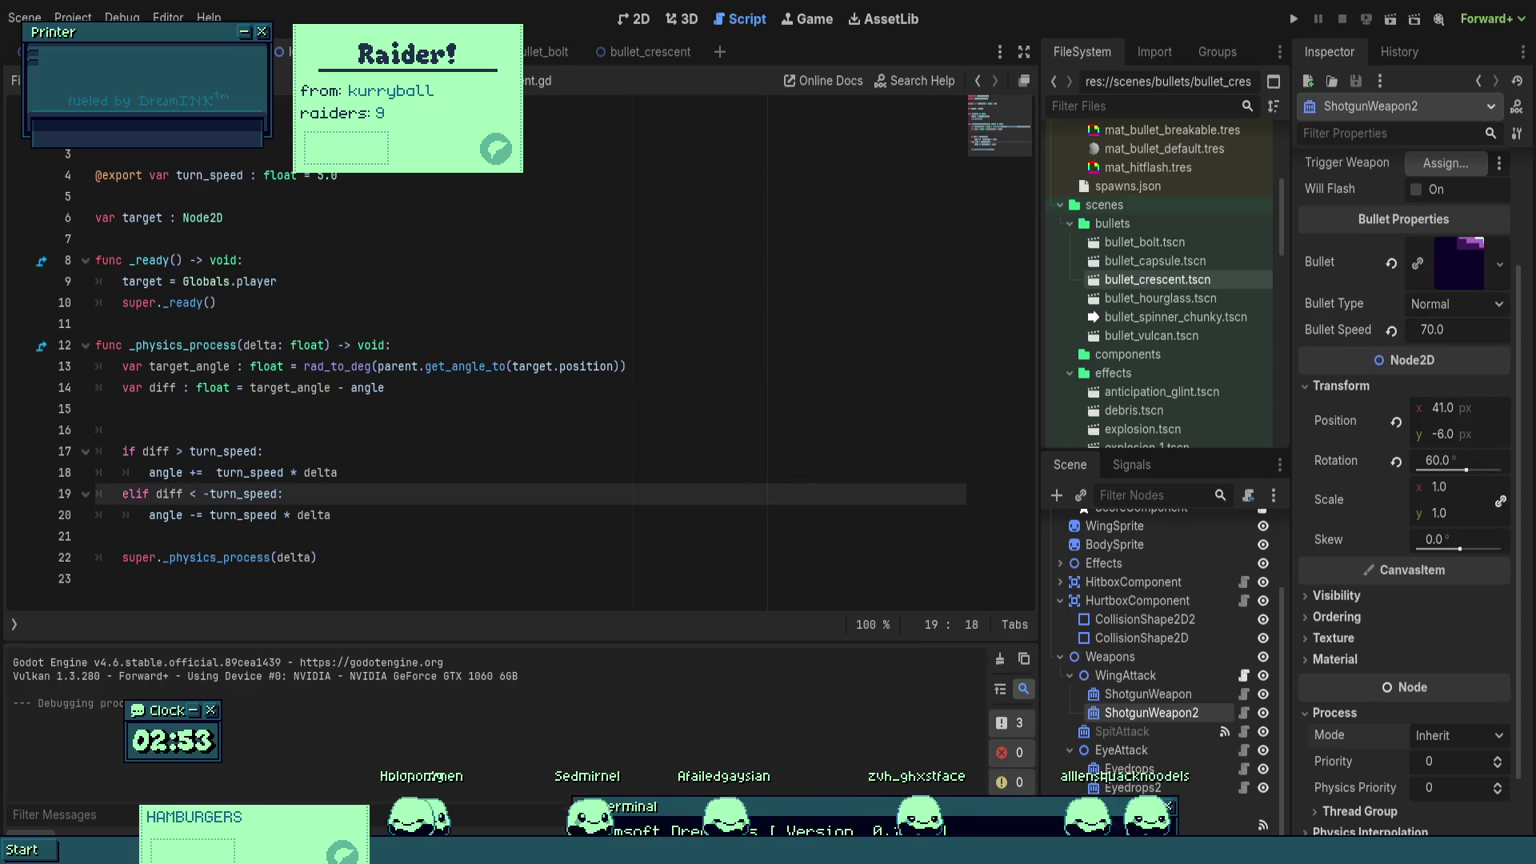
{"action": "left_click", "coordinate": [334, 302]}
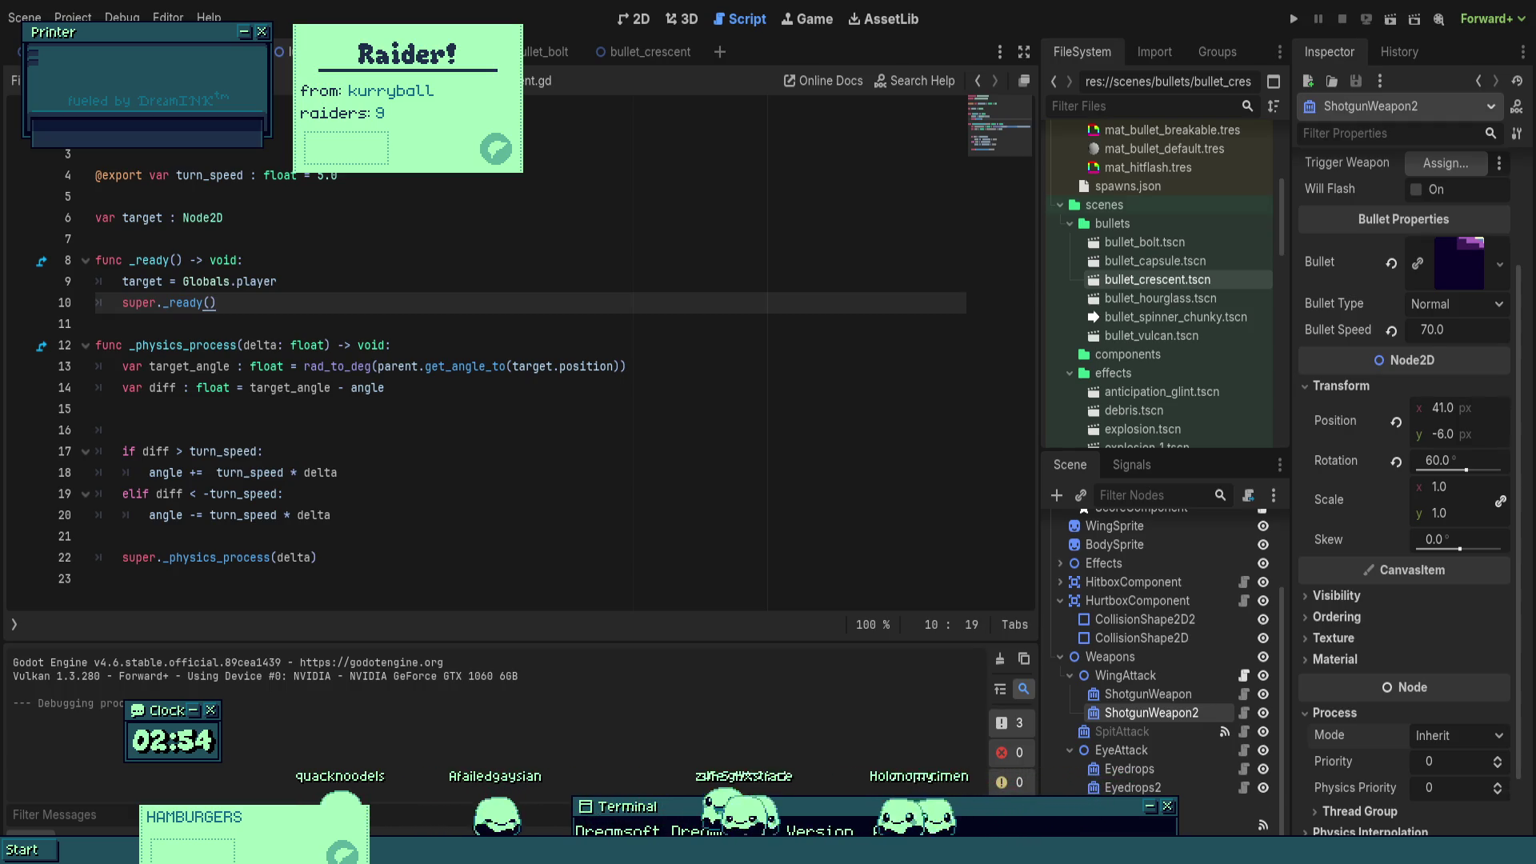
- Review the homing script, then launch the game to watch the wing shotgun's homing crescents
{"action": "left_click", "coordinate": [776, 424]}
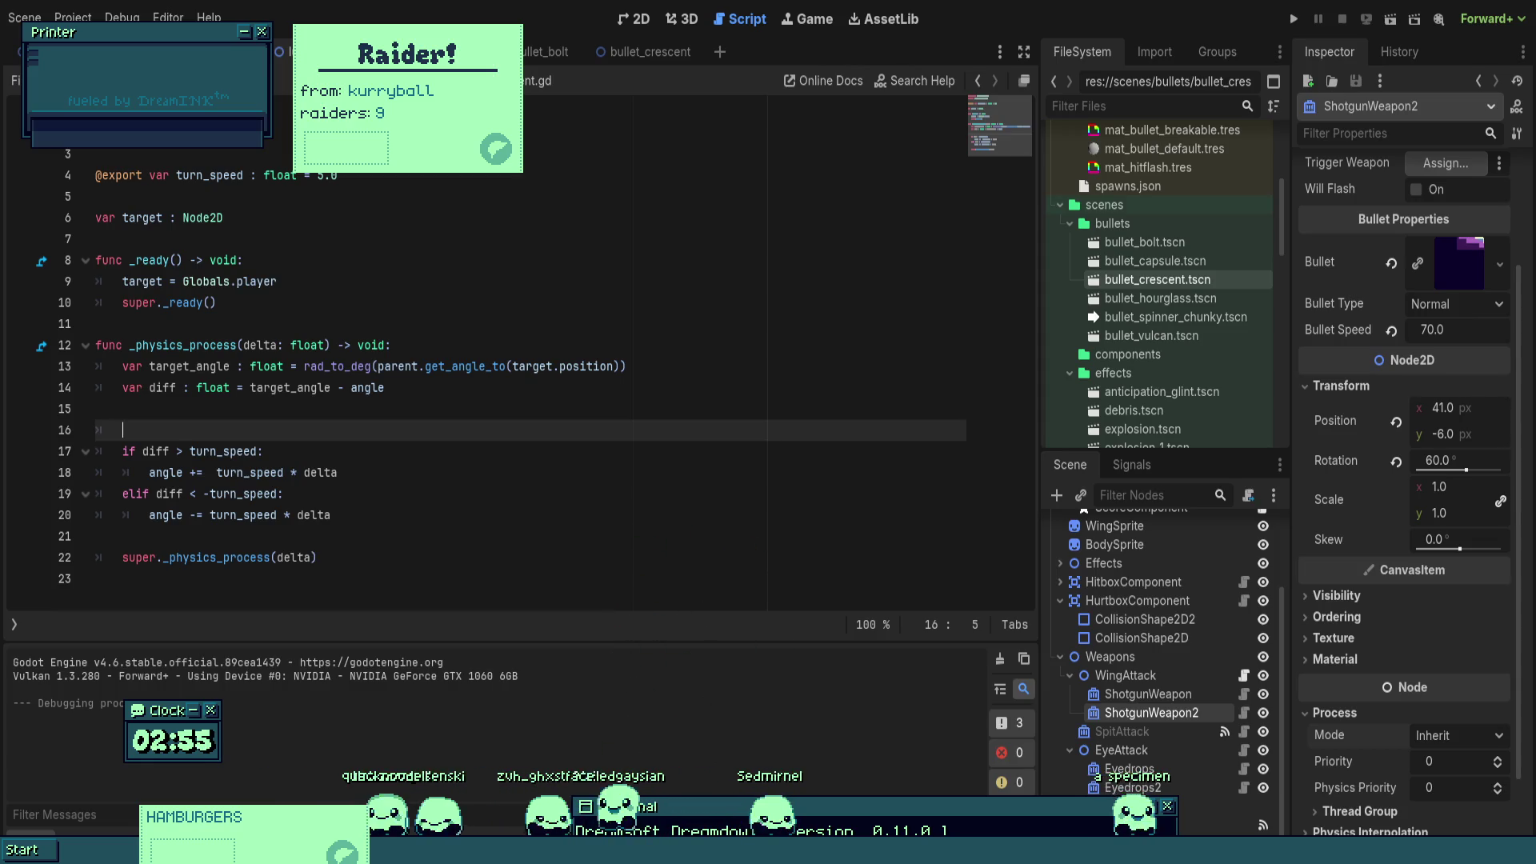
{"action": "key", "text": "F5"}
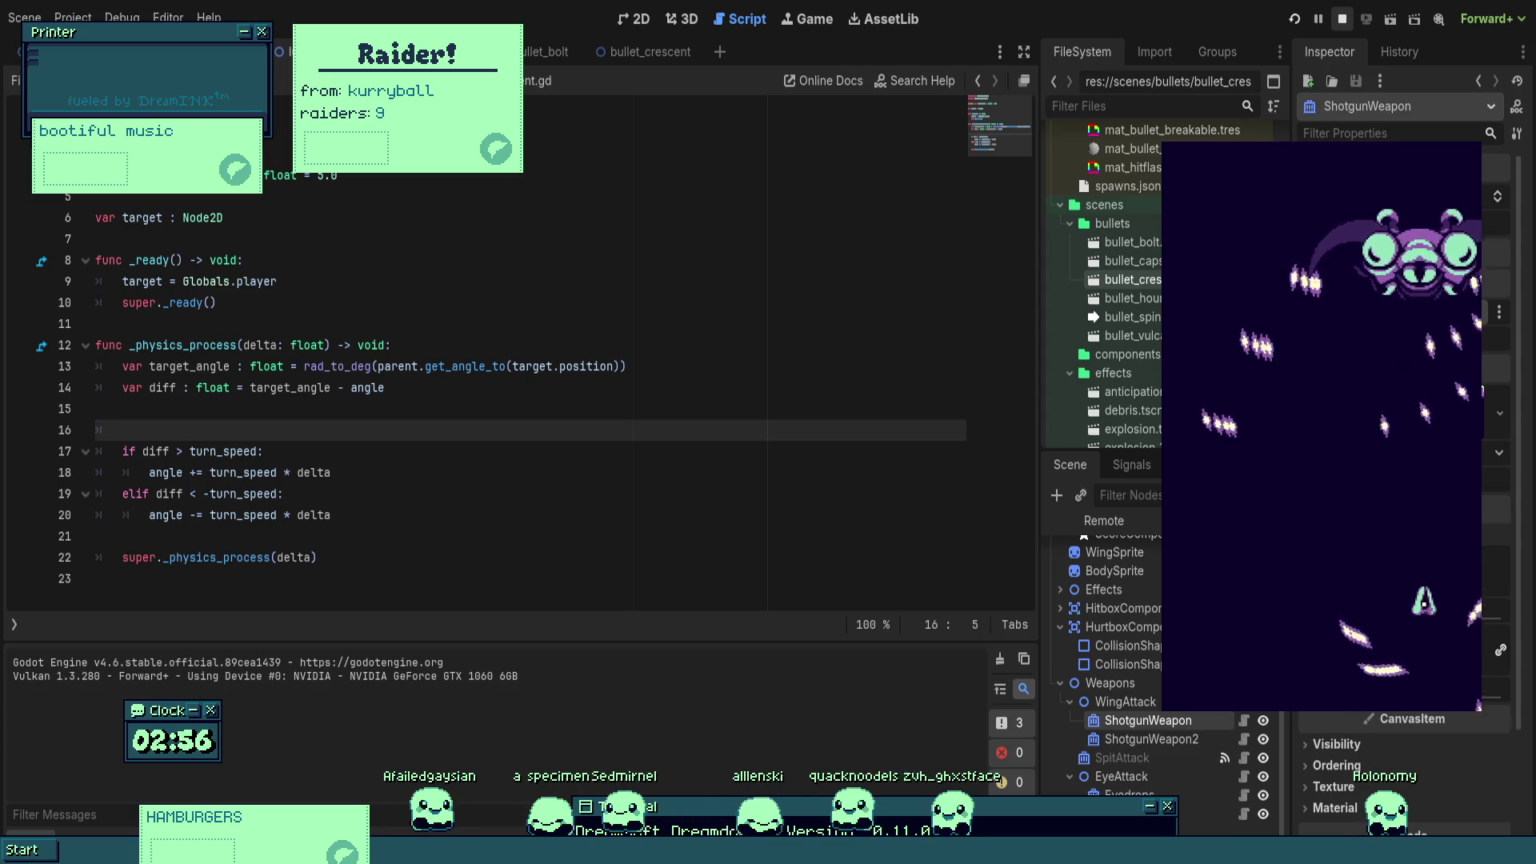
- Steer the ship around the crescent volleys, then stop the game and return to the editor
{"action": "key", "text": "Up"}
{"action": "key", "text": "Left"}
{"action": "key", "text": "Right"}
{"action": "key", "text": "Up"}
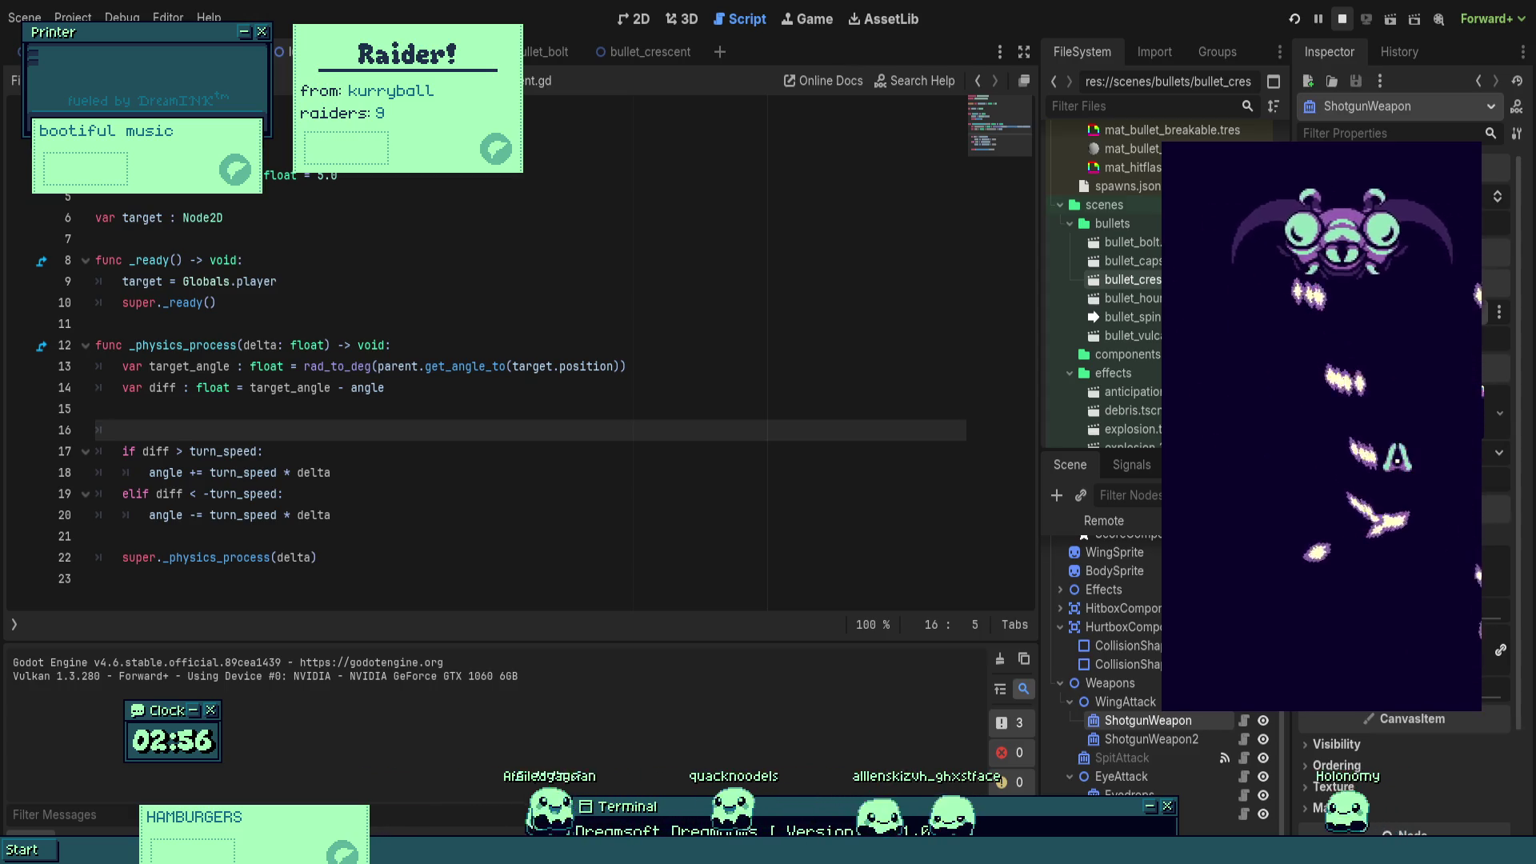
{"action": "key", "text": "Left"}
{"action": "key", "text": "Down"}
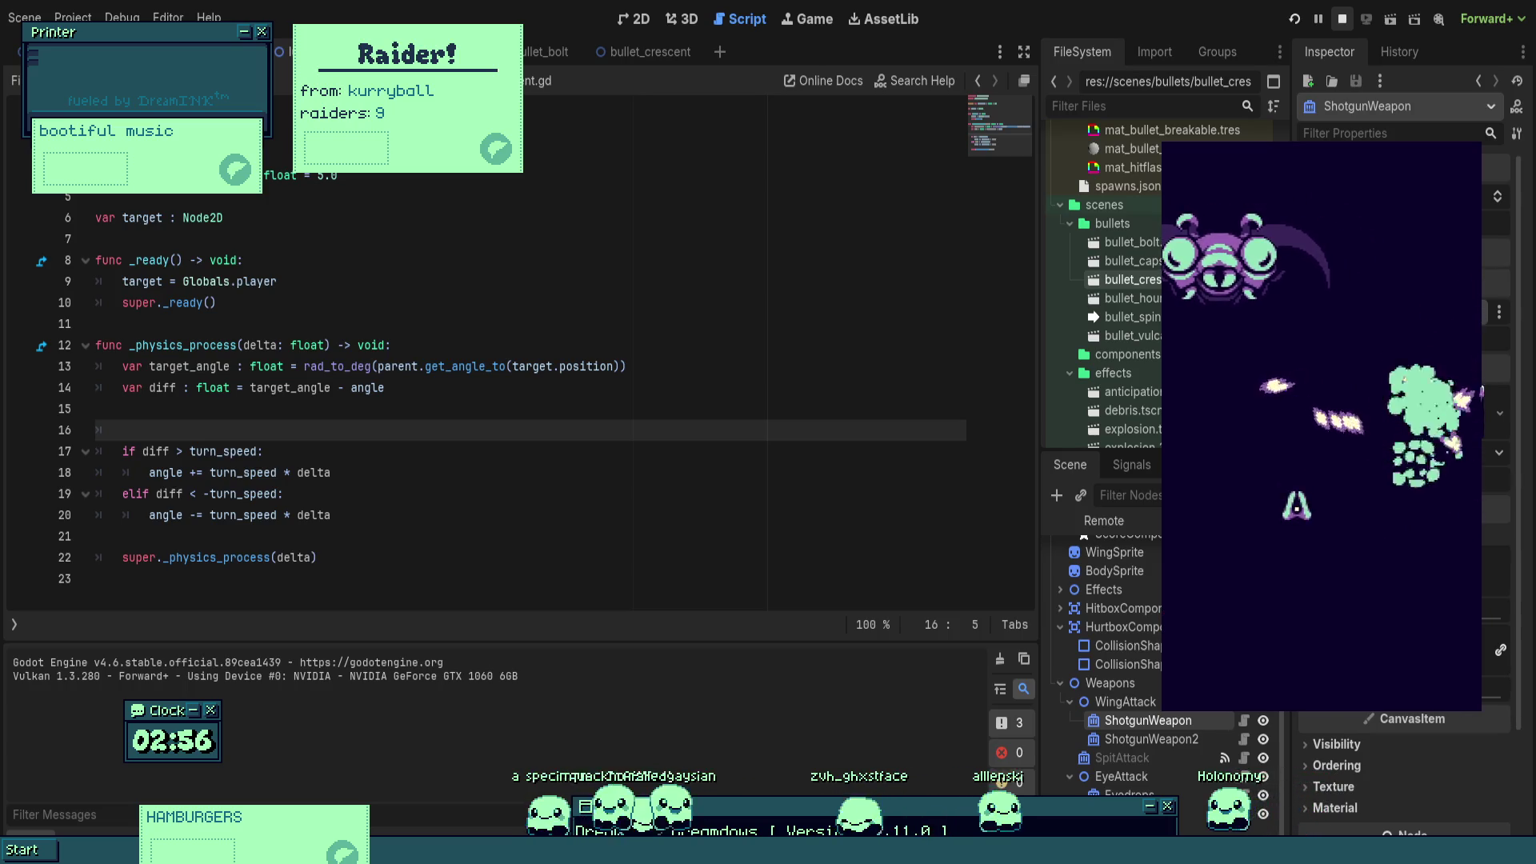
{"action": "key", "text": "Right"}
{"action": "key", "text": "Up"}
{"action": "key", "text": "Left"}
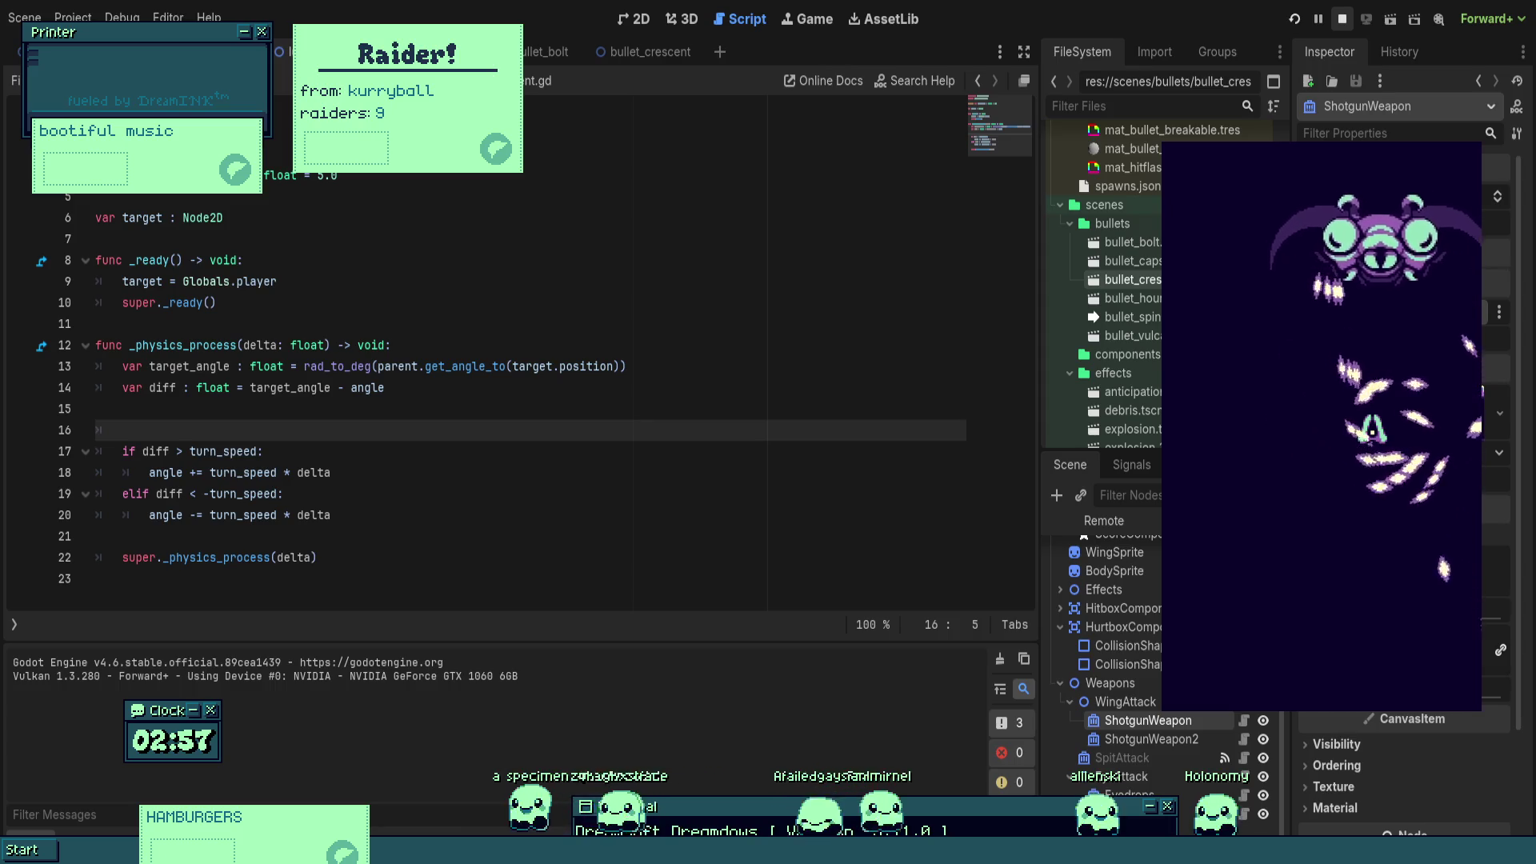
{"action": "key", "text": "Escape"}
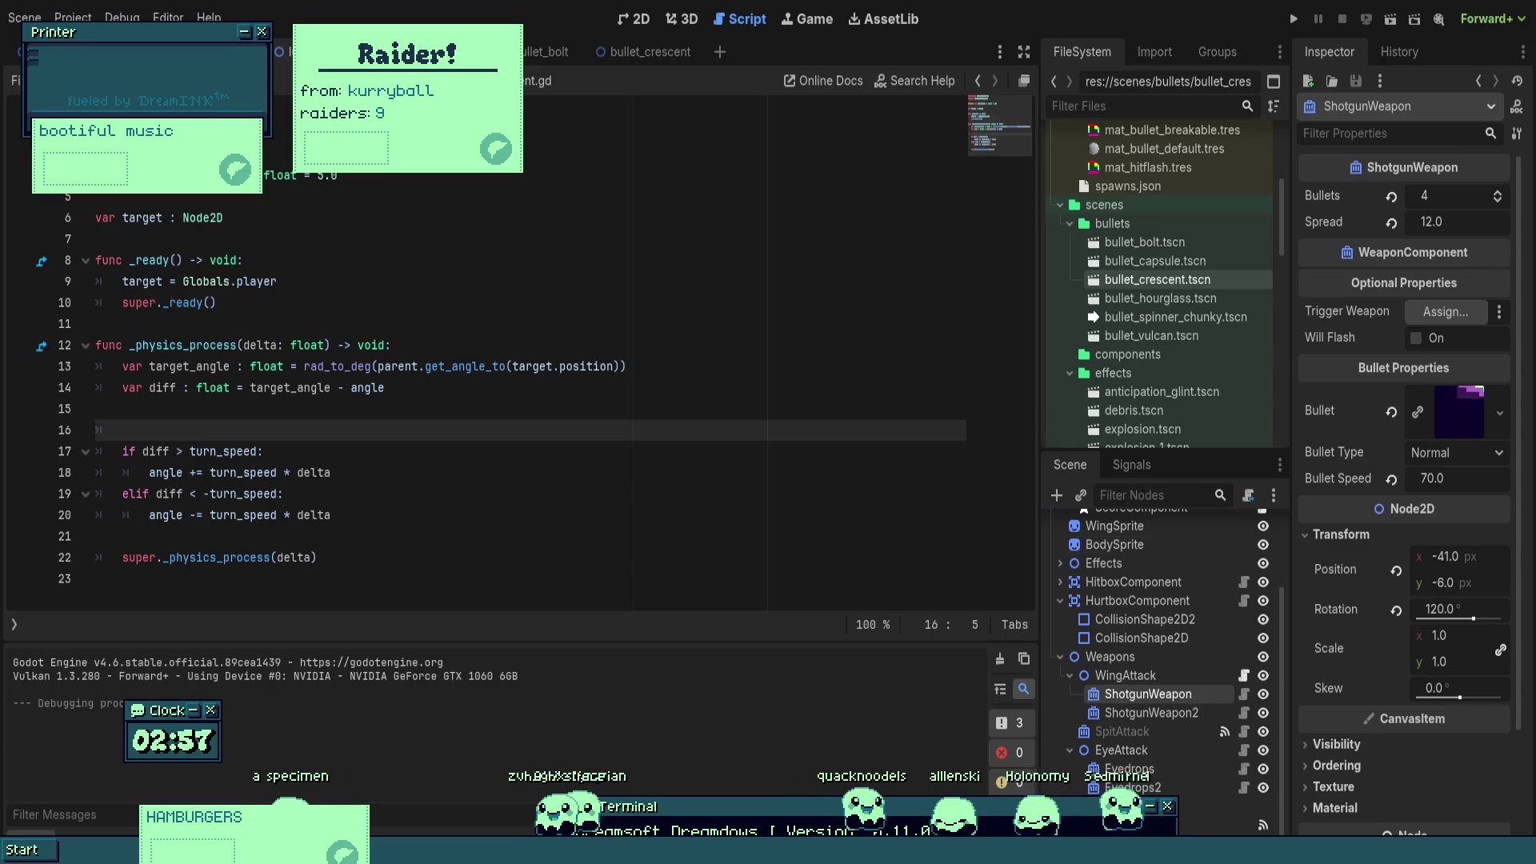
{"action": "scroll", "coordinate": [1160, 640], "scroll_direction": "up", "scroll_amount": 5}
- Open lunabug.gd and test-run the game with the time-advance line 24 commented out
{"action": "left_click", "coordinate": [1245, 526]}
{"action": "scroll", "coordinate": [512, 360], "scroll_direction": "up", "scroll_amount": 5}
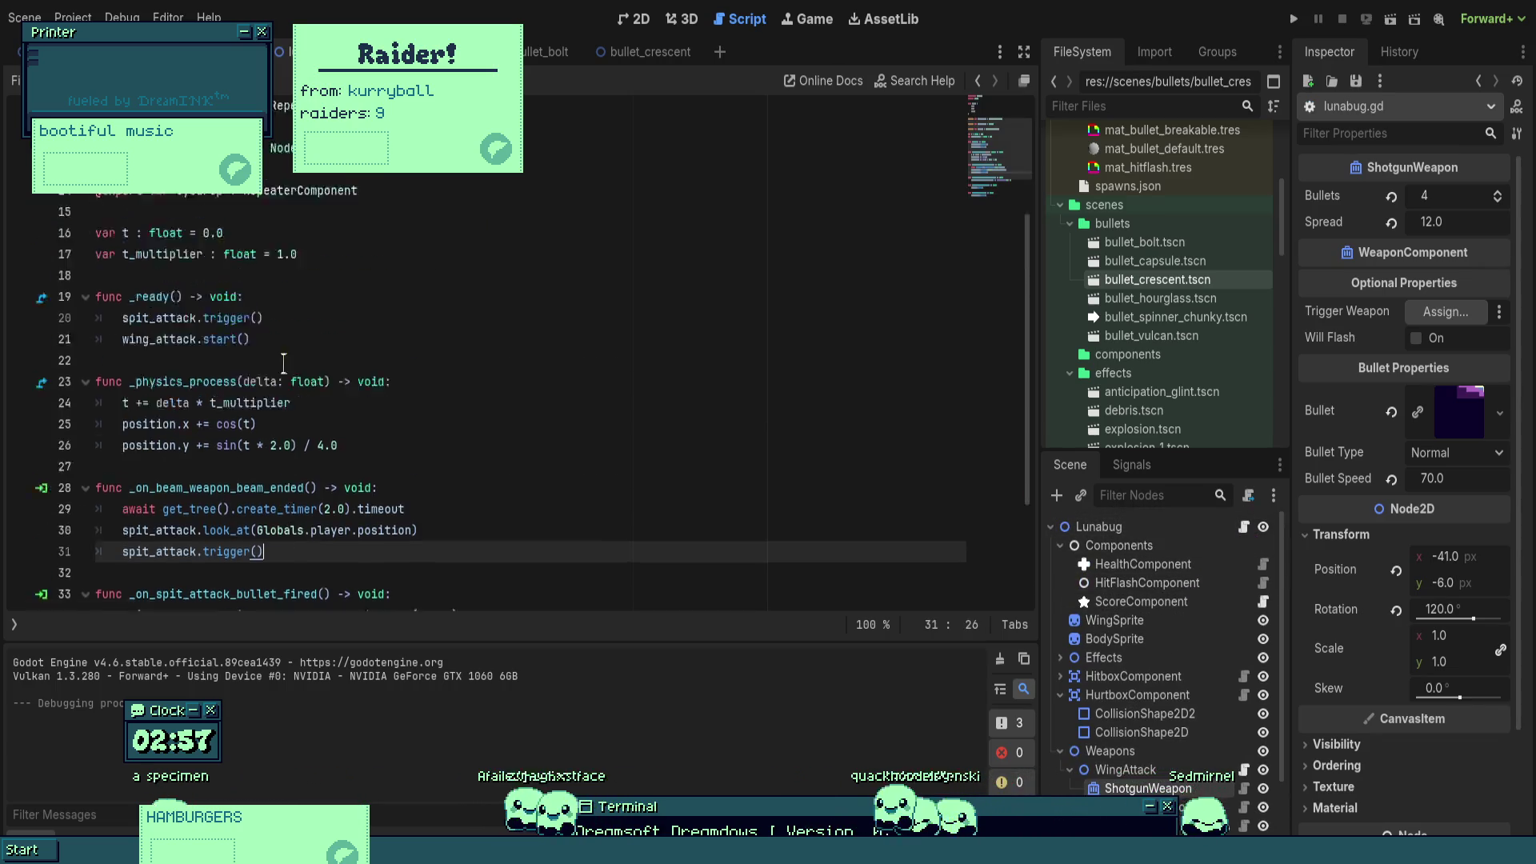
{"action": "scroll", "coordinate": [512, 360], "scroll_direction": "down", "scroll_amount": 5}
{"action": "left_click", "coordinate": [116, 284]}
{"action": "type", "text": "#"}
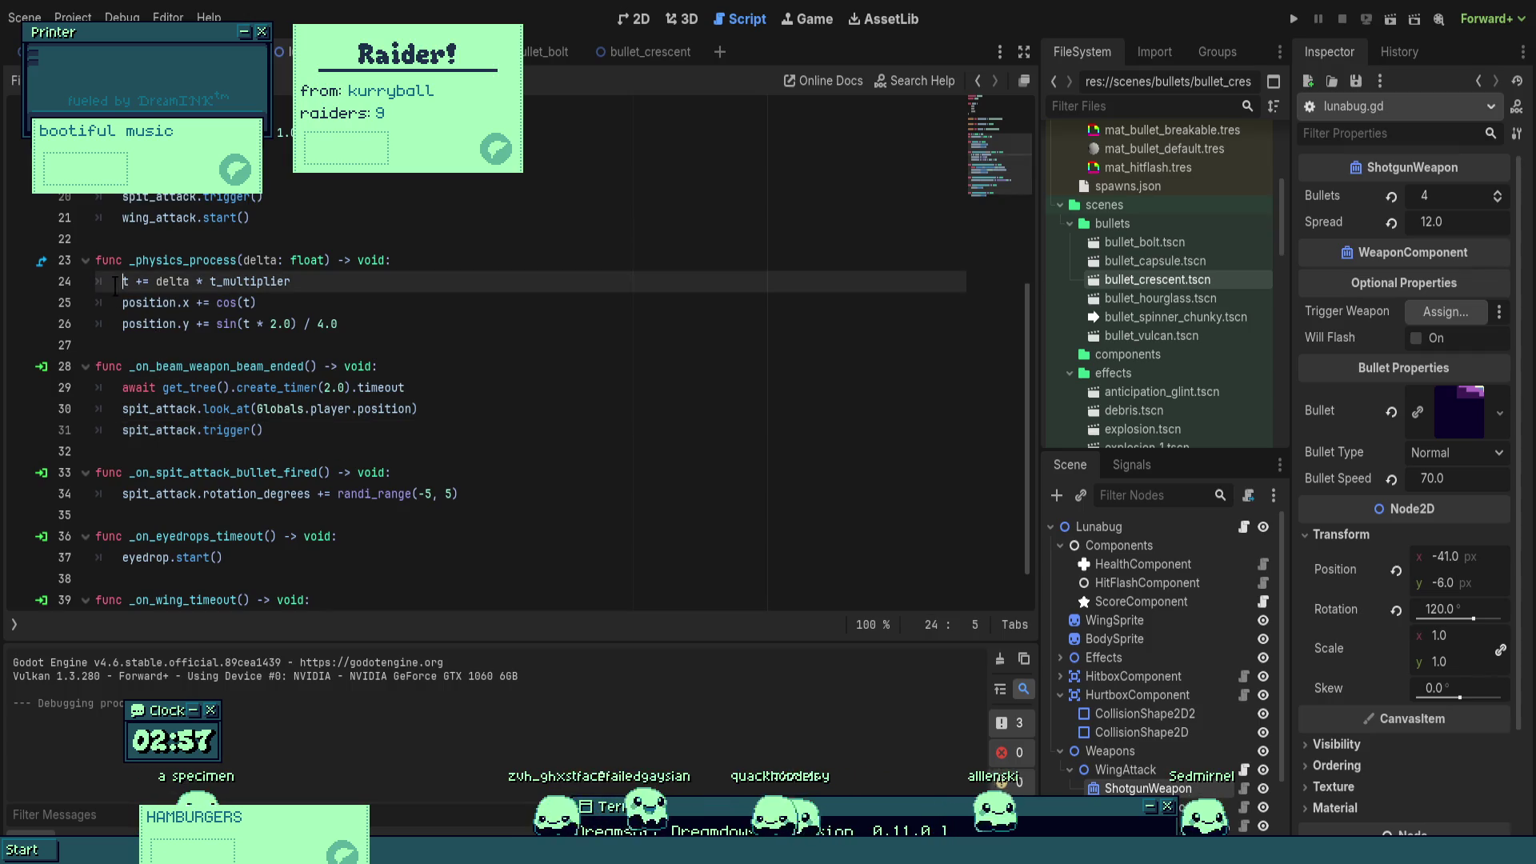
{"action": "left_click", "coordinate": [408, 325]}
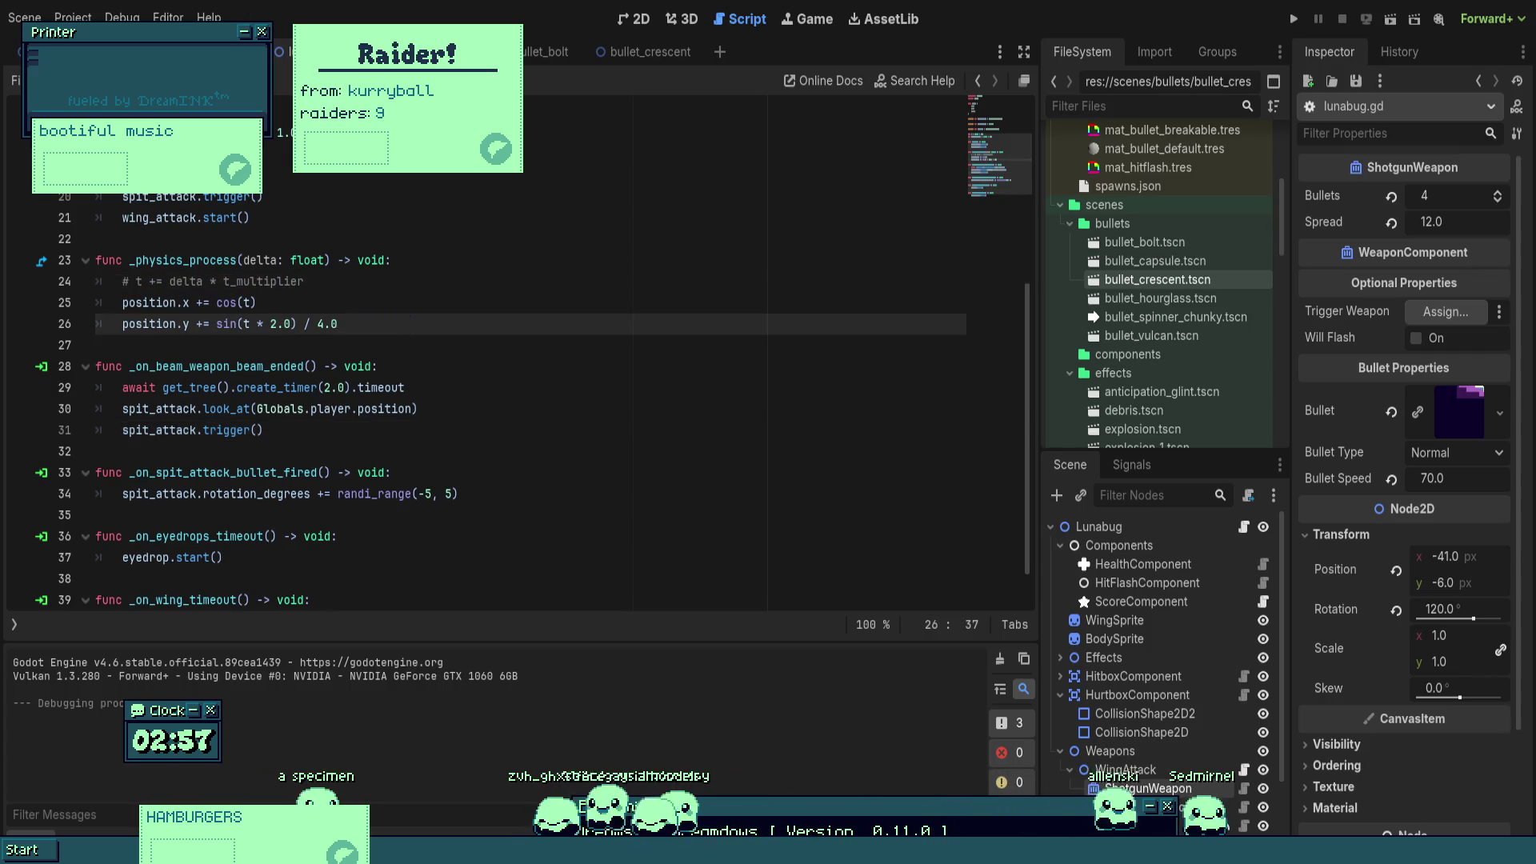
{"action": "left_click", "coordinate": [1294, 19]}
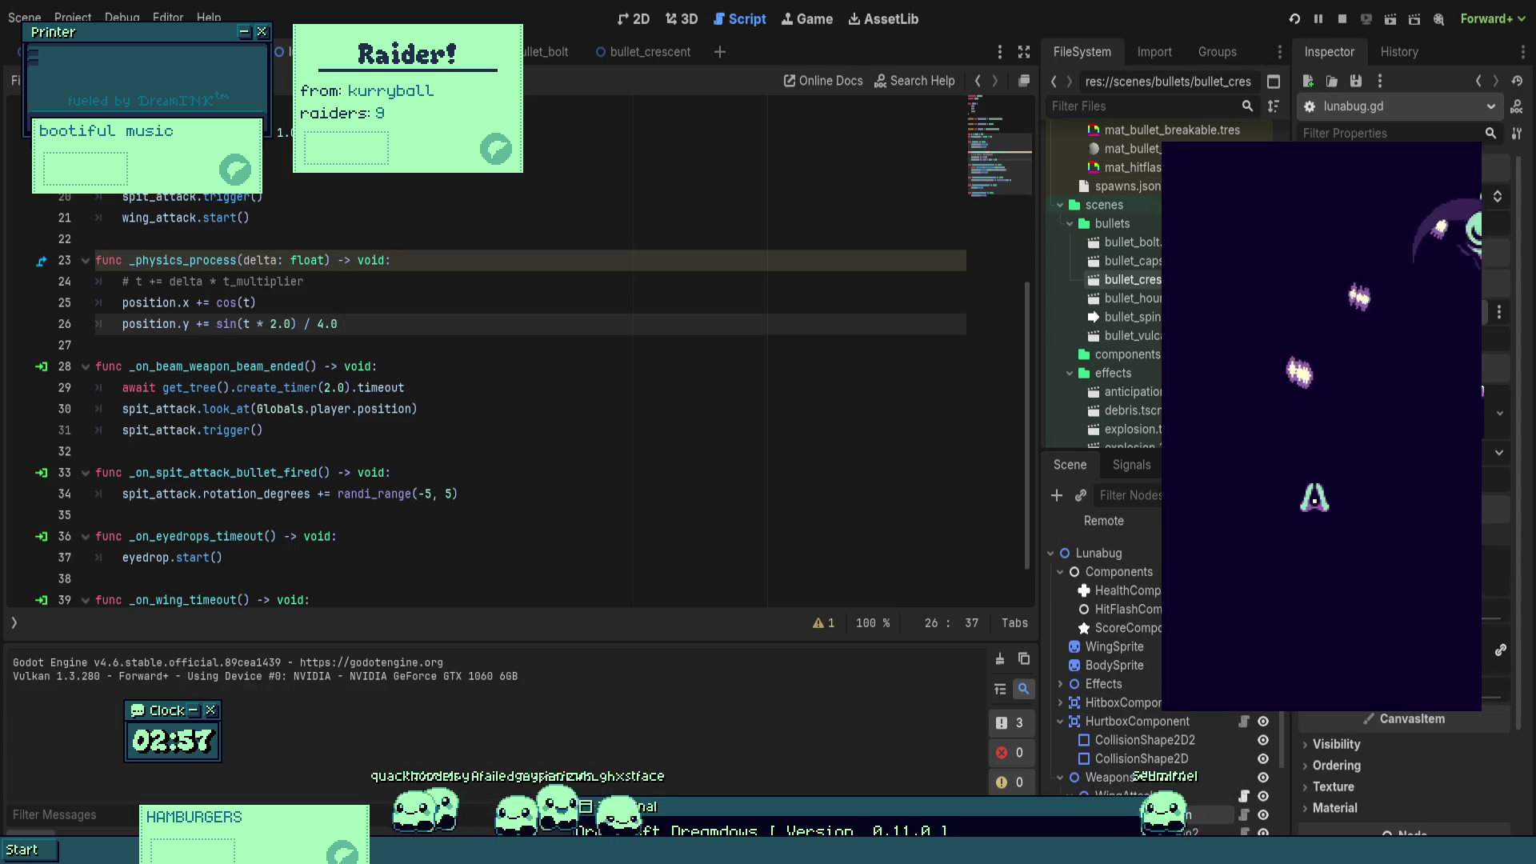
{"action": "key", "text": "F8"}
- Uncomment line 24 and save, then insert 'return' at the top of _physics_process and run the game
{"action": "left_click", "coordinate": [124, 281]}
{"action": "key", "text": "ctrl+k"}
{"action": "key", "text": "ctrl+s"}
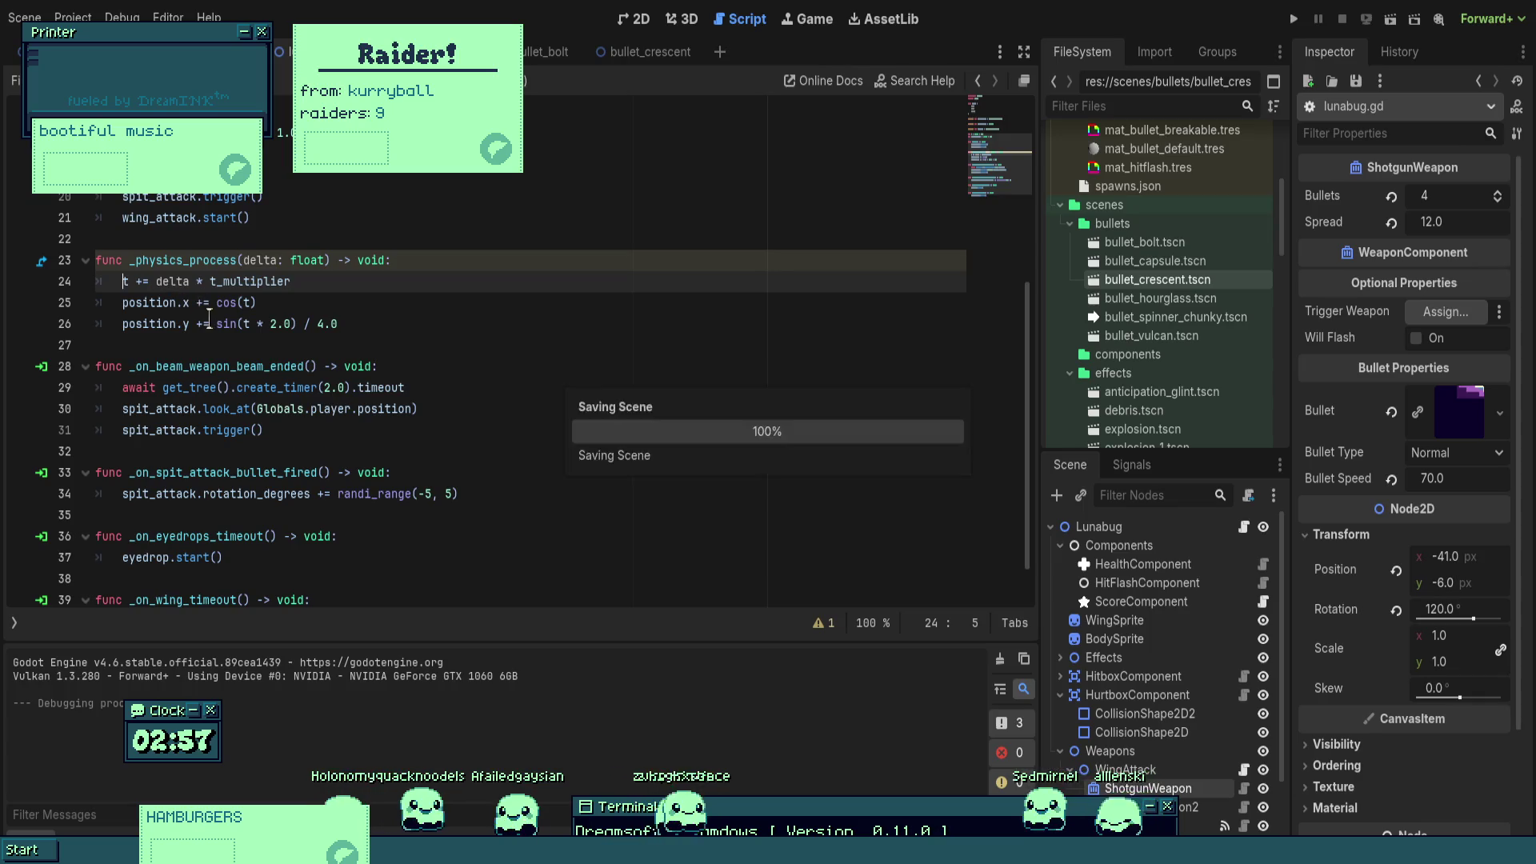
{"action": "left_click_drag", "start_coordinate": [337, 323], "coordinate": [97, 281]}
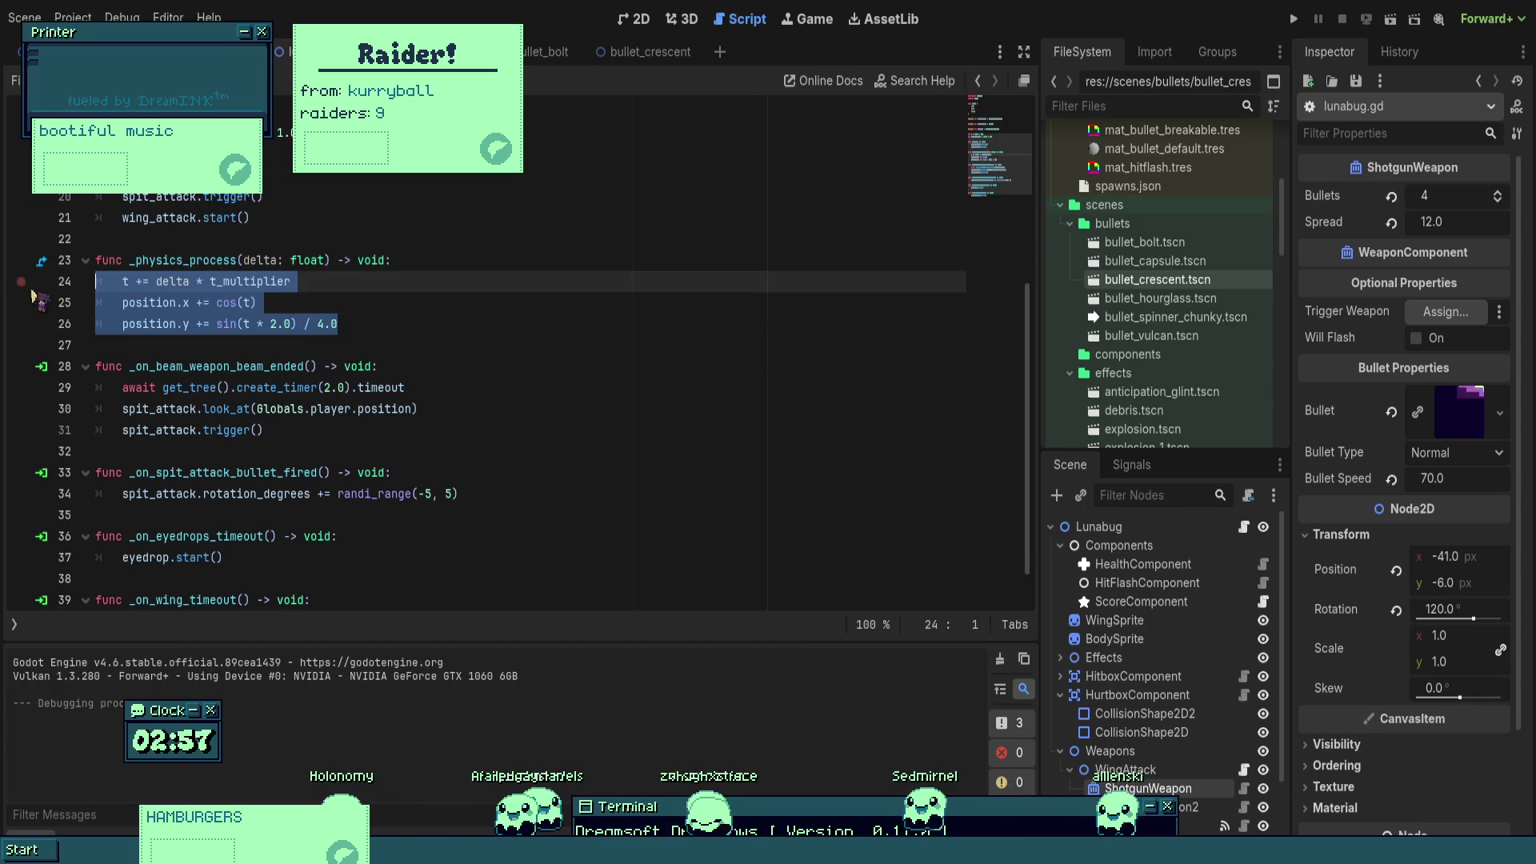
{"action": "left_click", "coordinate": [439, 260]}
{"action": "key", "text": "Return"}
{"action": "type", "text": "return"}
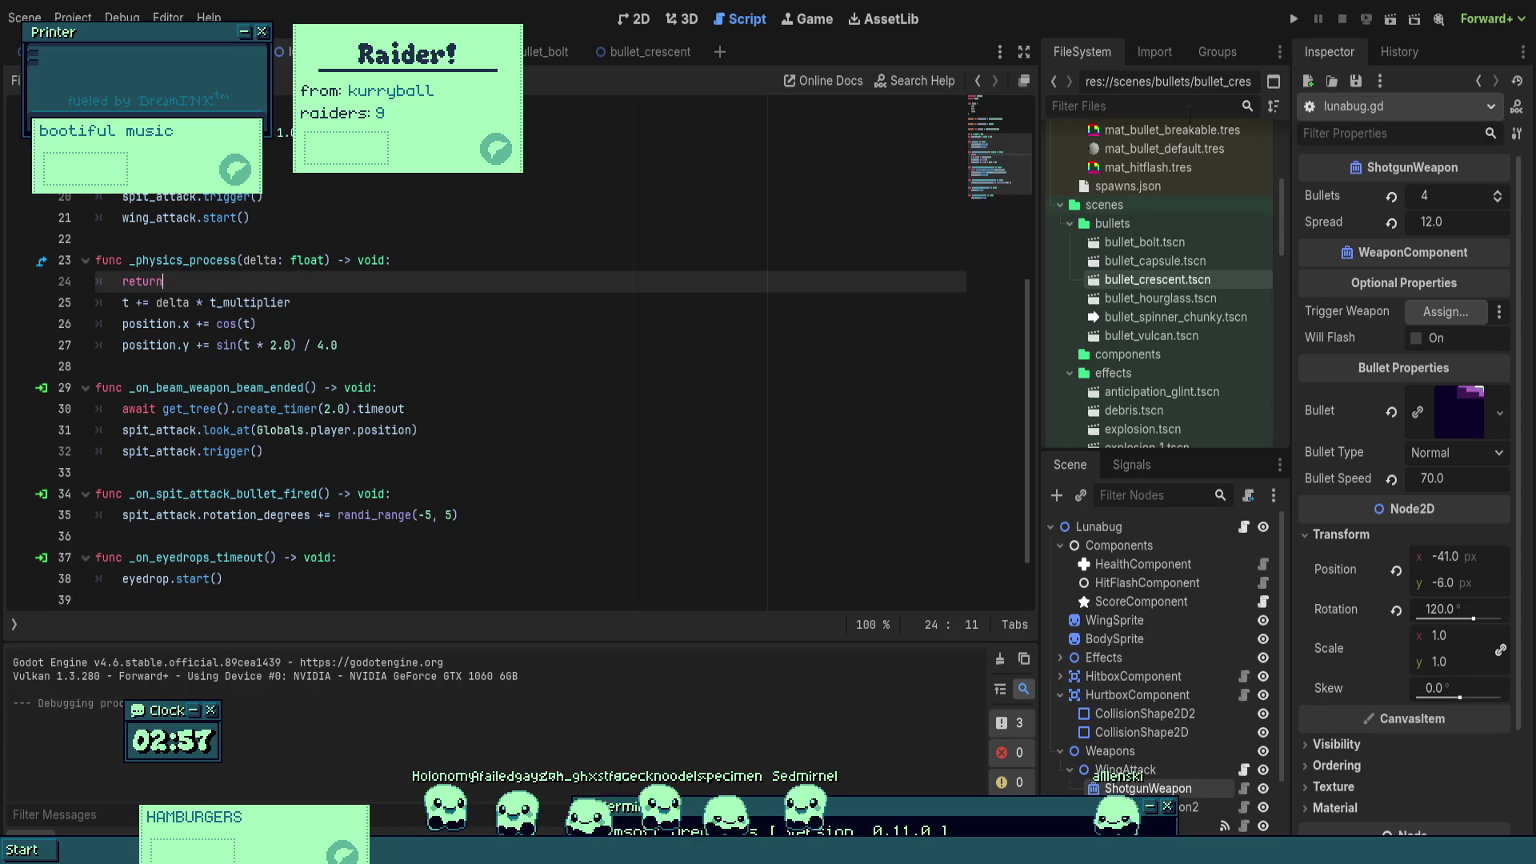
{"action": "left_click", "coordinate": [1295, 18]}
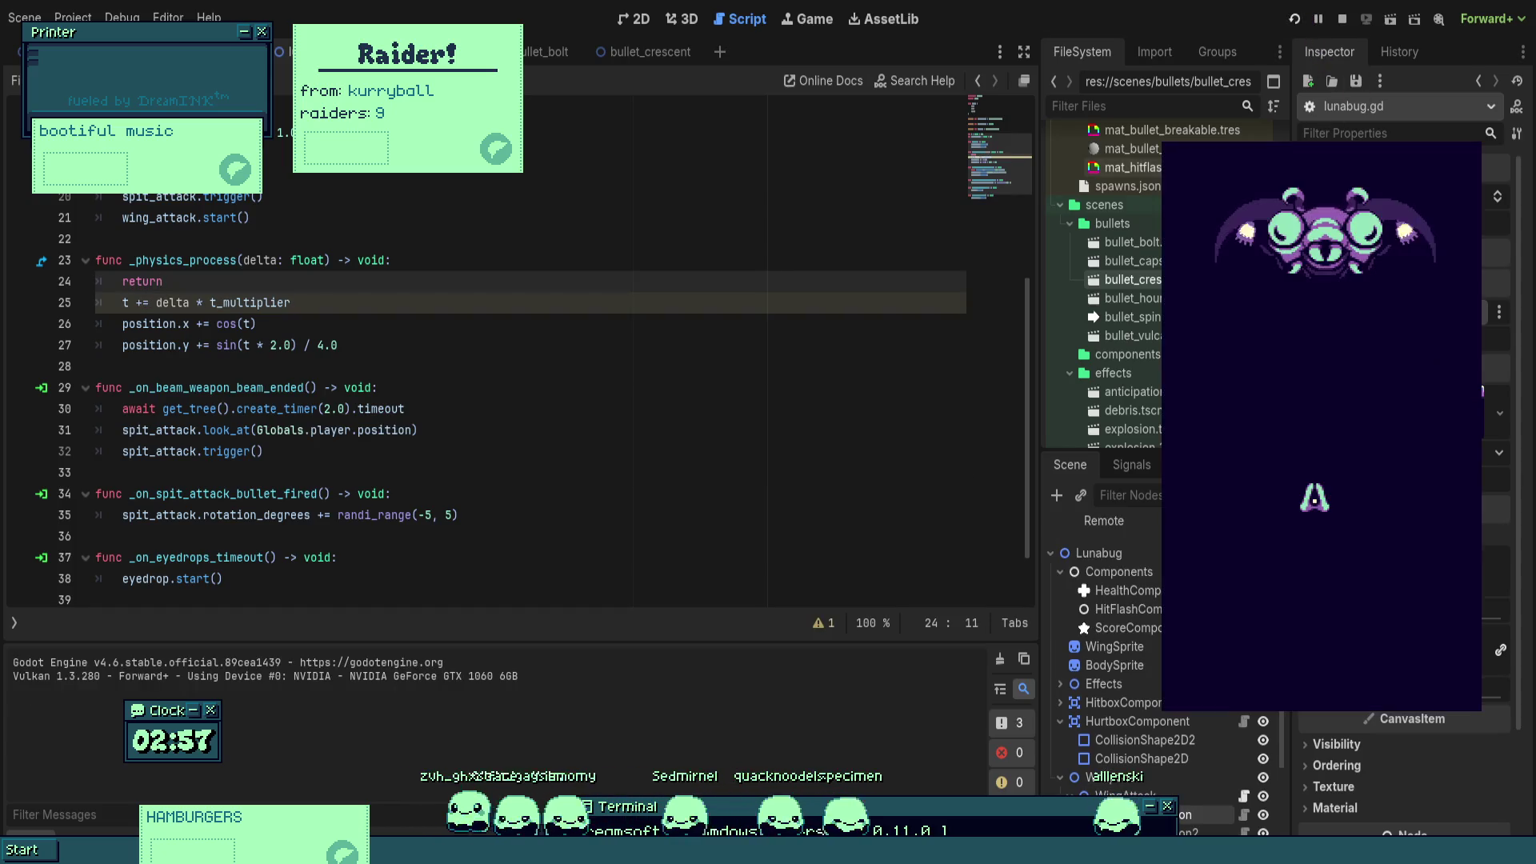
- Dodge the stationary boss's combined volleys, then stop the game
{"action": "key", "text": "Up"}
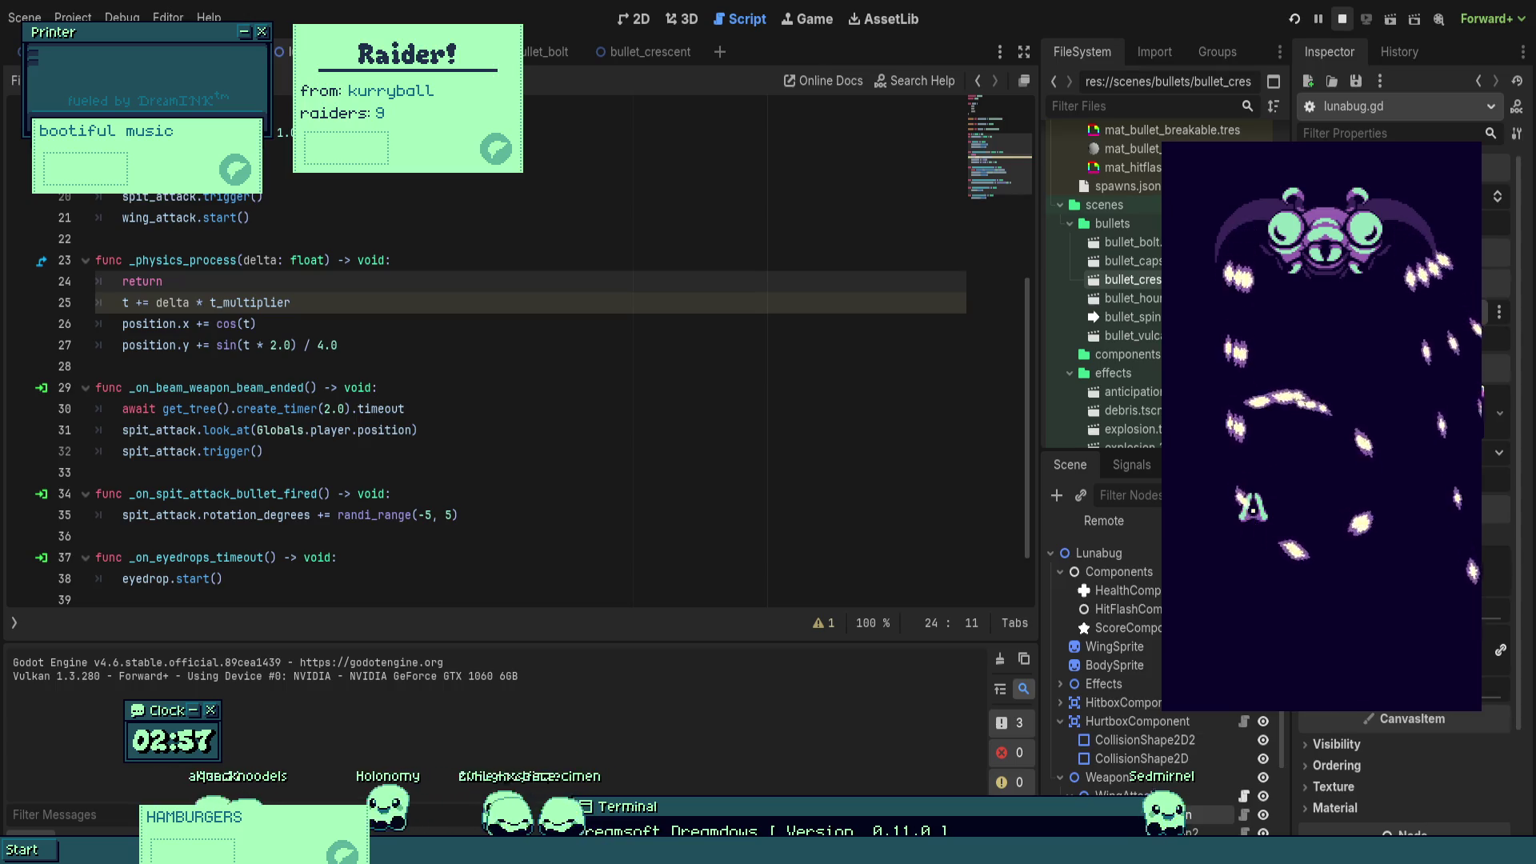
{"action": "key", "text": "F8"}
{"action": "left_click", "coordinate": [96, 366]}
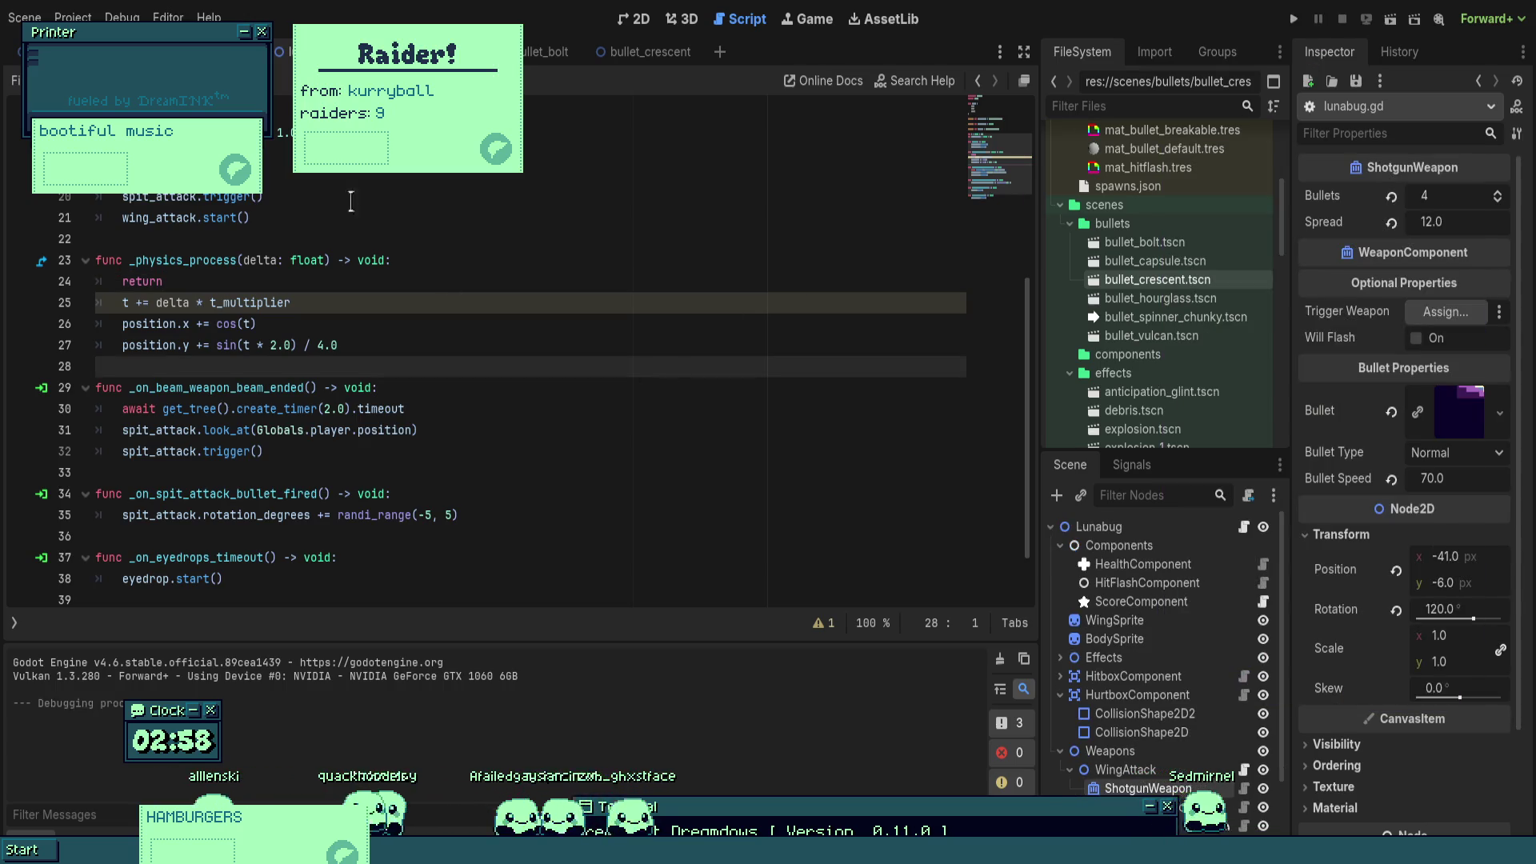
- Open the shotgun's bullet scene and its homing_component.gd, then show the World scene in 2D
{"action": "left_click_drag", "start_coordinate": [1459, 410], "coordinate": [538, 61]}
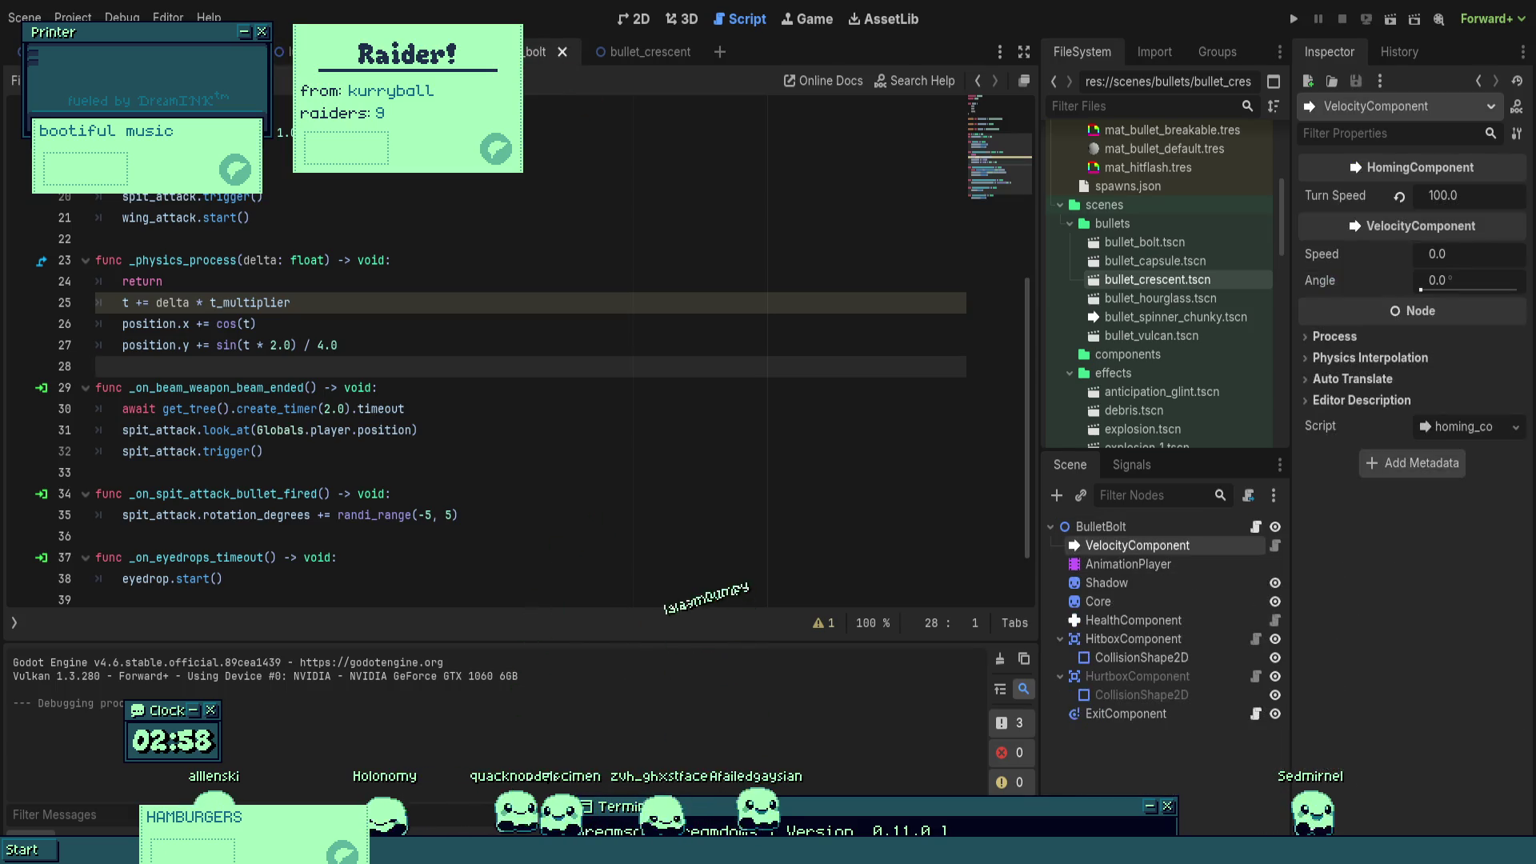
{"action": "left_click", "coordinate": [1275, 546]}
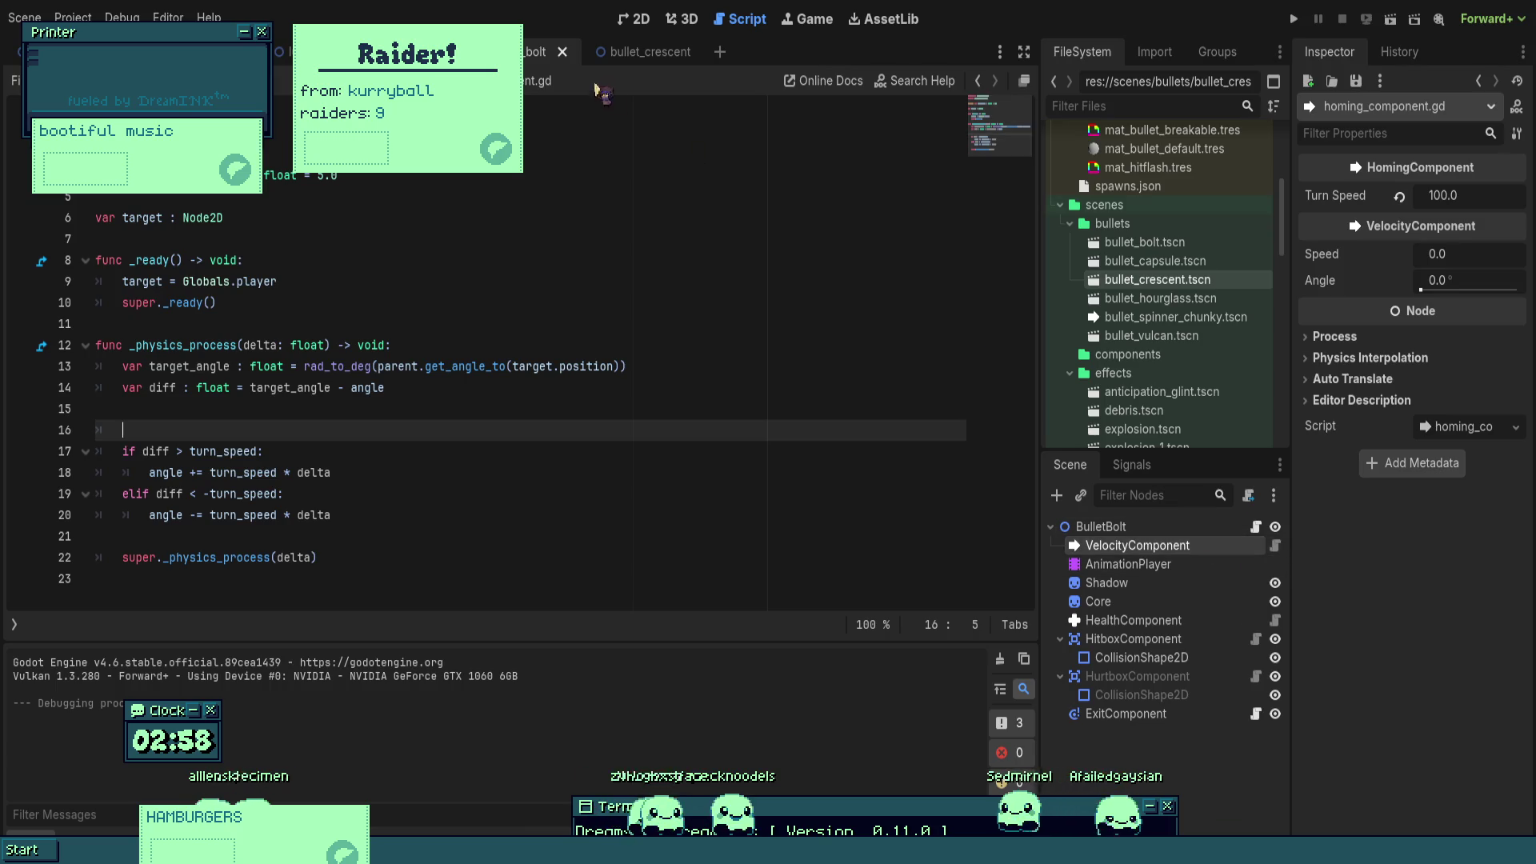
{"action": "left_click", "coordinate": [88, 51]}
{"action": "left_click", "coordinate": [639, 19]}
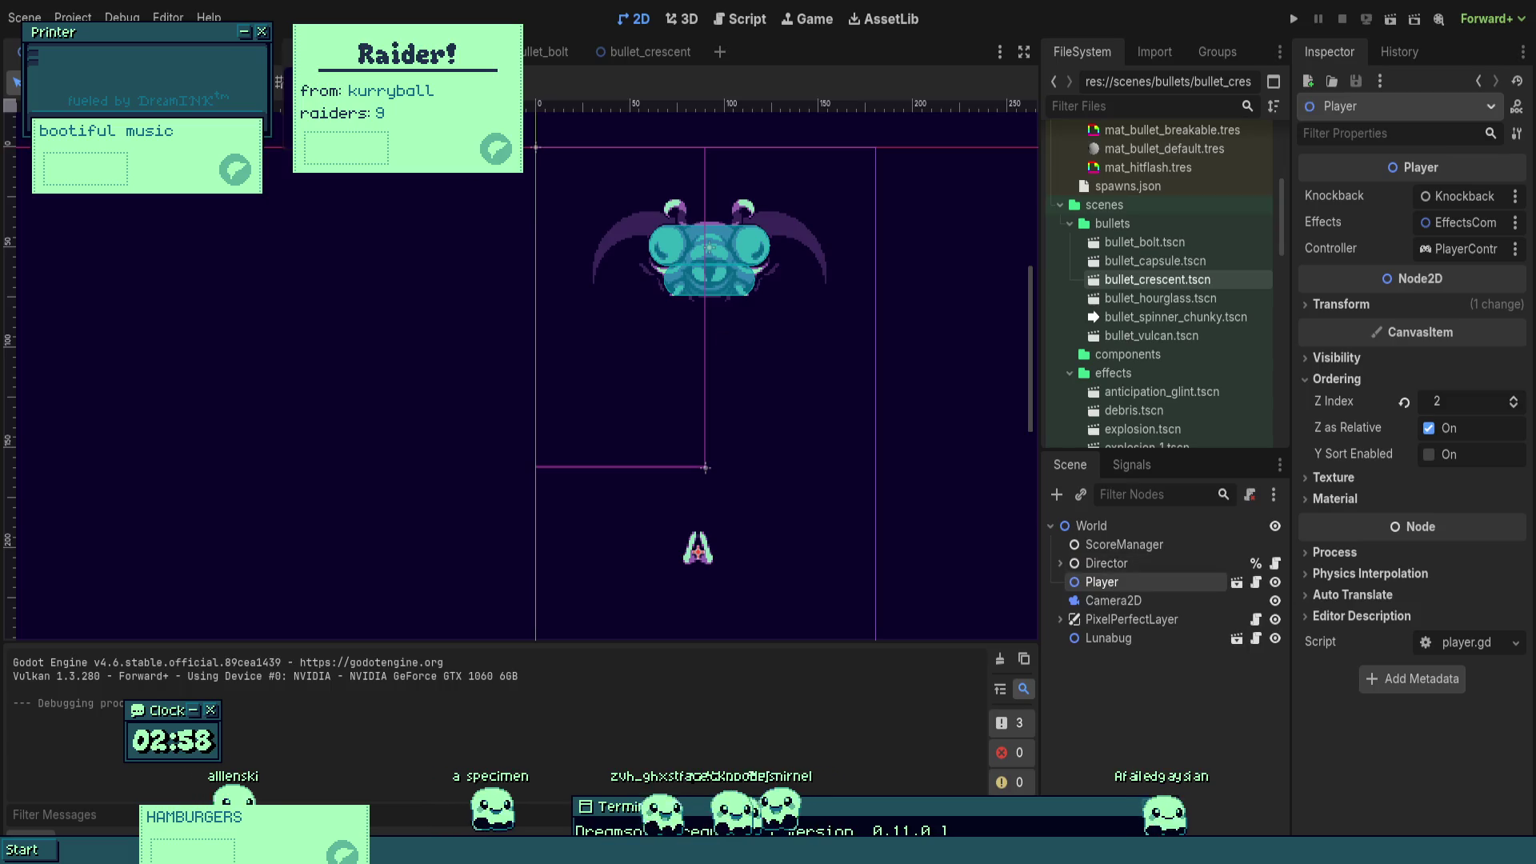
- Open the Lunabug scene, set ShotgunWeapon's Bullets to 0, and test-run the game
{"action": "left_click", "coordinate": [1237, 638]}
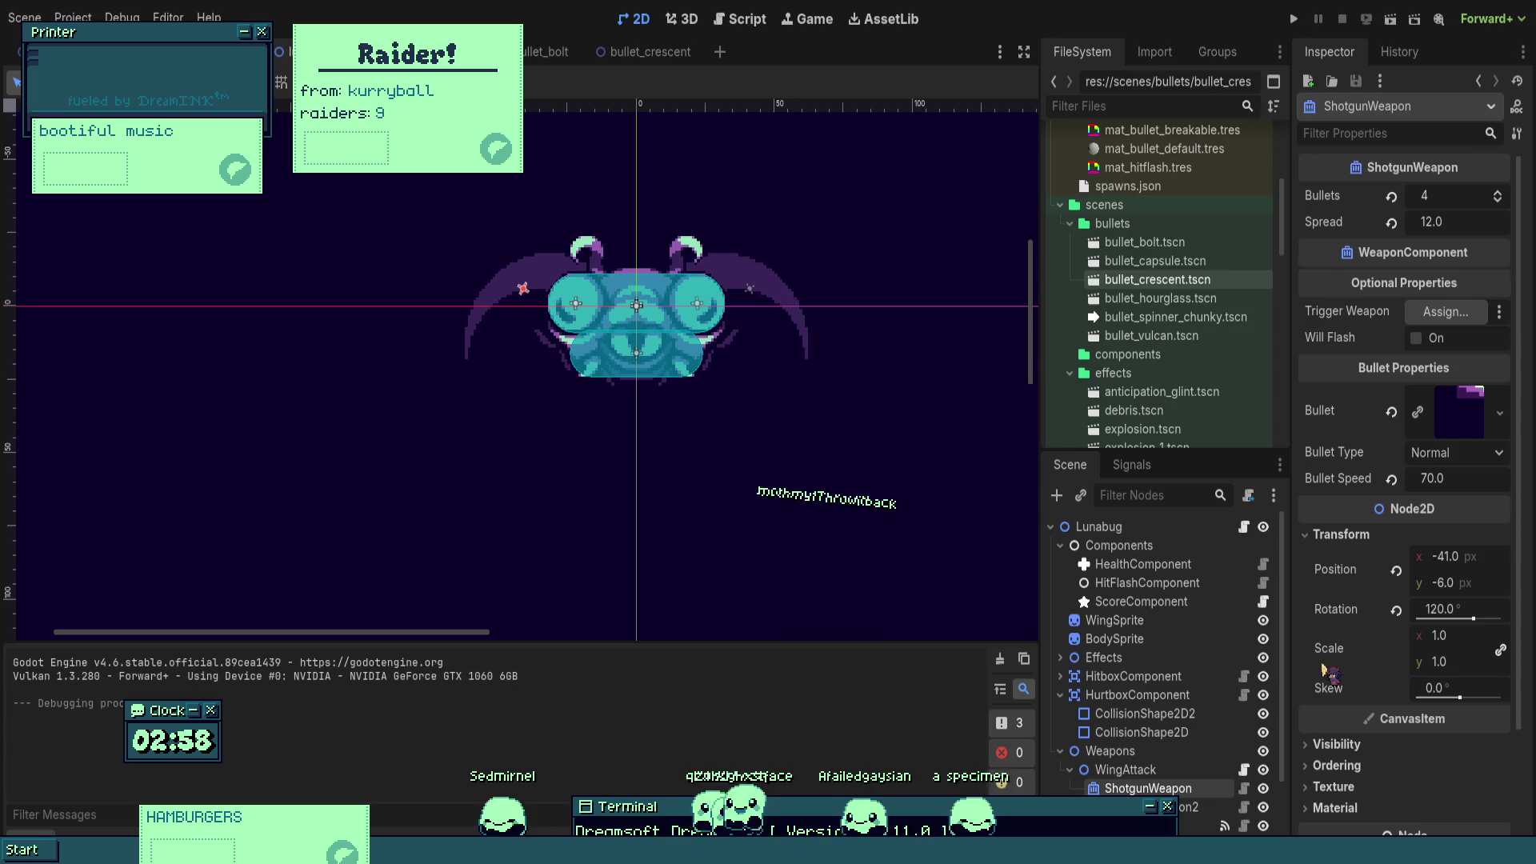
{"action": "left_click", "coordinate": [1444, 202]}
{"action": "type", "text": "0"}
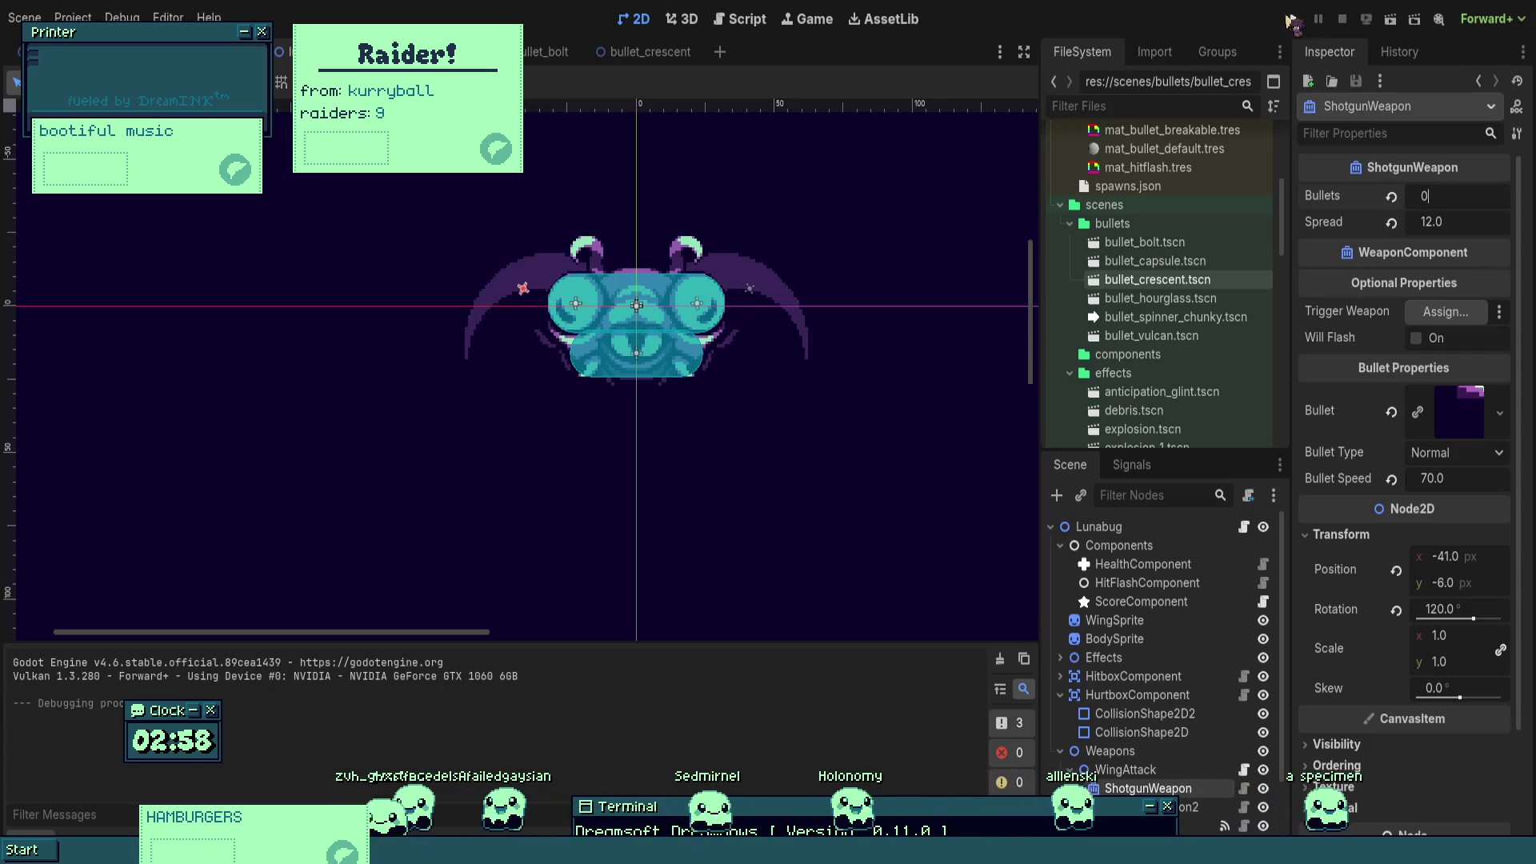
{"action": "key", "text": "F5"}
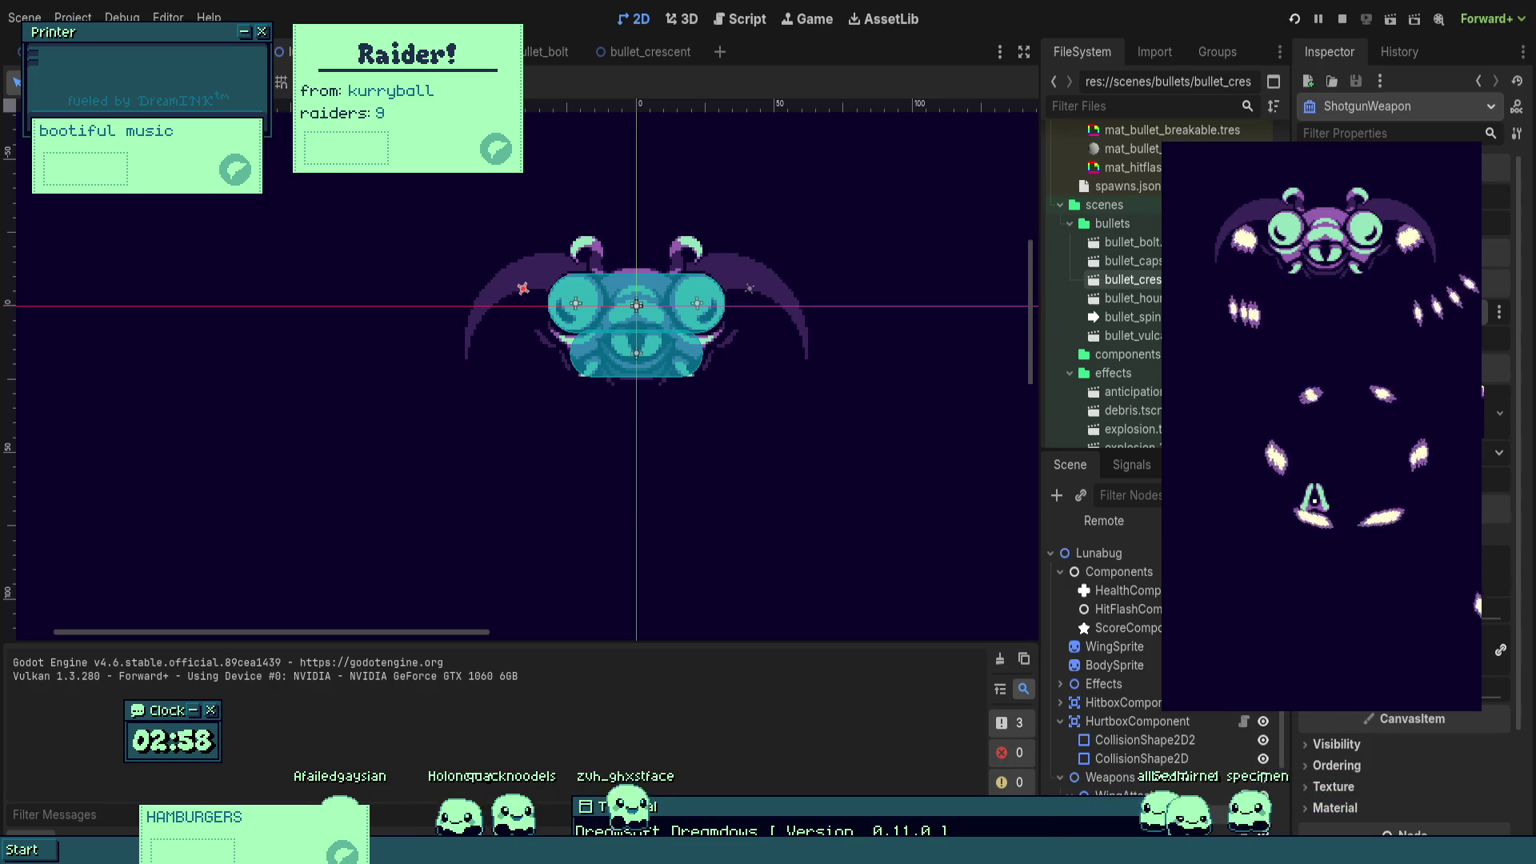
{"action": "key", "text": "F8"}
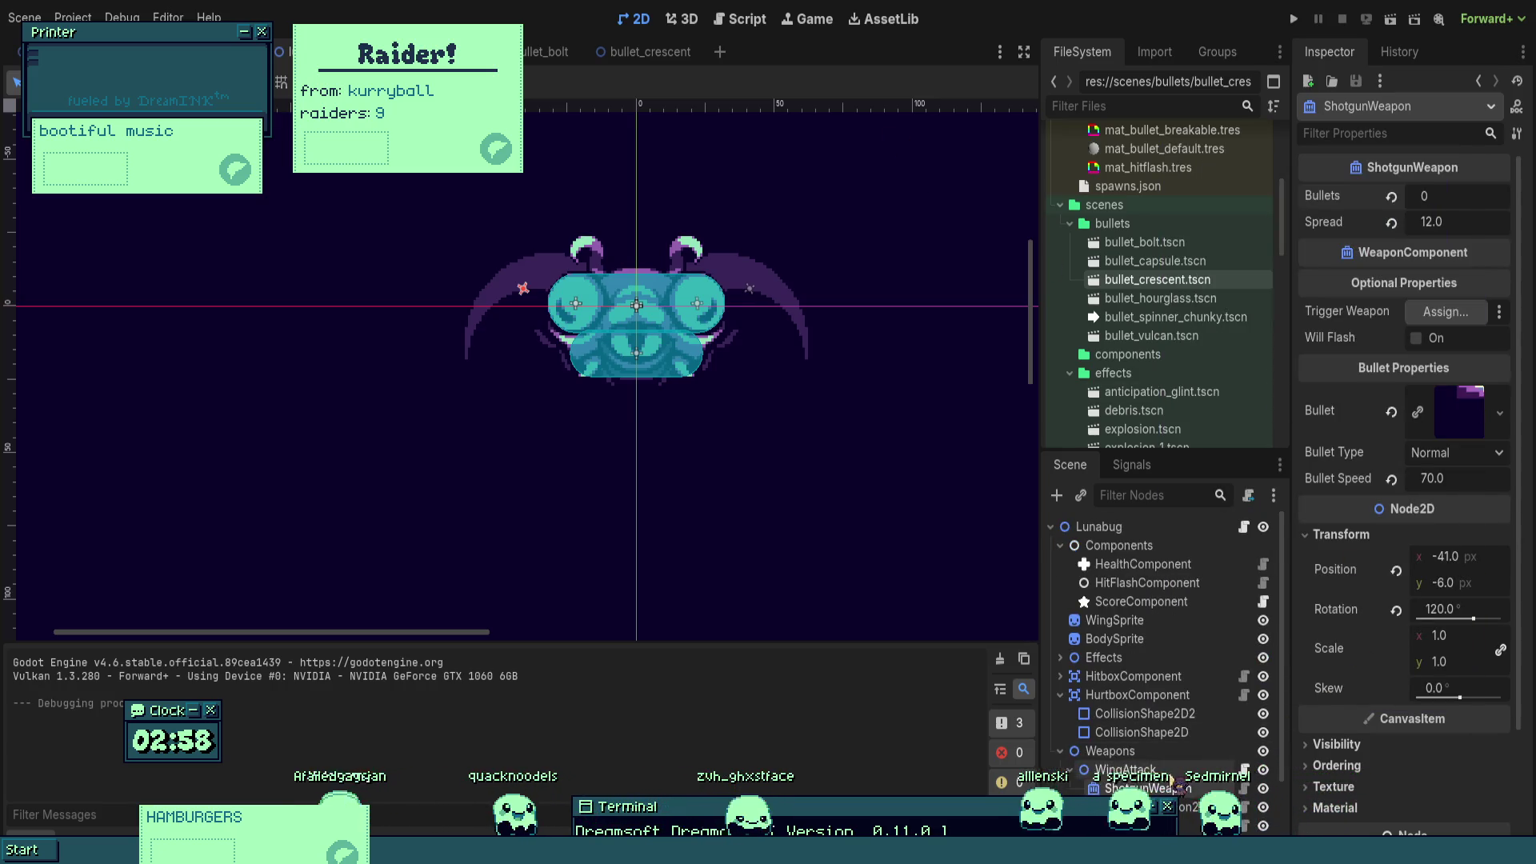
- Compare ShotgunWeapon with ShotgunWeapon2's settings, then run and stop the game twice more
{"action": "left_click", "coordinate": [1169, 807]}
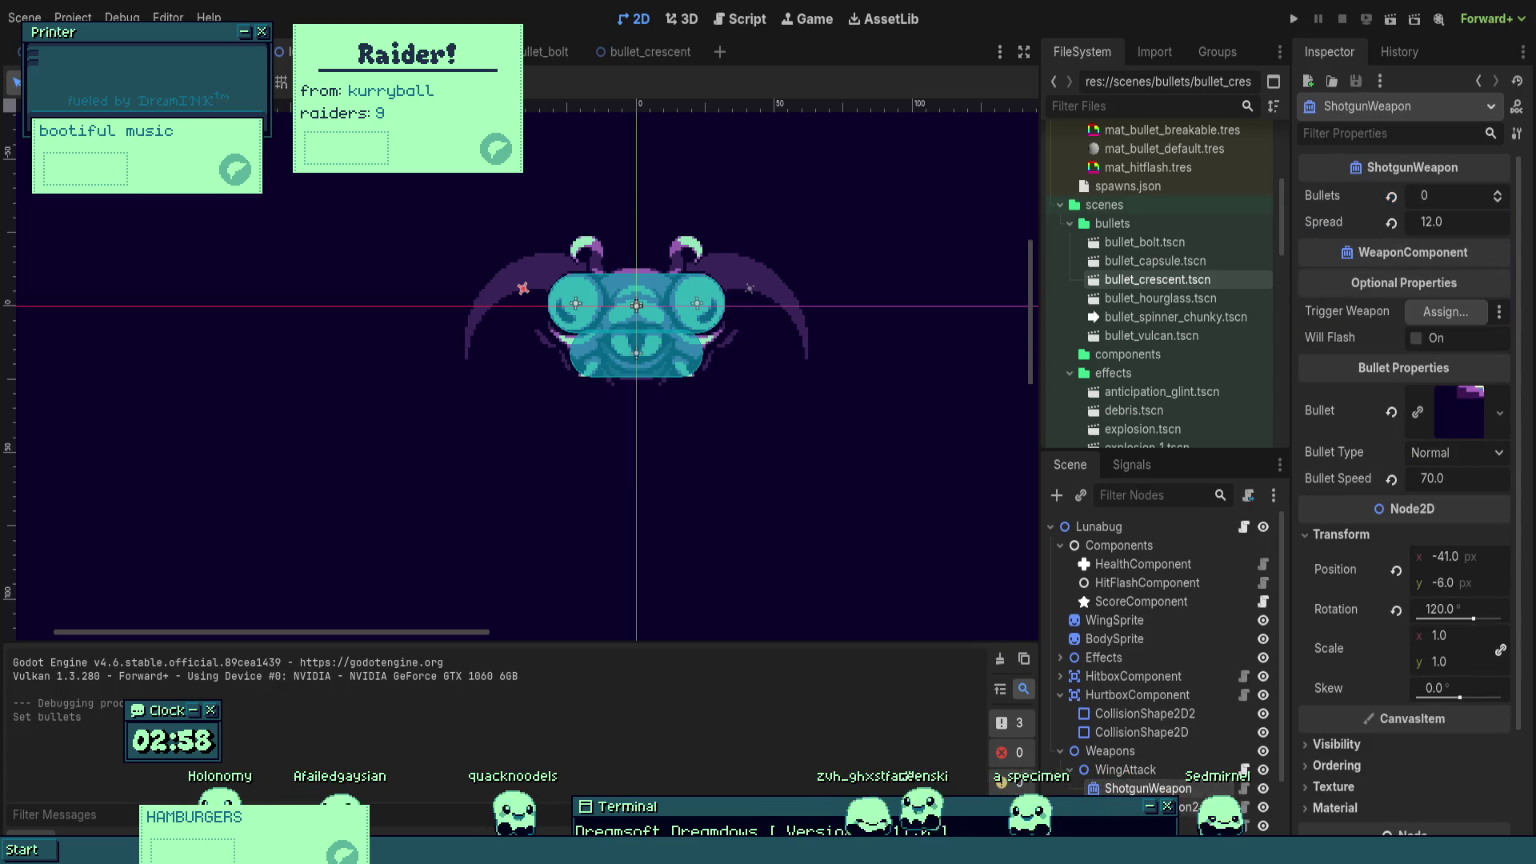
{"action": "left_click", "coordinate": [1148, 788]}
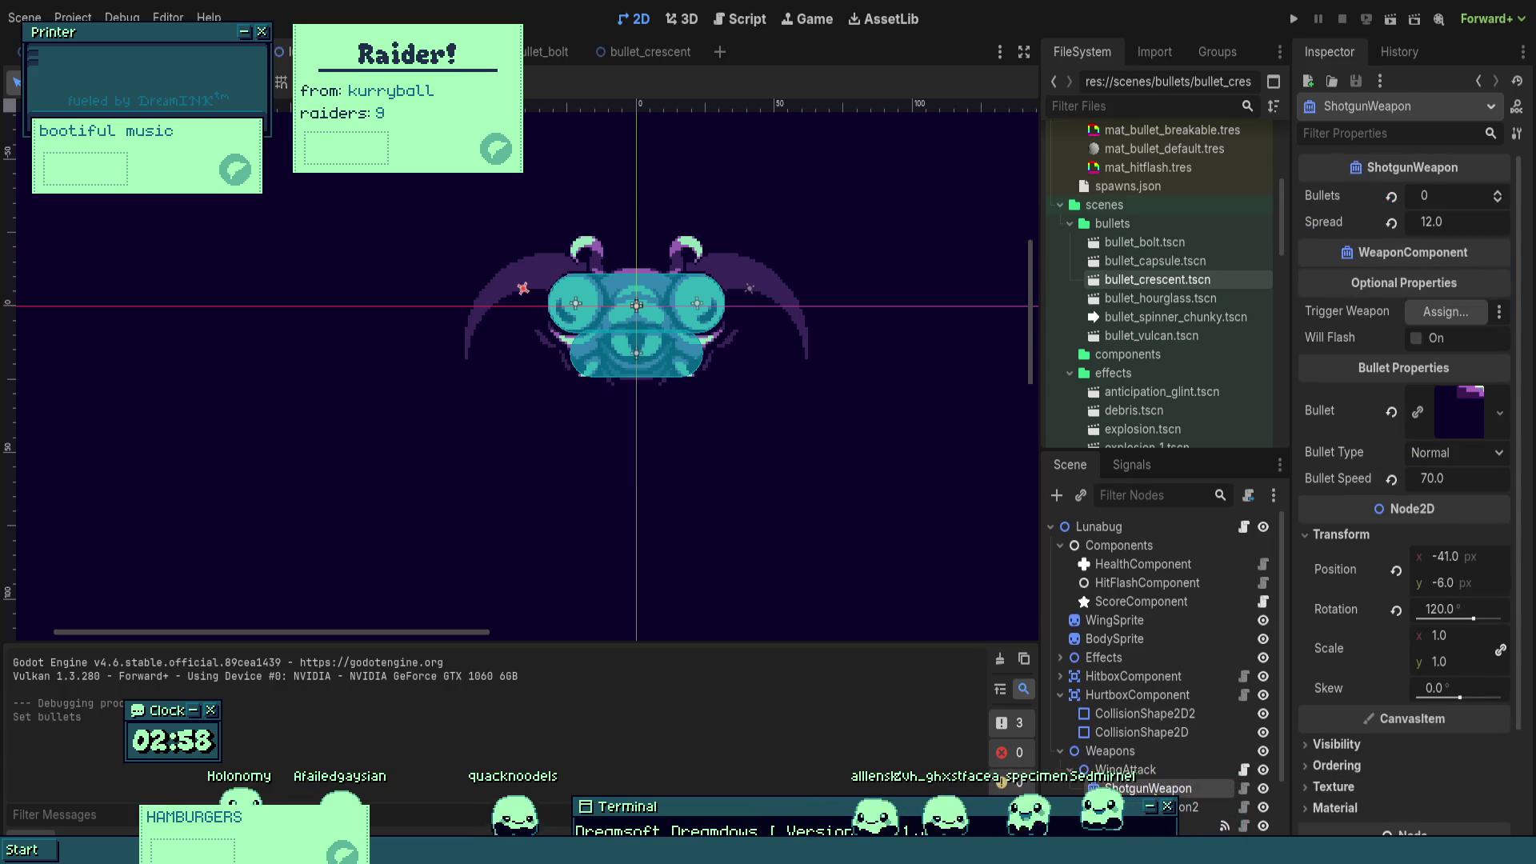
{"action": "key", "text": "Down"}
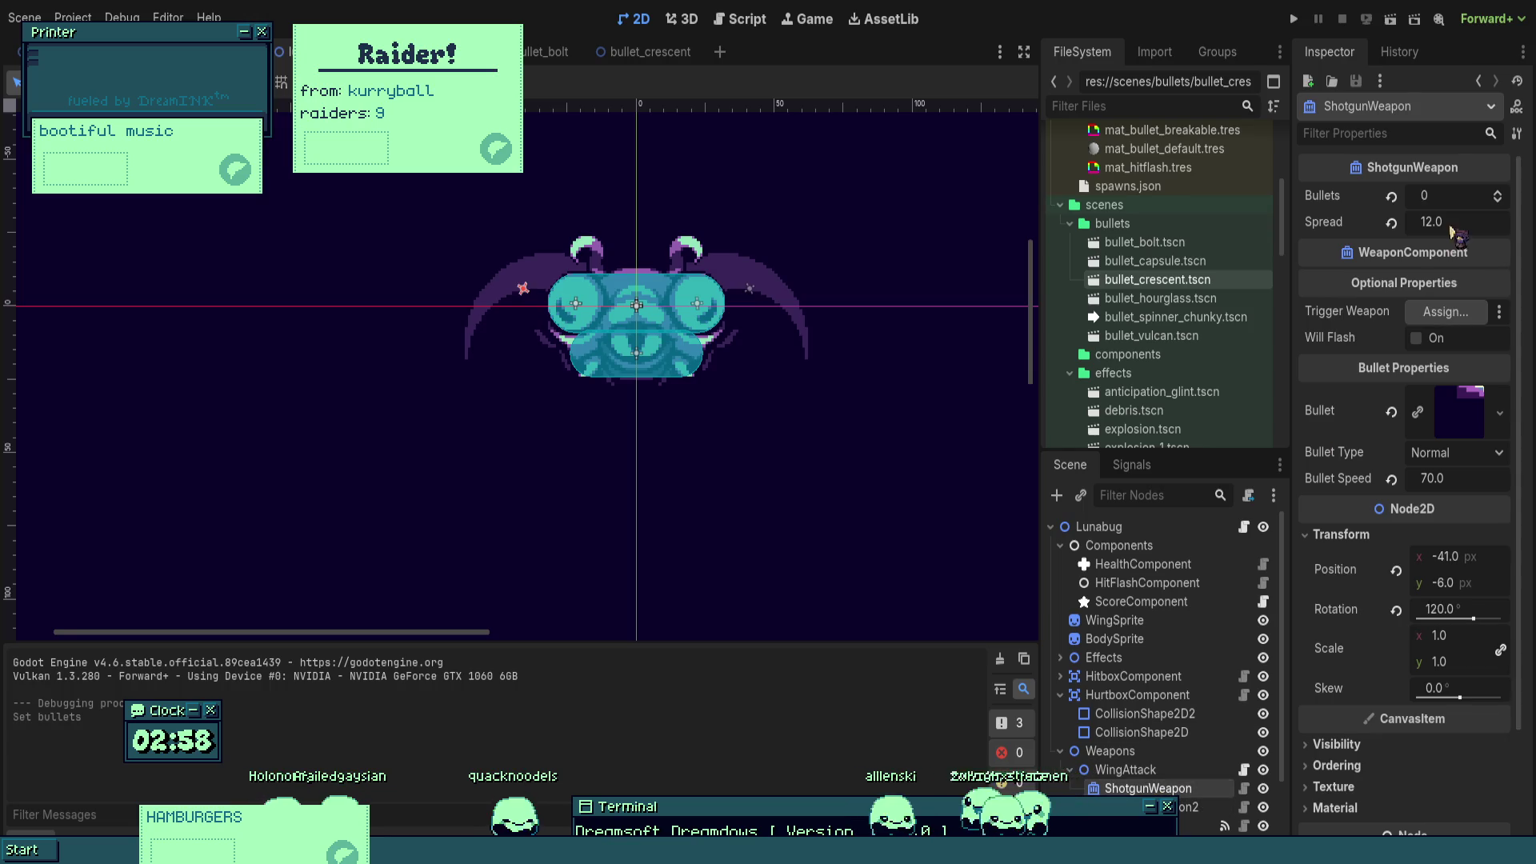
{"action": "left_click", "coordinate": [1294, 19]}
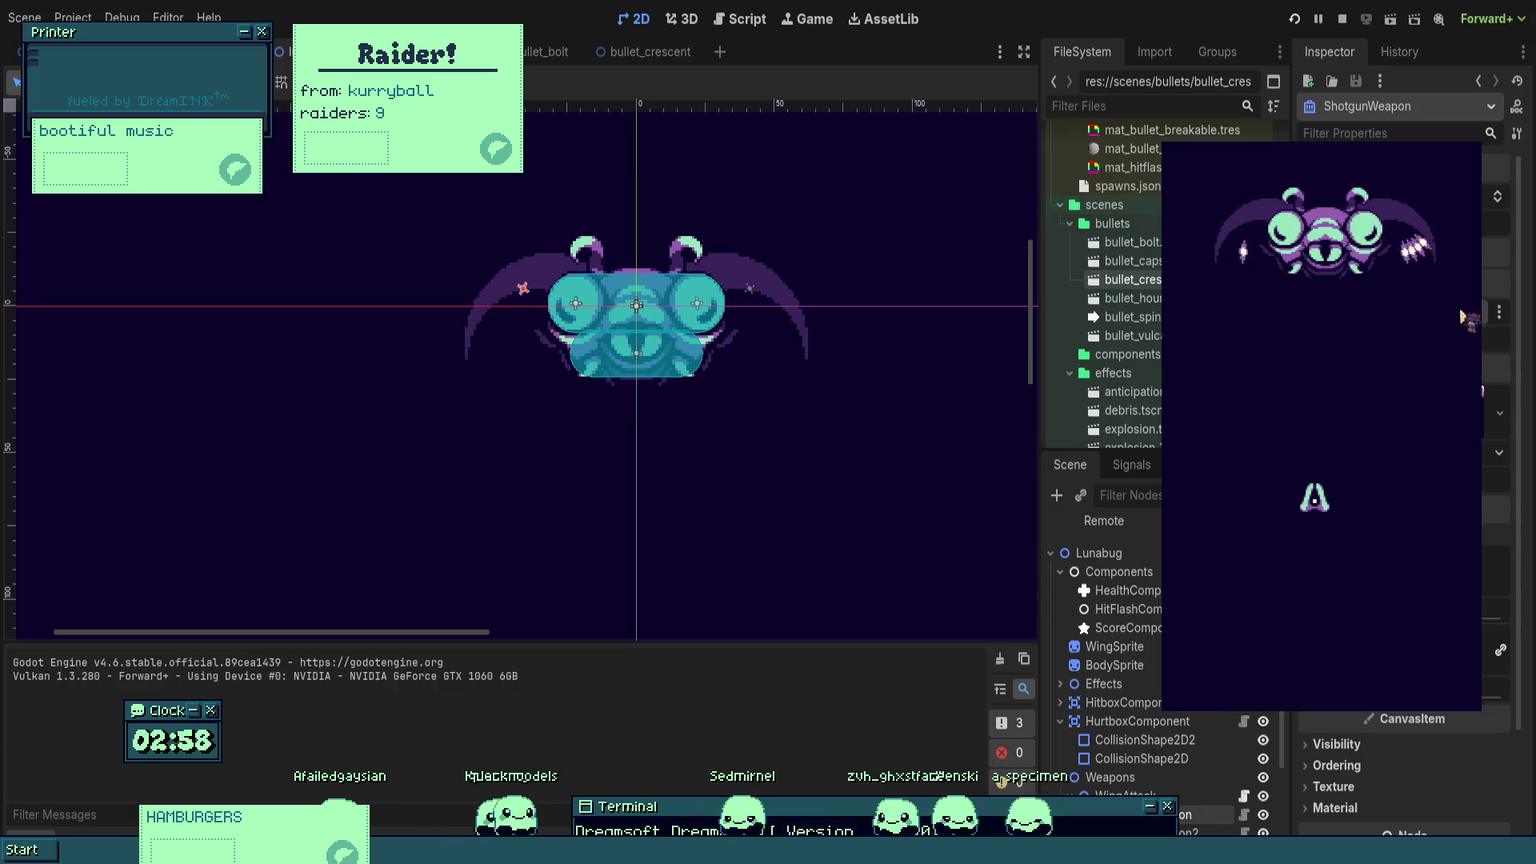
{"action": "key", "text": "F8"}
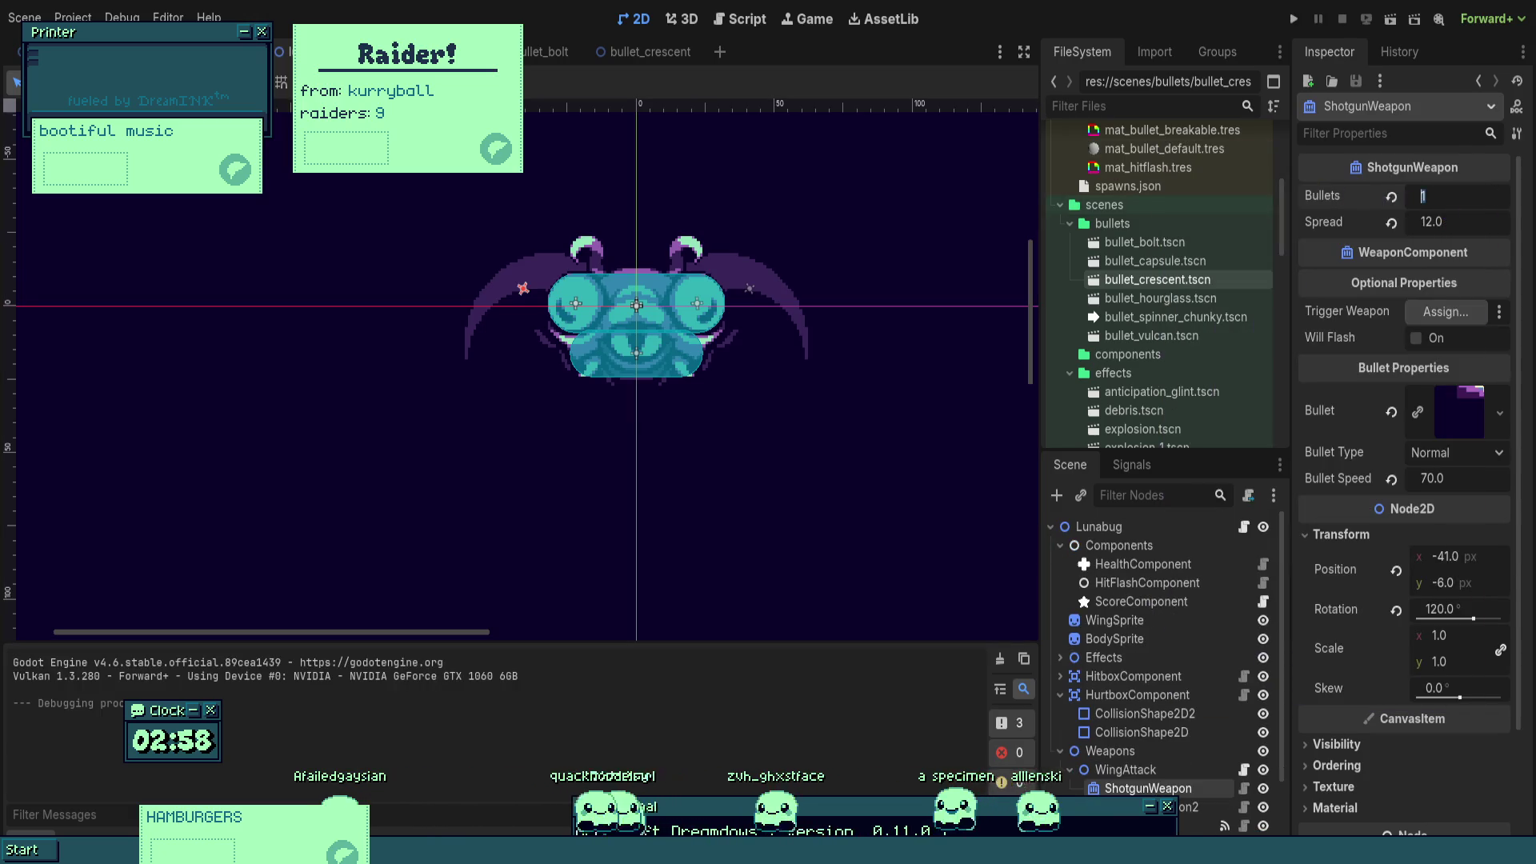
{"action": "key", "text": "F5"}
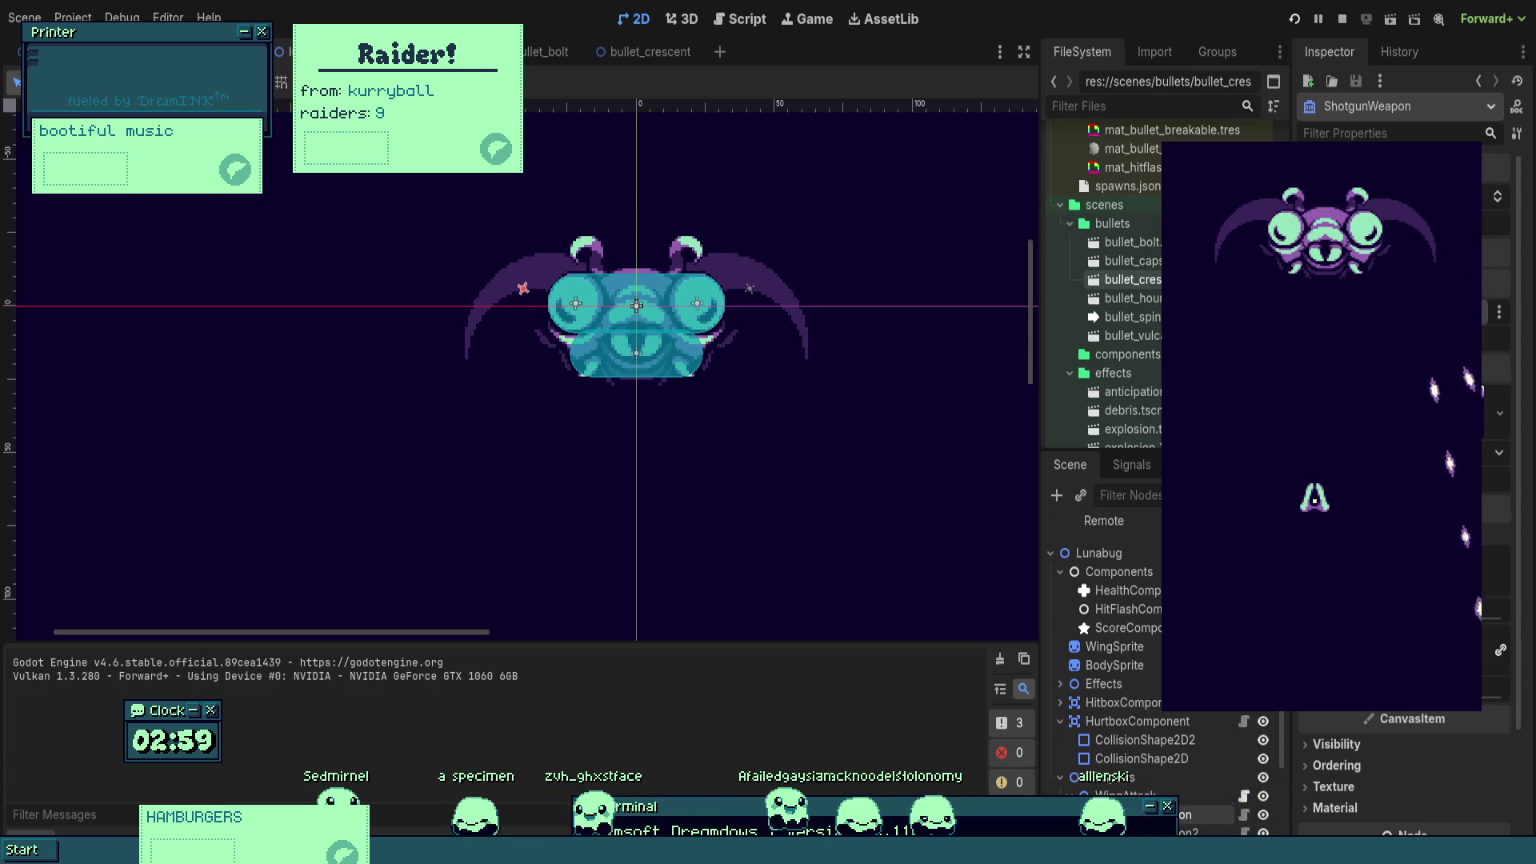
{"action": "key", "text": "F8"}
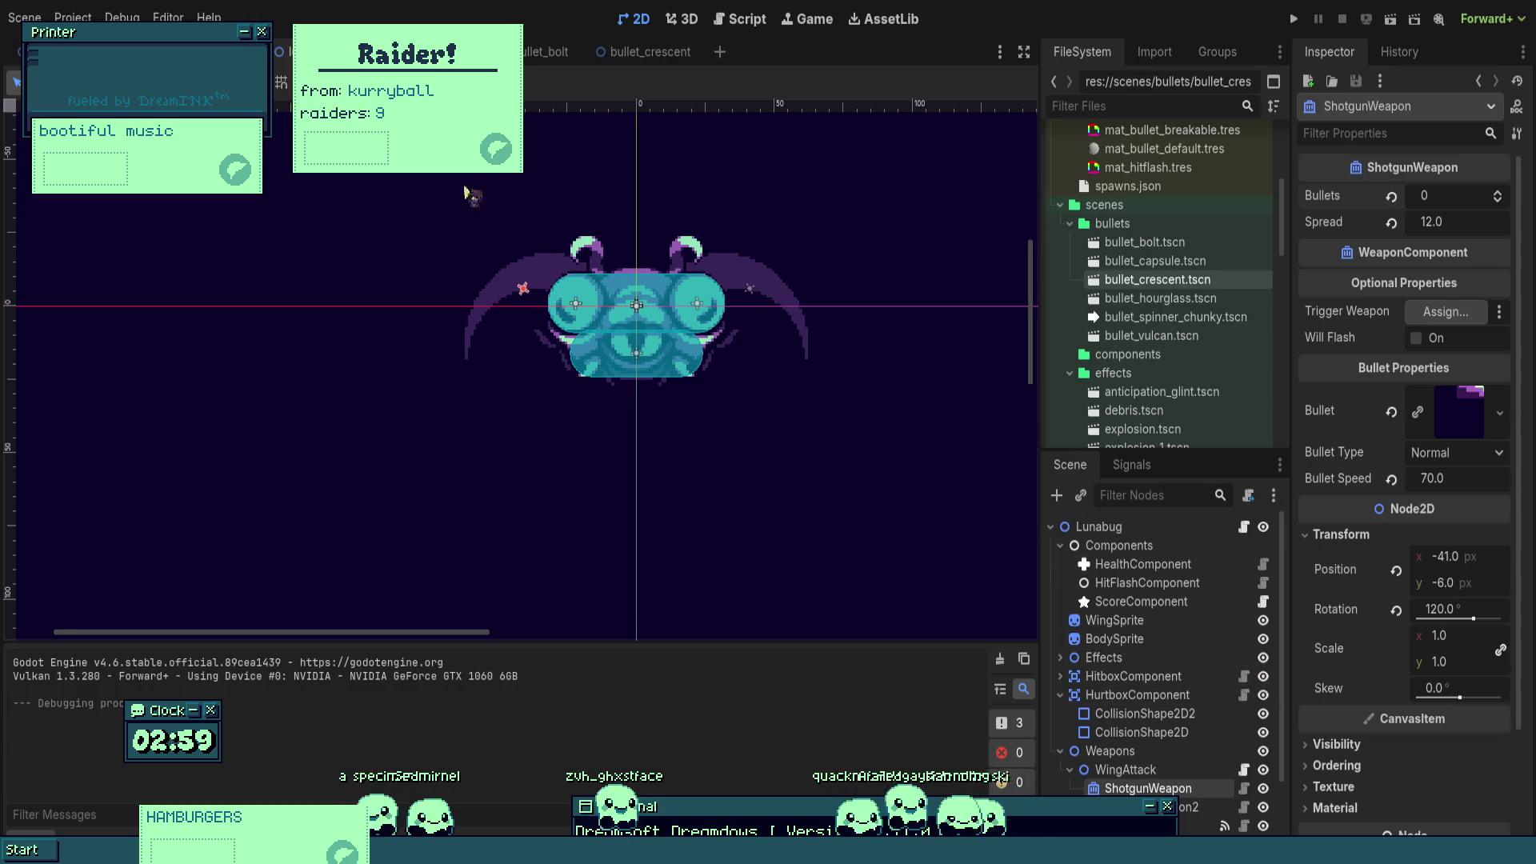
- From the bullet_bolt scene, open homing_component.gd and insert print(diff) above the turn check
{"action": "left_click", "coordinate": [546, 52]}
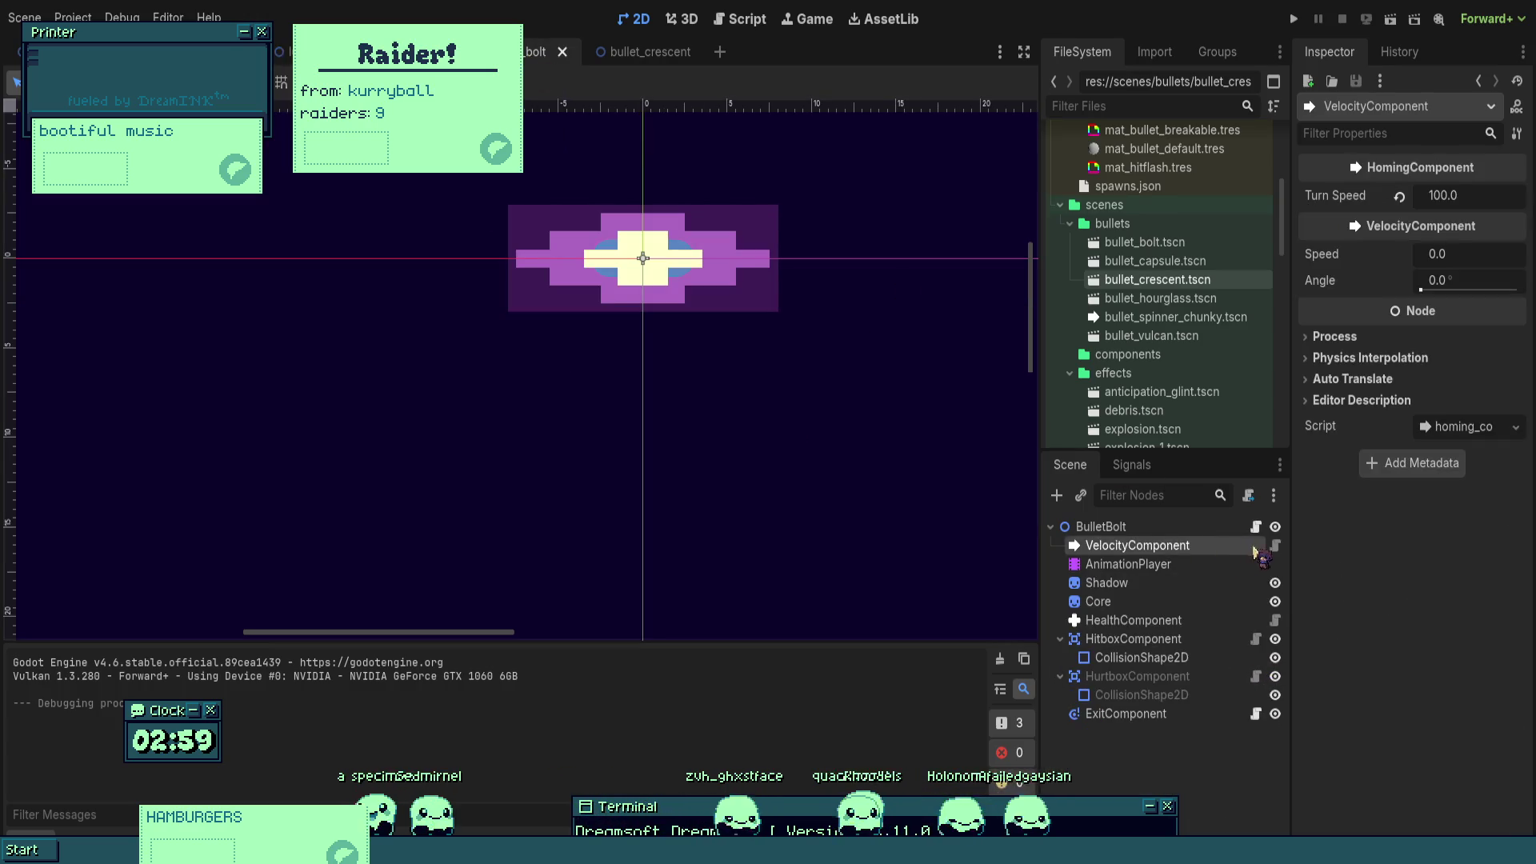
{"action": "left_click", "coordinate": [1276, 545]}
{"action": "left_click", "coordinate": [514, 474]}
{"action": "left_click", "coordinate": [514, 452]}
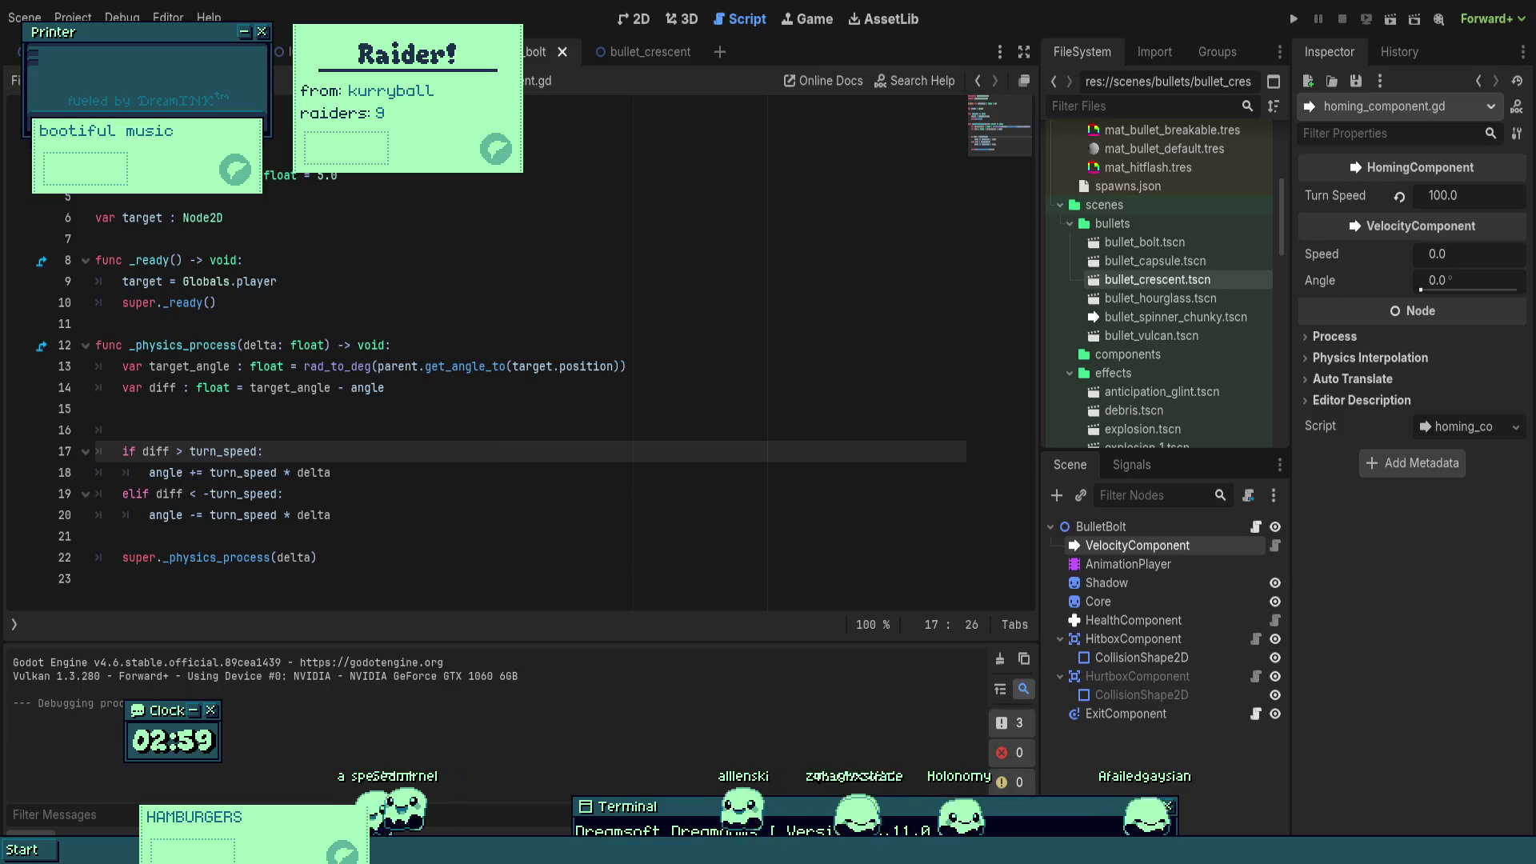
{"action": "key", "text": "Up"}
{"action": "key", "text": "Return"}
{"action": "key", "text": "Up"}
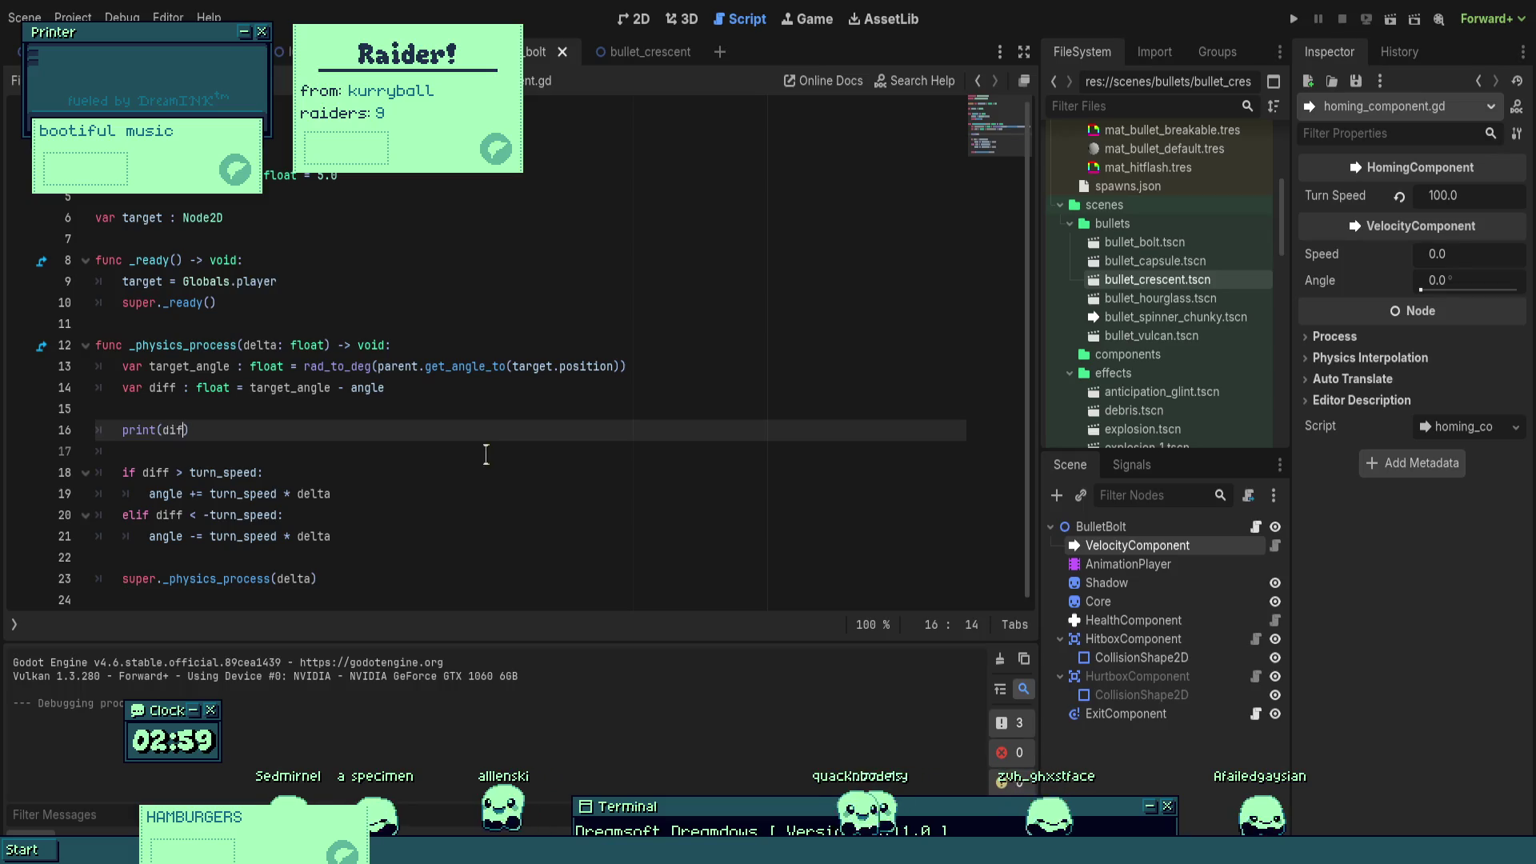
{"action": "type", "text": "f"}
- Run the game to log the diff values to the output, then stop it
{"action": "key", "text": "F5"}
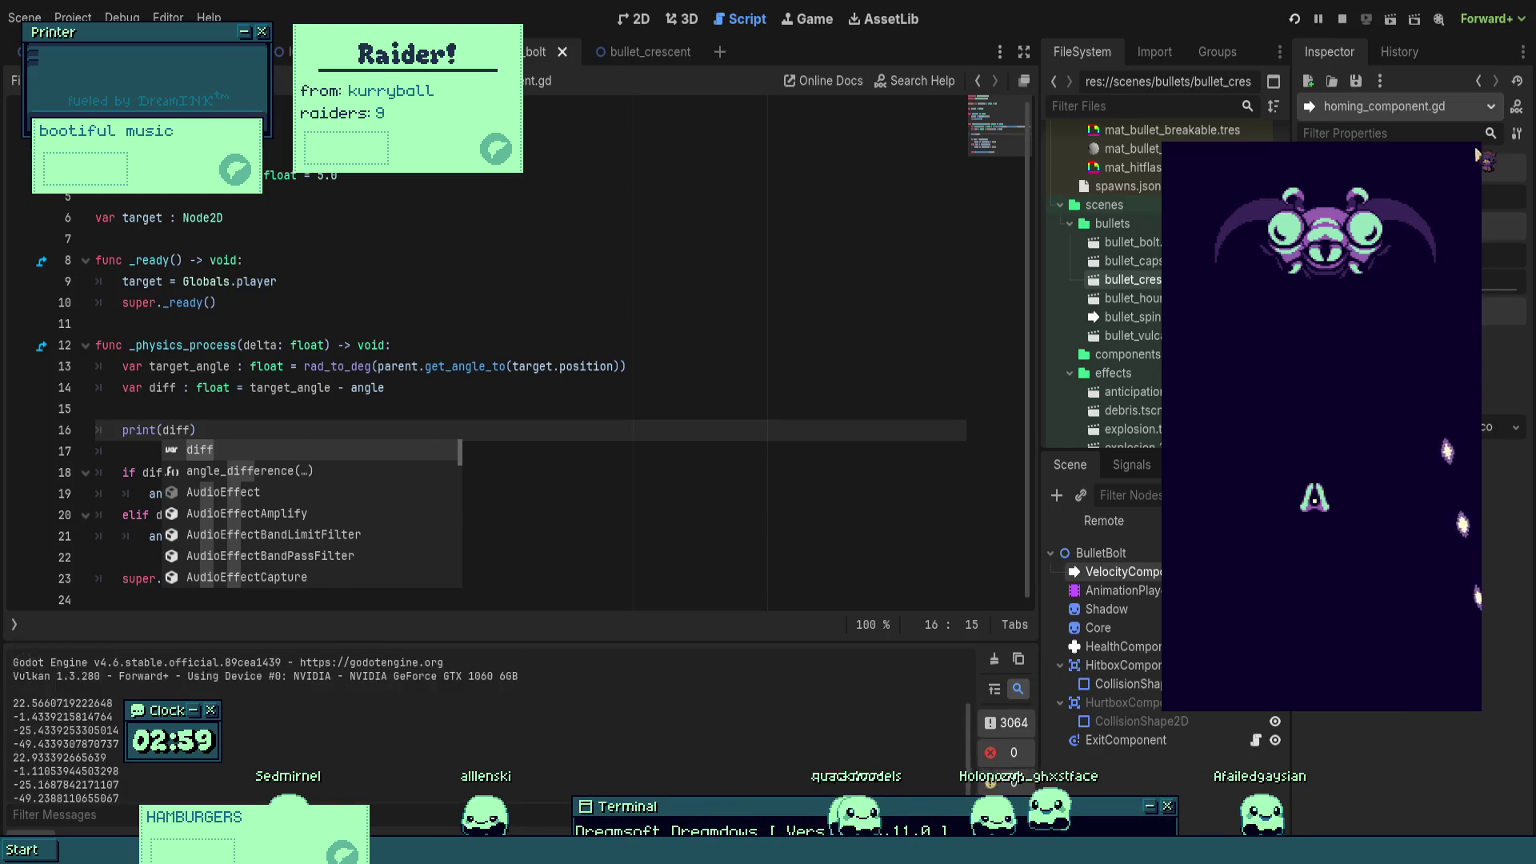
{"action": "key", "text": "F8"}
{"action": "left_click", "coordinate": [547, 366]}
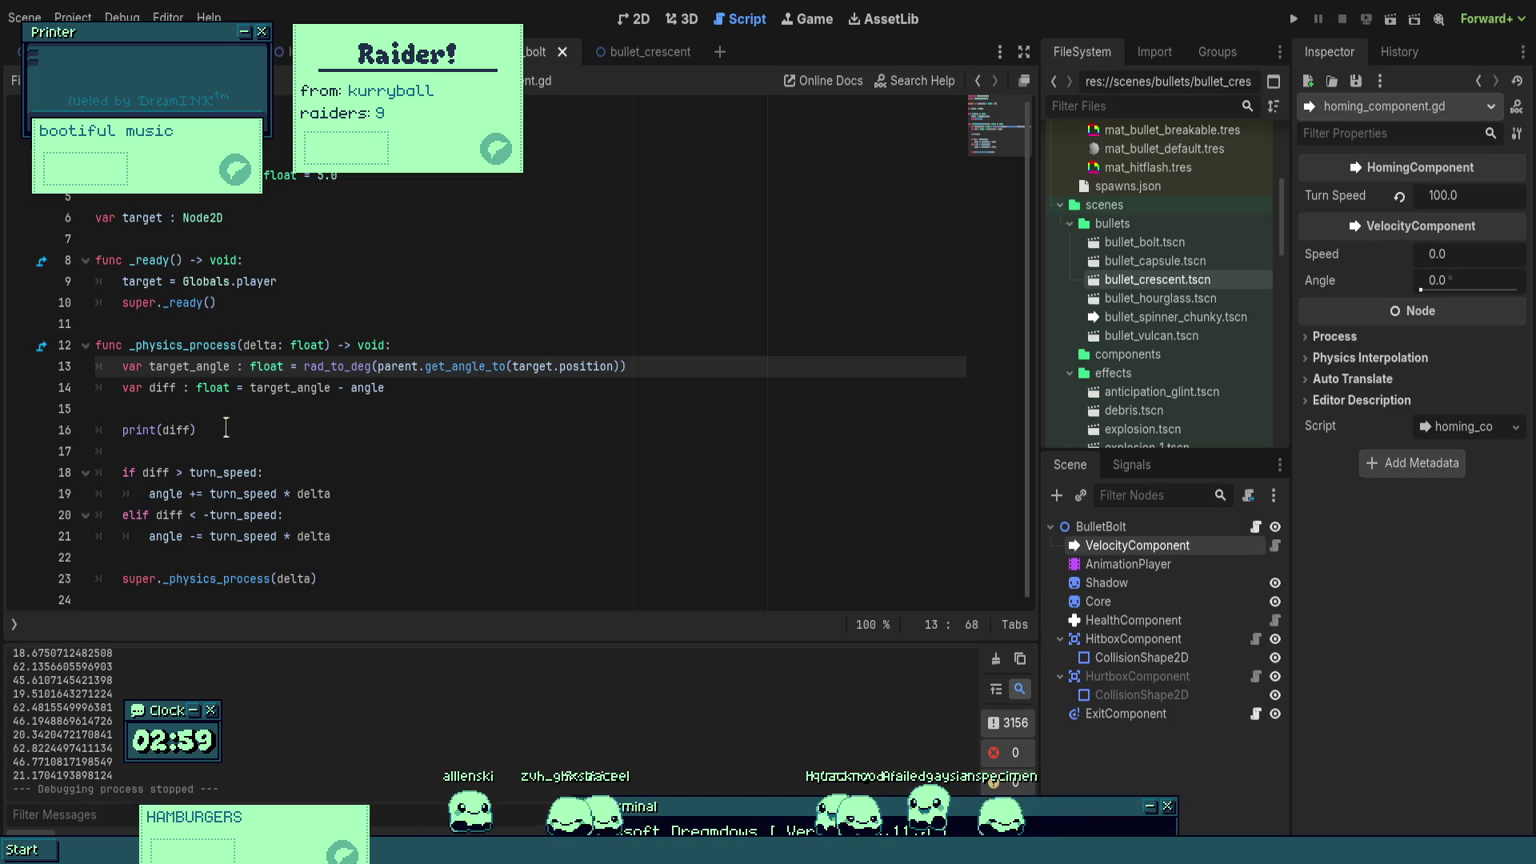
- Replace print(diff) with print("burger") in the if branch and print("patty") in the elif branch, then save
{"action": "left_click", "coordinate": [196, 430]}
{"action": "key", "text": "shift+Home"}
{"action": "key", "text": "ctrl+c"}
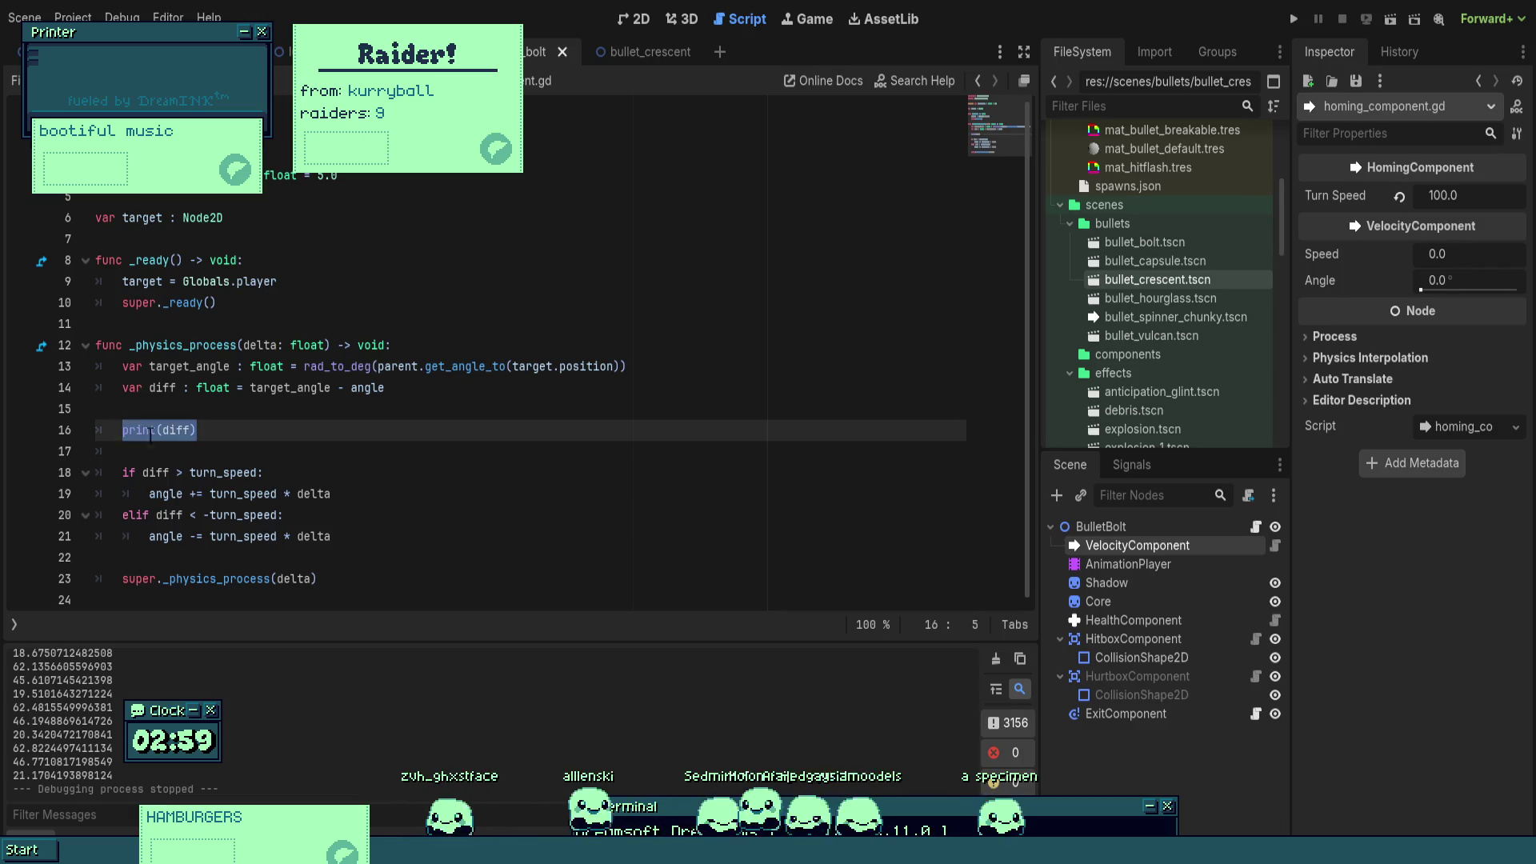
{"action": "left_click", "coordinate": [293, 473]}
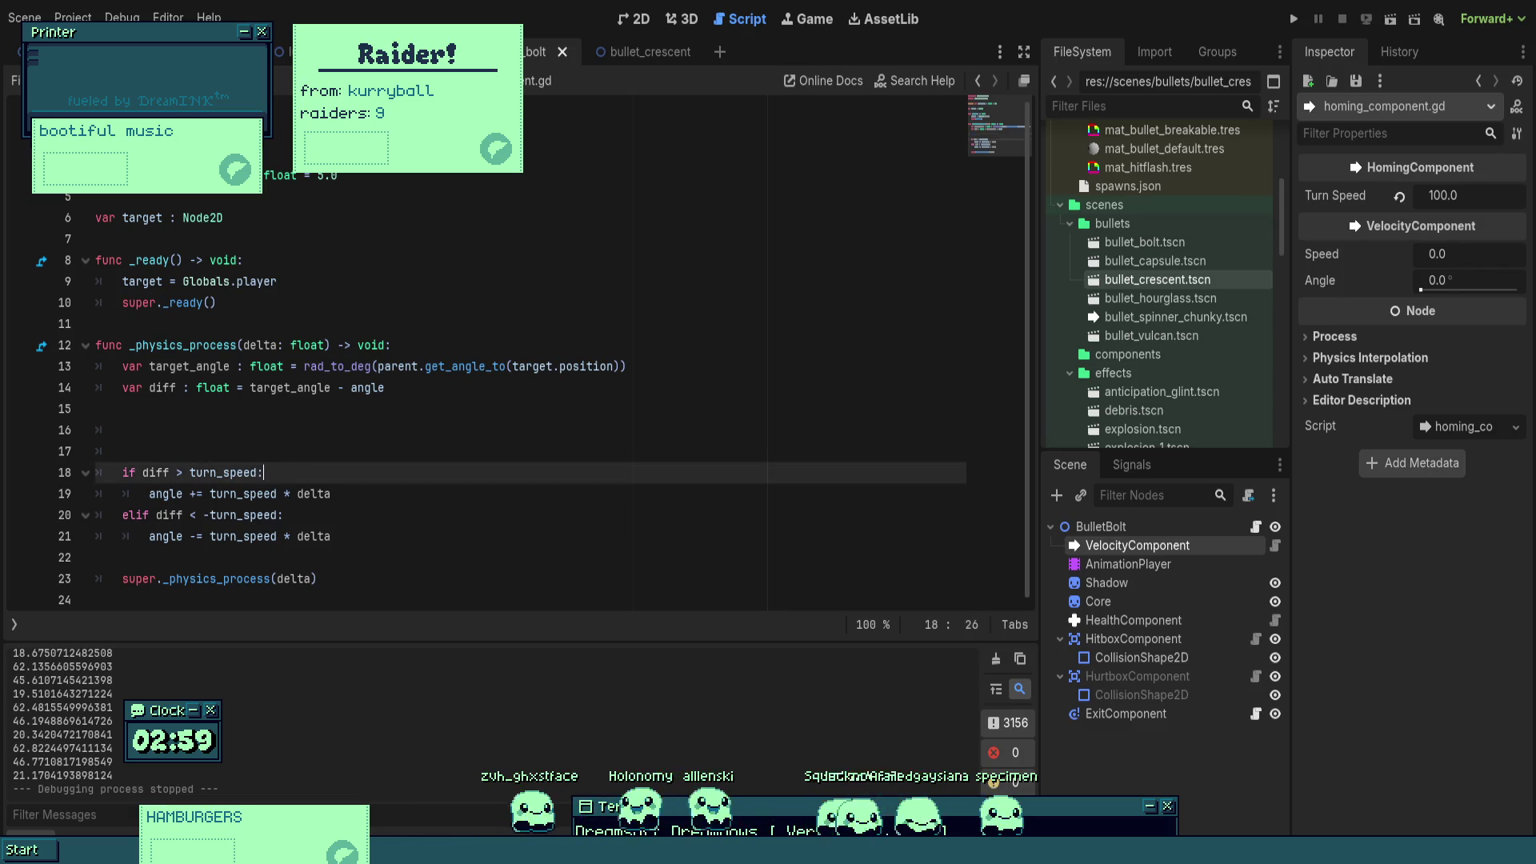
{"action": "key", "text": "Return"}
{"action": "key", "text": "ctrl+v"}
{"action": "double_click", "coordinate": [214, 493]}
{"action": "type", "text": "\":"}
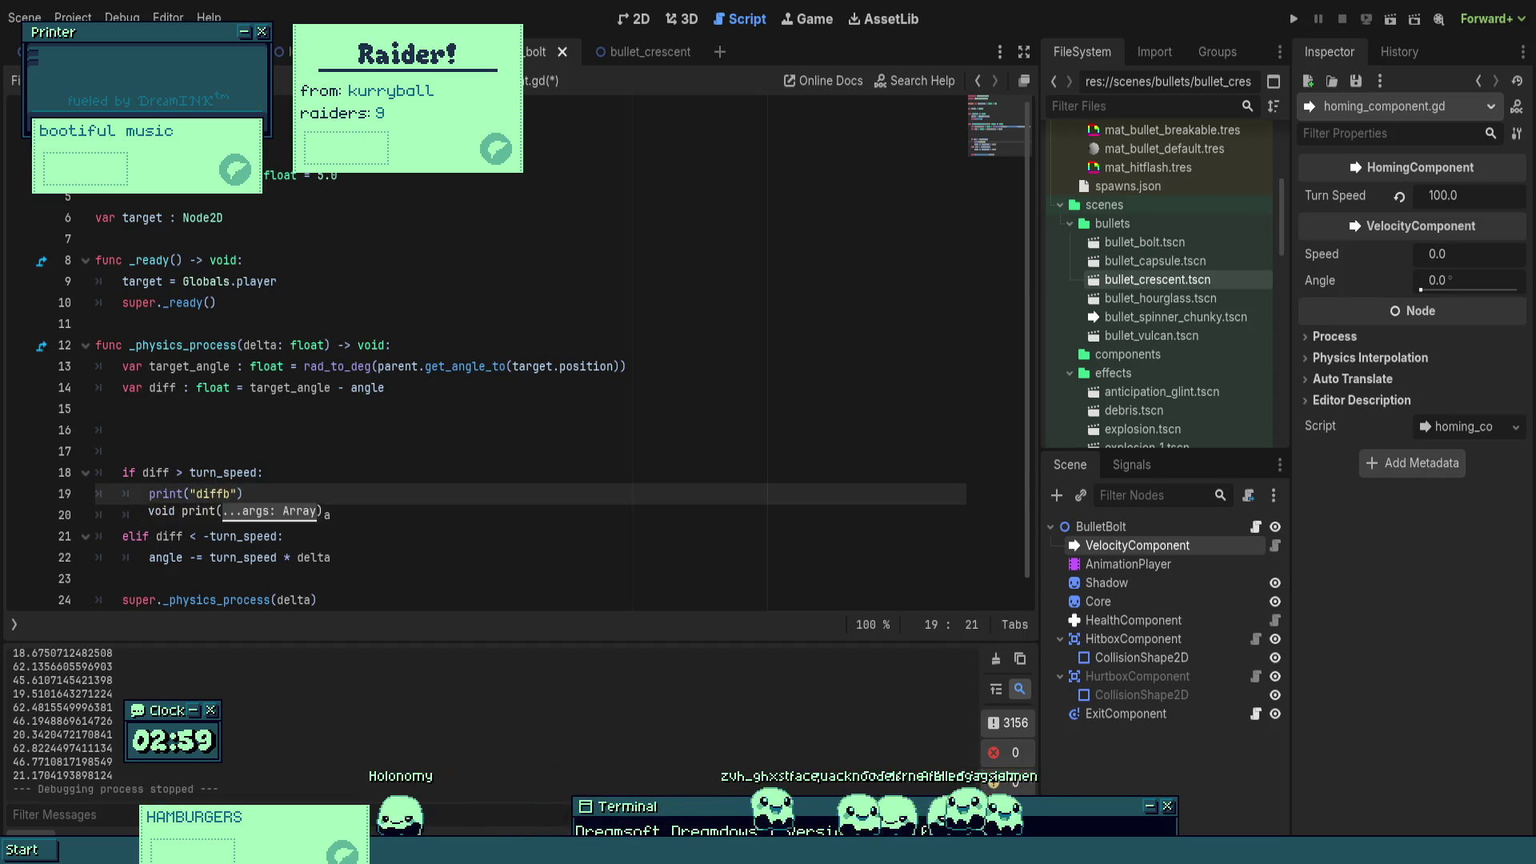
{"action": "type", "text": "urger"}
{"action": "left_click", "coordinate": [296, 544]}
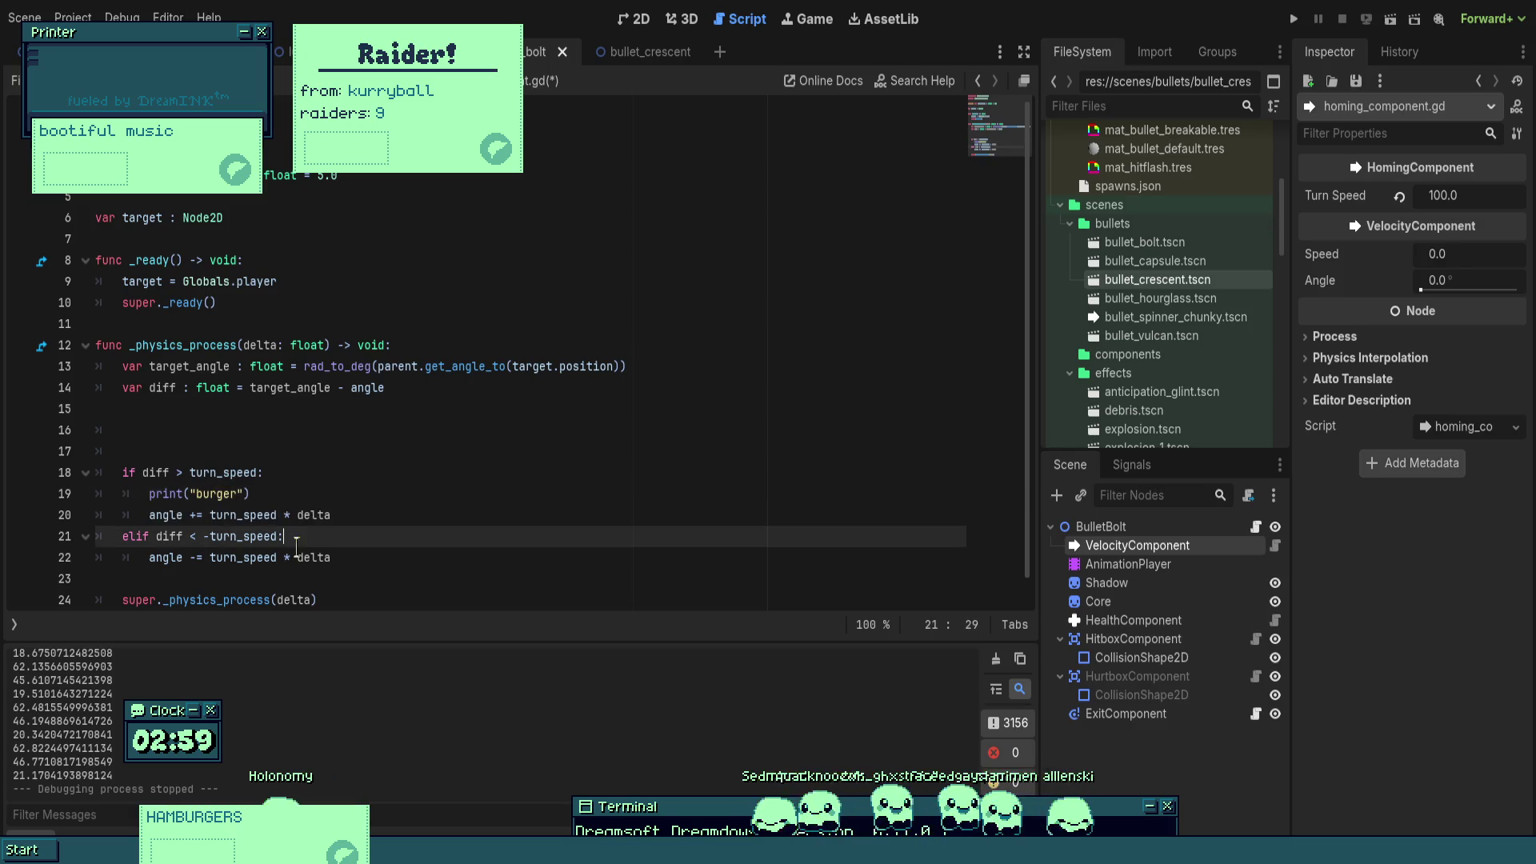
{"action": "key", "text": "Return"}
{"action": "type", "text": "y\")"}
{"action": "key", "text": "ctrl+s"}
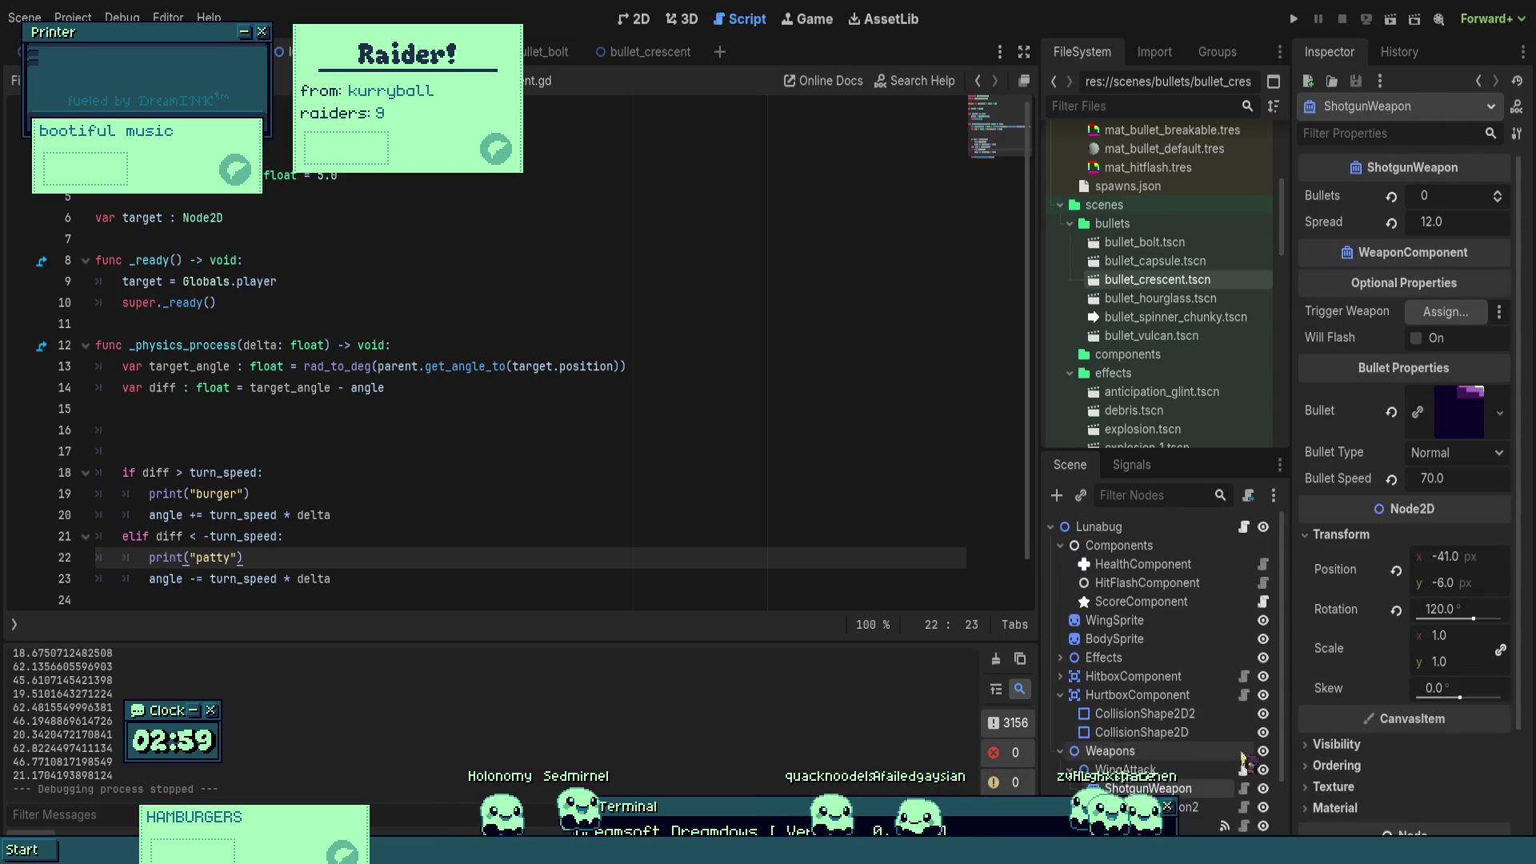
- Set ShotgunWeapon2 to 1 bullet and run the game
{"action": "left_click", "coordinate": [1498, 200]}
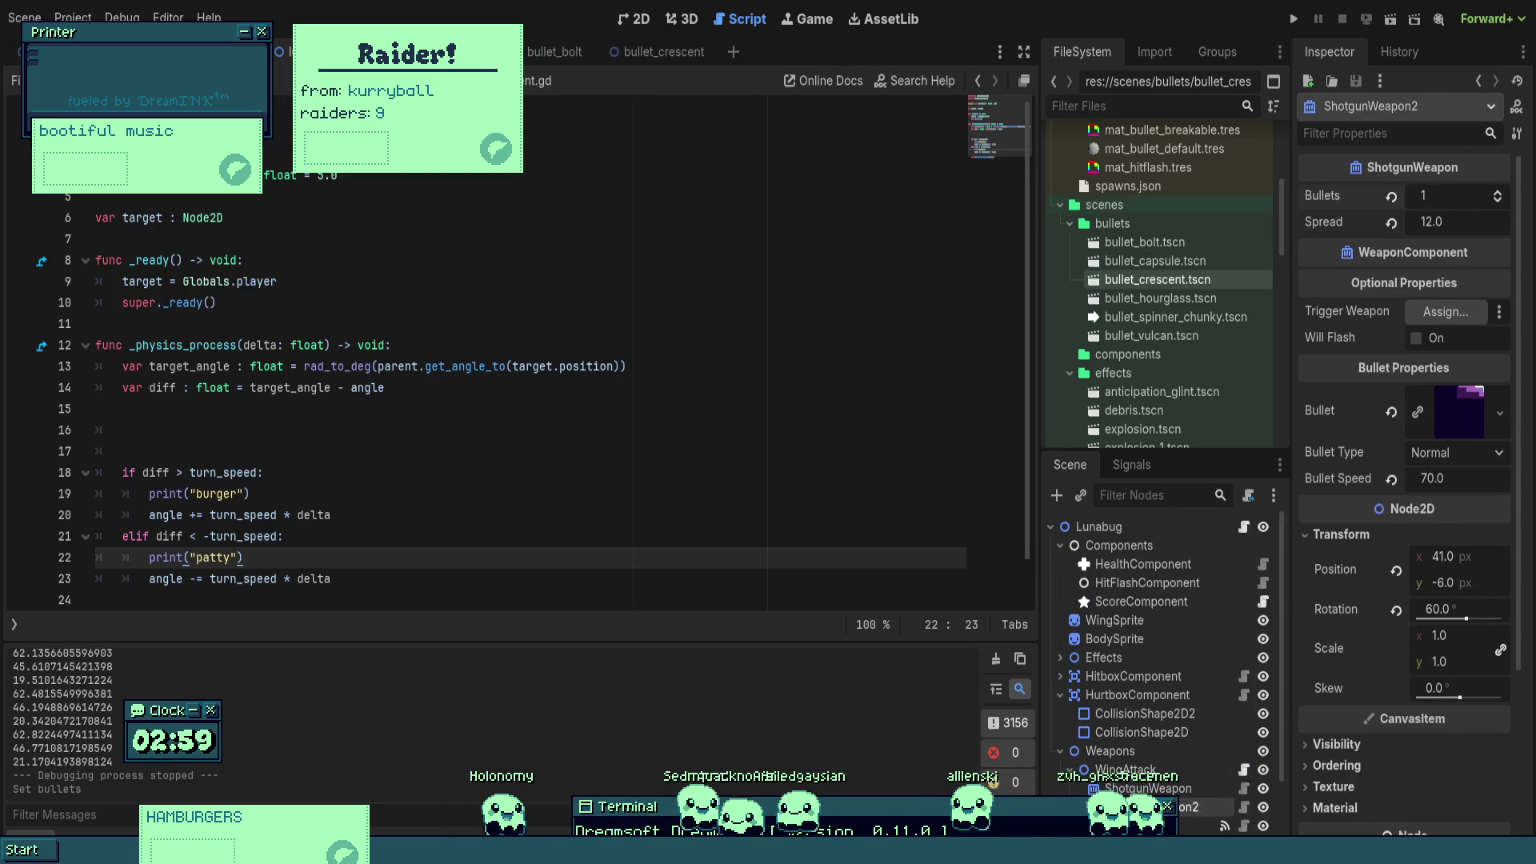
{"action": "left_click", "coordinate": [276, 282]}
{"action": "left_click", "coordinate": [1294, 18]}
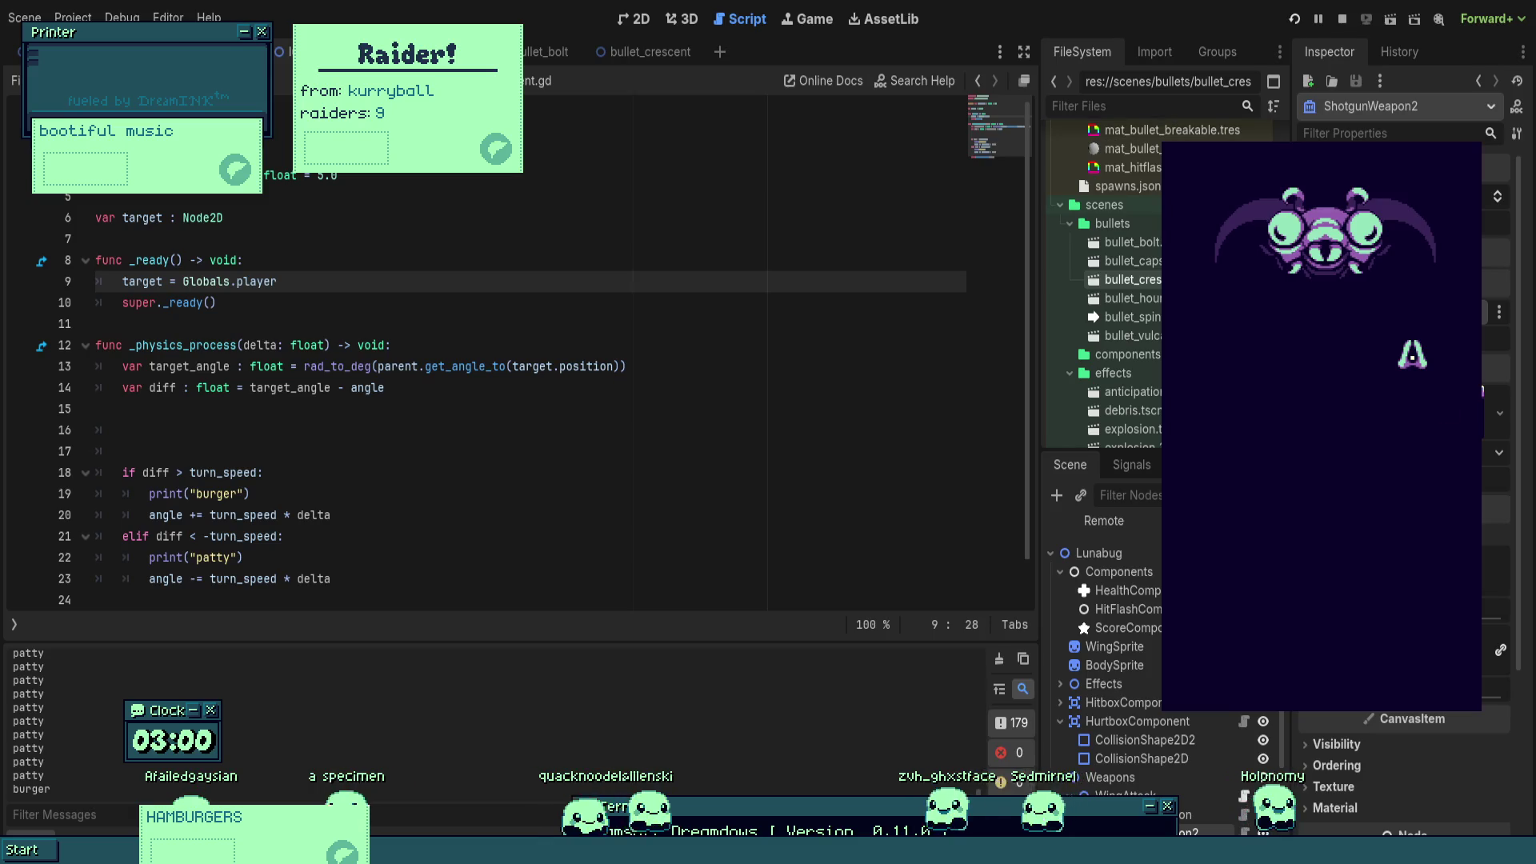
- Stop the running game with F8, leaving the log of "patty" lines ending with "burger" visible
{"action": "key", "text": "F8"}
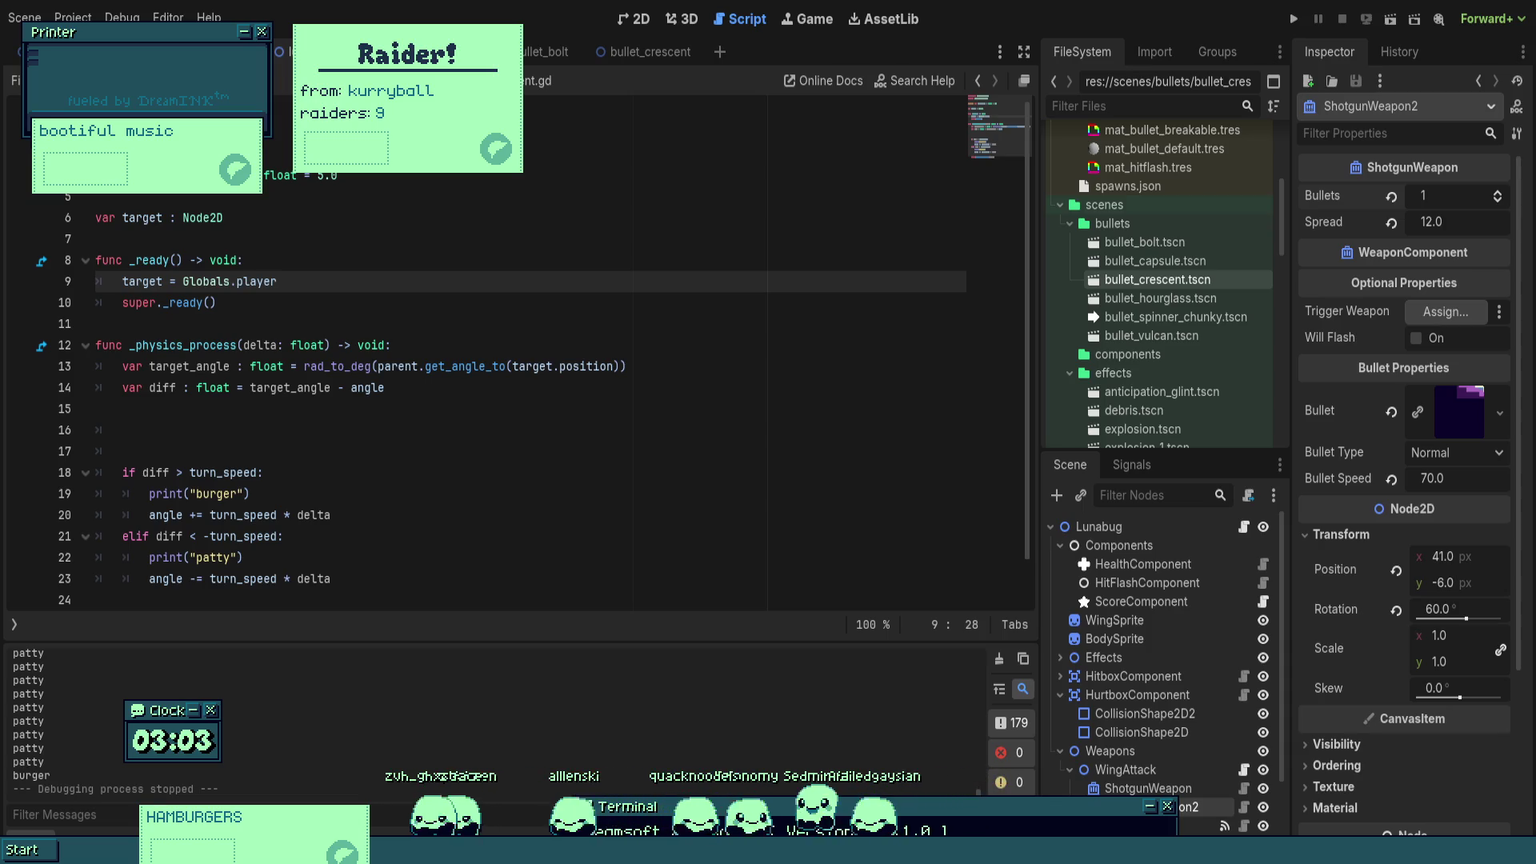
- Remove the stray parenthesis on line 13 and delete the old if/elif turning block
{"action": "left_click_drag", "start_coordinate": [372, 366], "coordinate": [345, 366]}
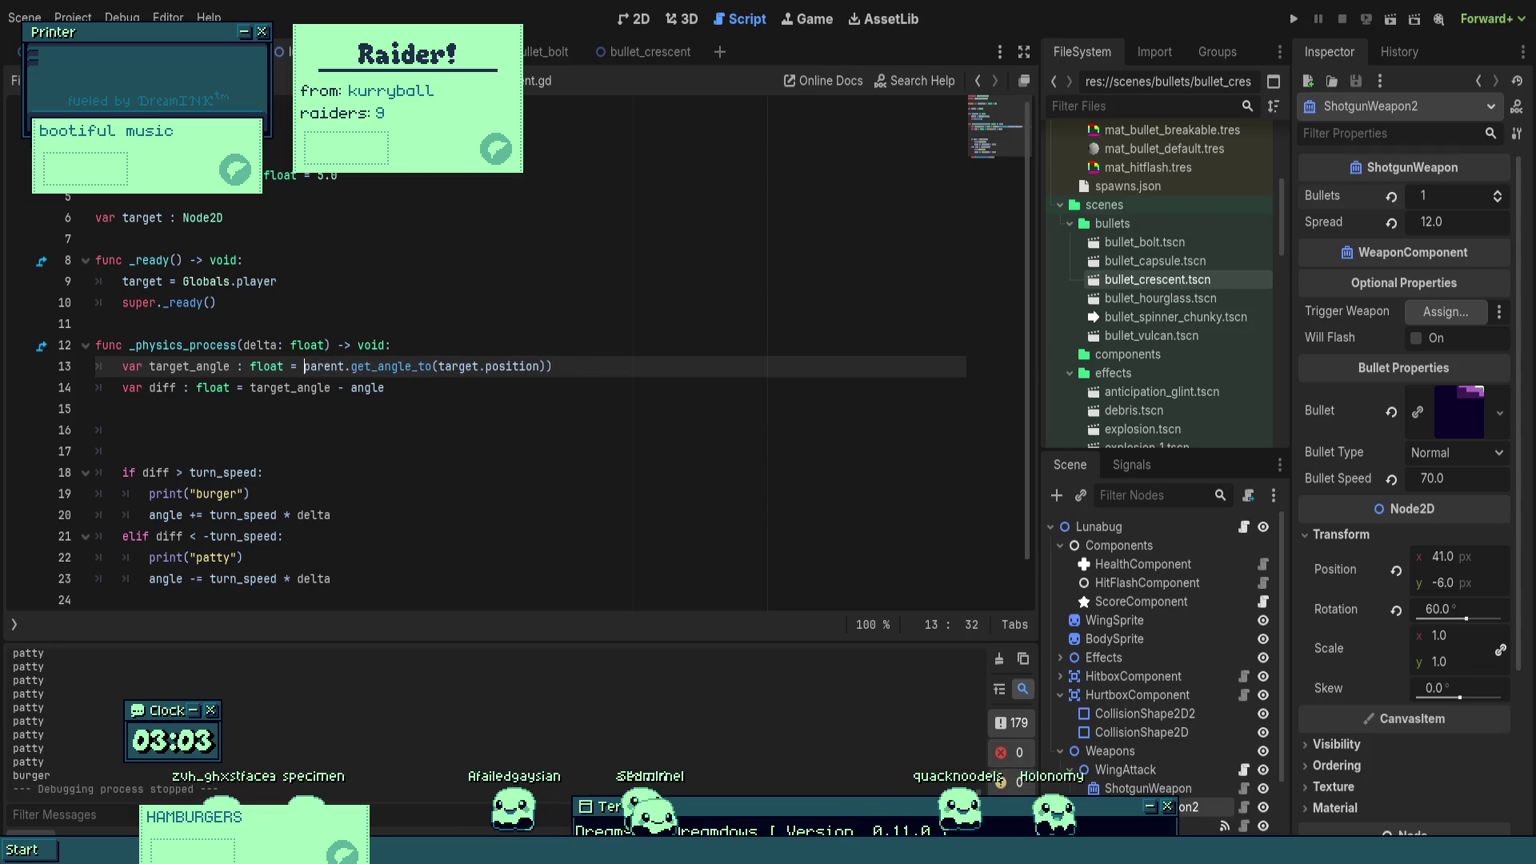
{"action": "key", "text": "End"}
{"action": "key", "text": "BackSpace"}
{"action": "left_click", "coordinate": [510, 402]}
{"action": "scroll", "coordinate": [391, 491], "scroll_direction": "down", "scroll_amount": 1}
{"action": "mouse_move", "coordinate": [352, 537]}
{"action": "left_mouse_down"}
{"action": "mouse_move", "coordinate": [120, 323]}
{"action": "mouse_move", "coordinate": [116, 345]}
{"action": "left_mouse_up"}
{"action": "key", "text": "BackSpace"}
{"action": "key", "text": "Return"}
- Write rotate_toward(deg_to_rad(angle), target_angle, turn_speed * delta) in its place and save the script
{"action": "type", "text": "rot"}
{"action": "key", "text": "Return"}
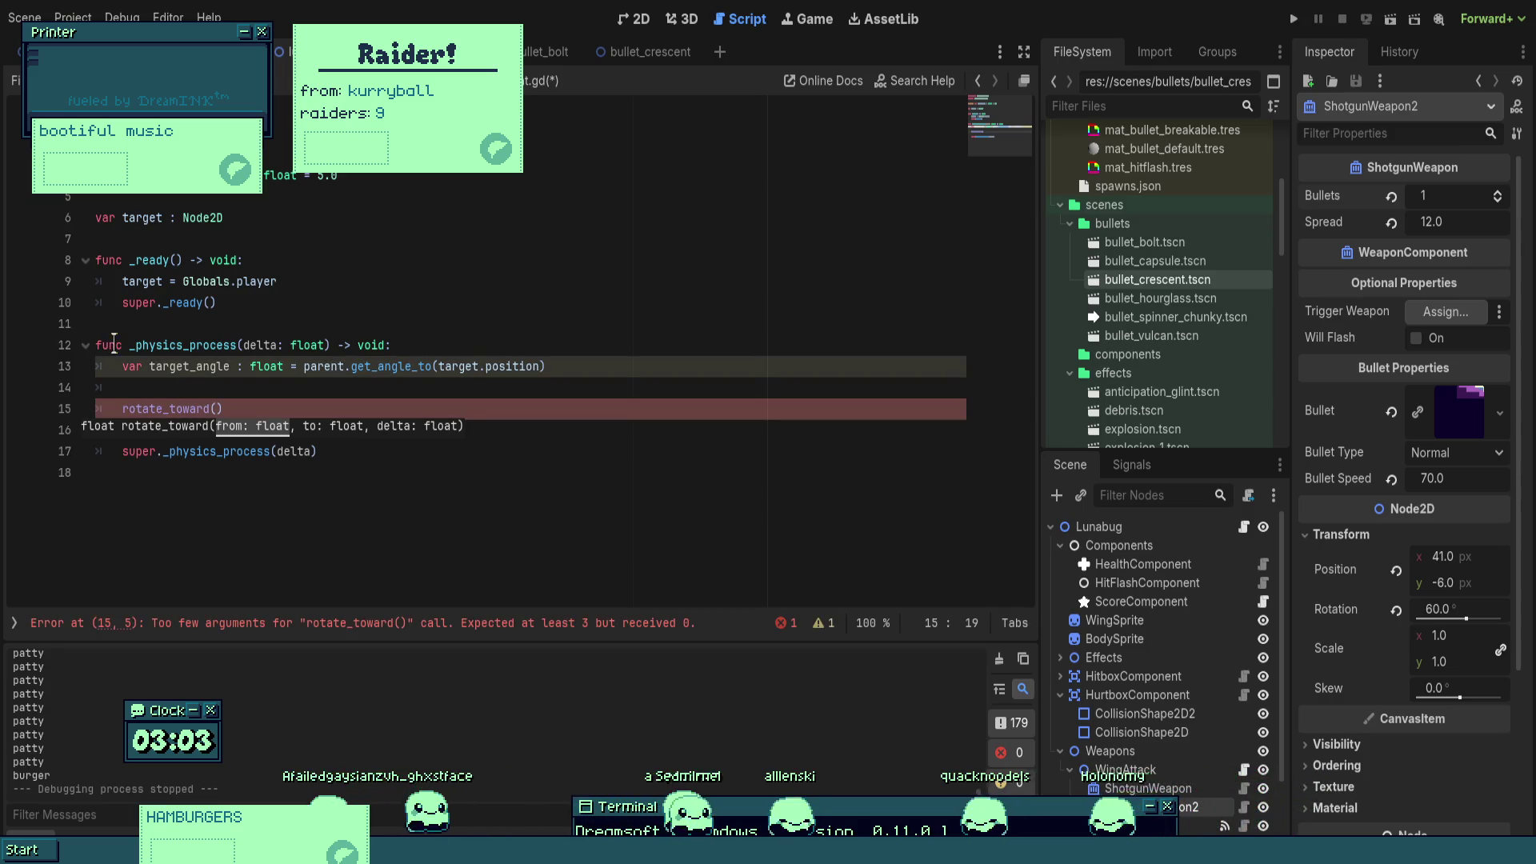
{"action": "type", "text": "angle"}
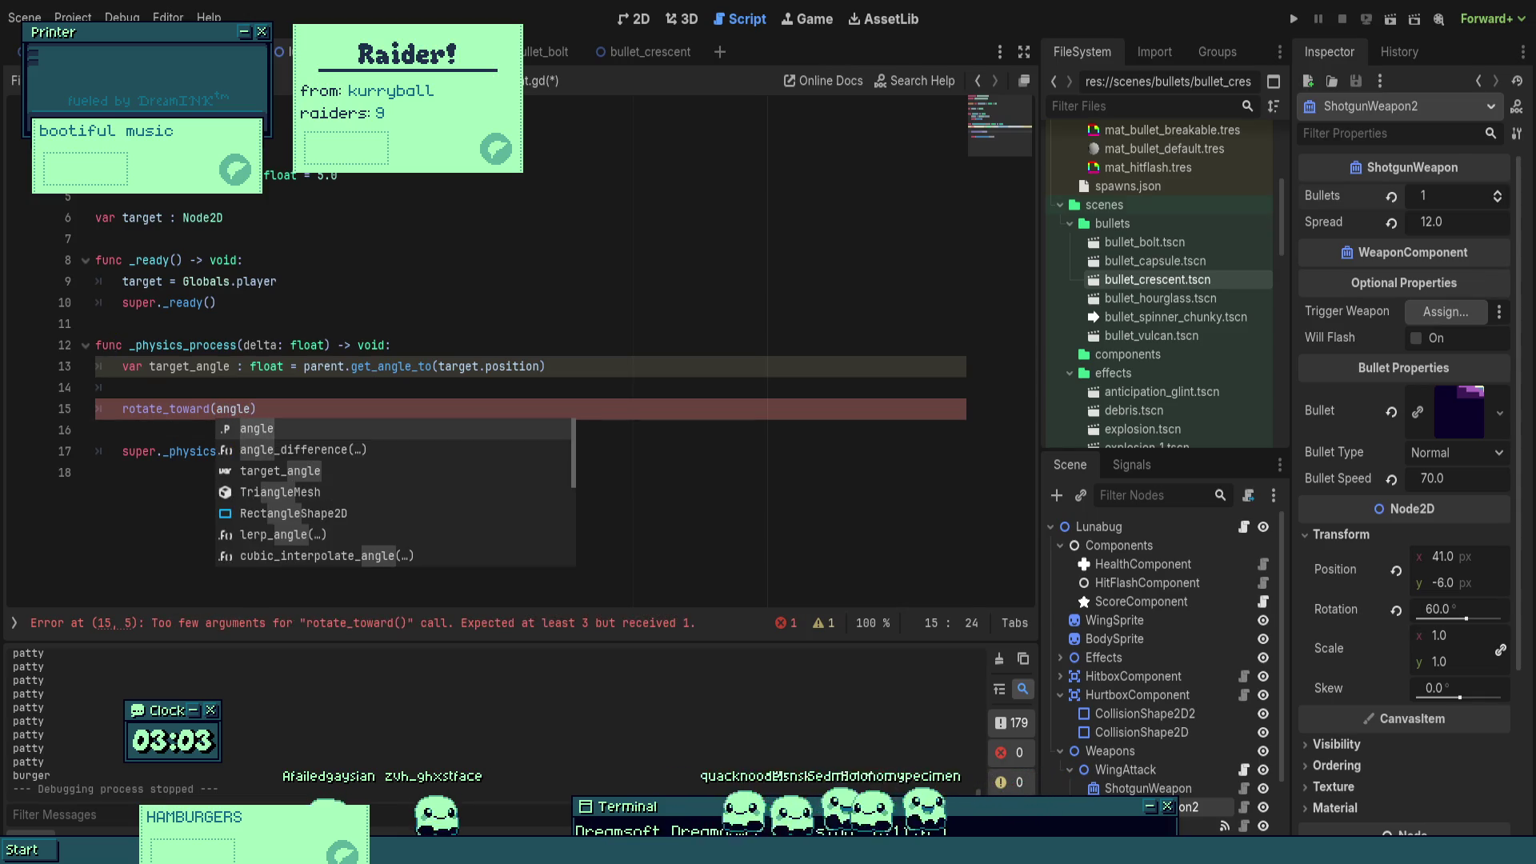
{"action": "key", "text": "BackSpace"}
{"action": "key", "text": "BackSpace"}
{"action": "key", "text": "BackSpace"}
{"action": "type", "text": "r"}
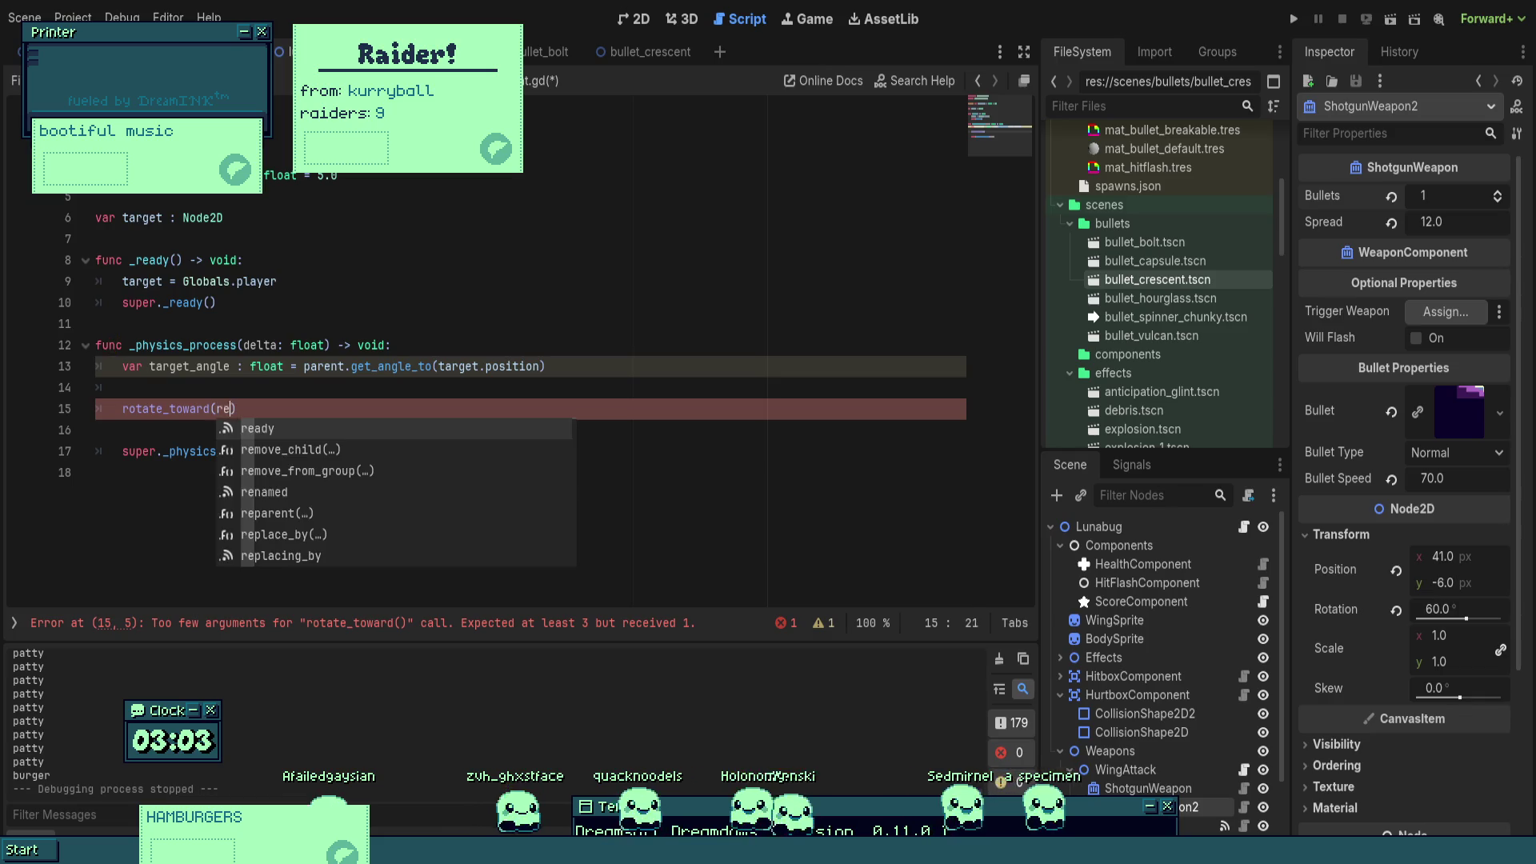
{"action": "key", "text": "BackSpace"}
{"action": "key", "text": "Return"}
{"action": "type", "text": "angle),"}
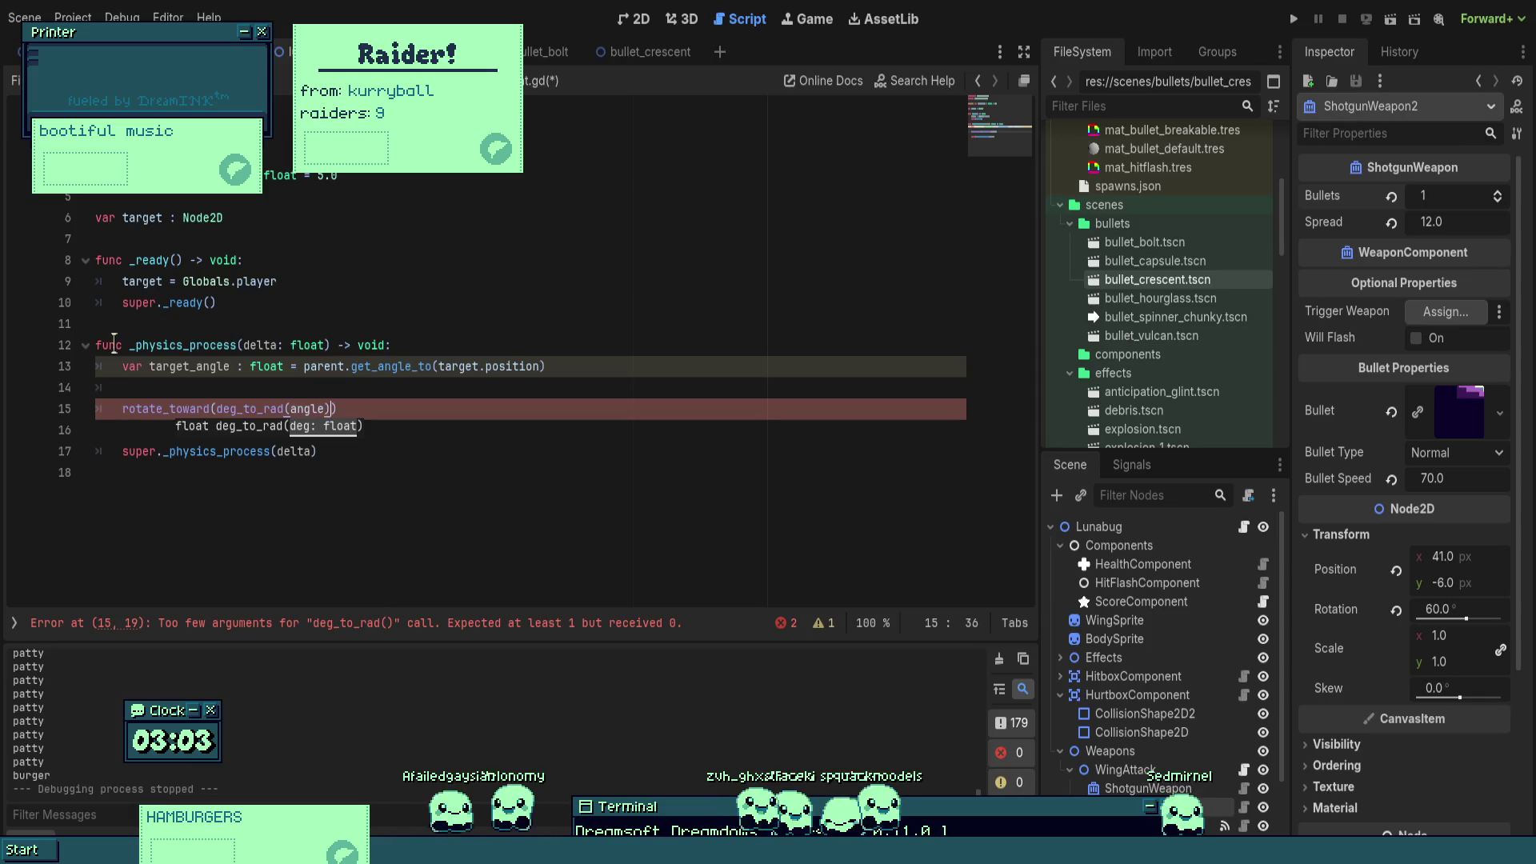
{"action": "type", "text": " targ"}
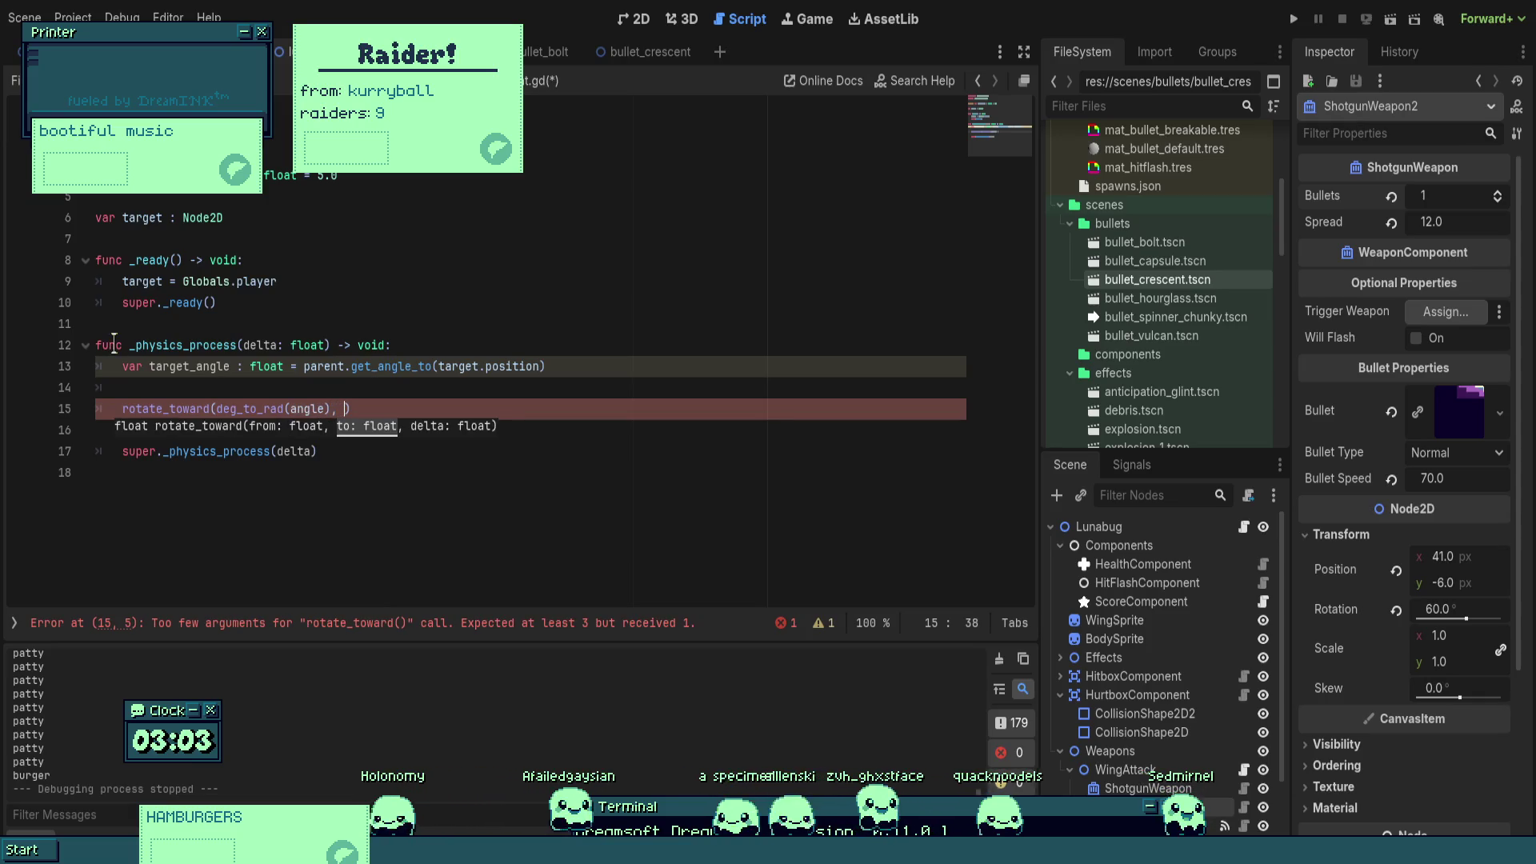
{"action": "type", "text": "et"}
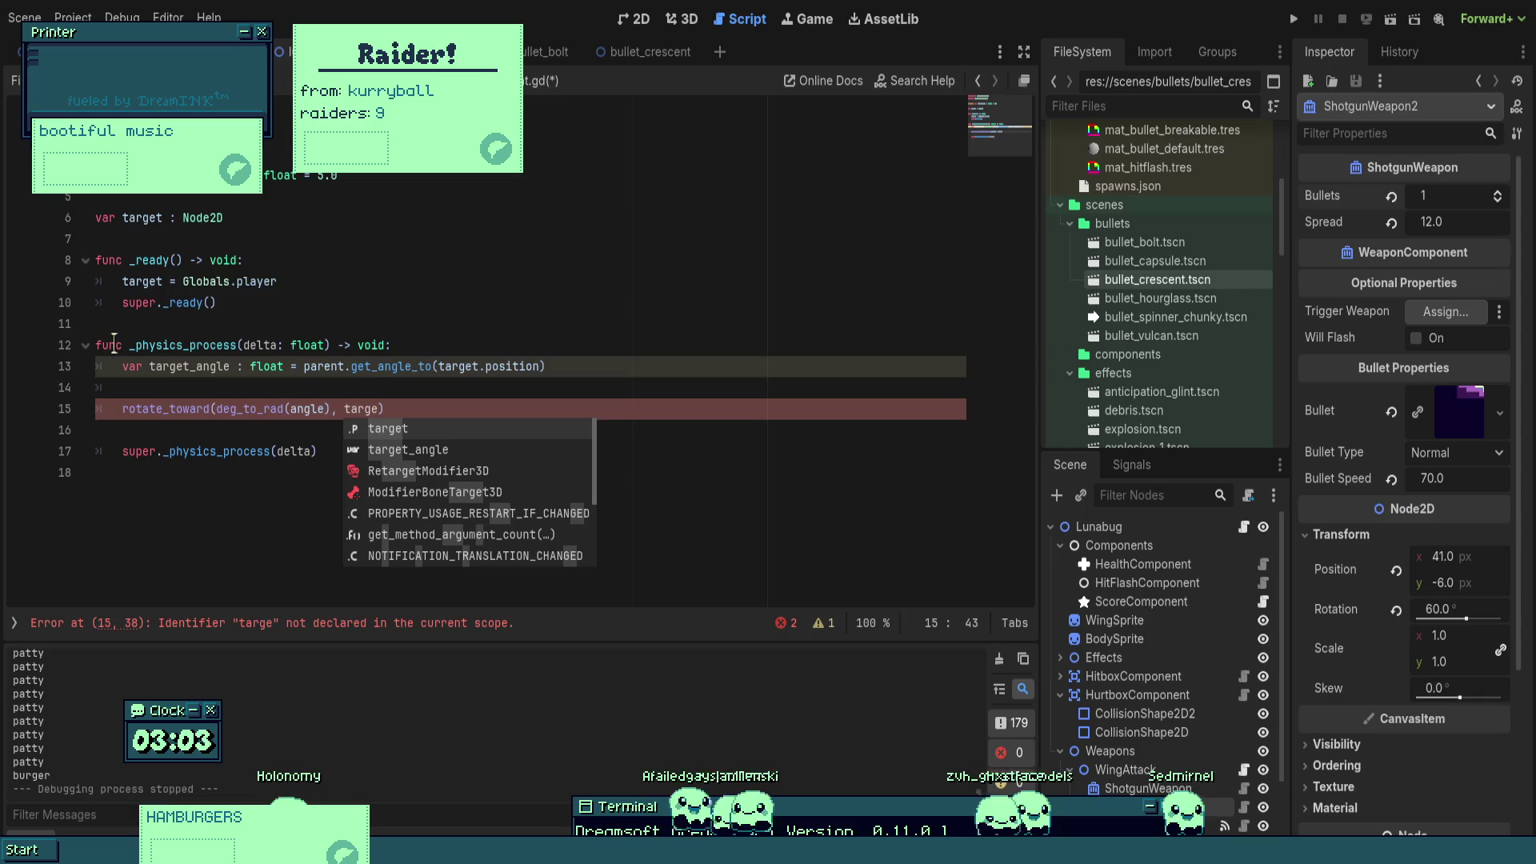
{"action": "type", "text": "_"}
{"action": "key", "text": "Return"}
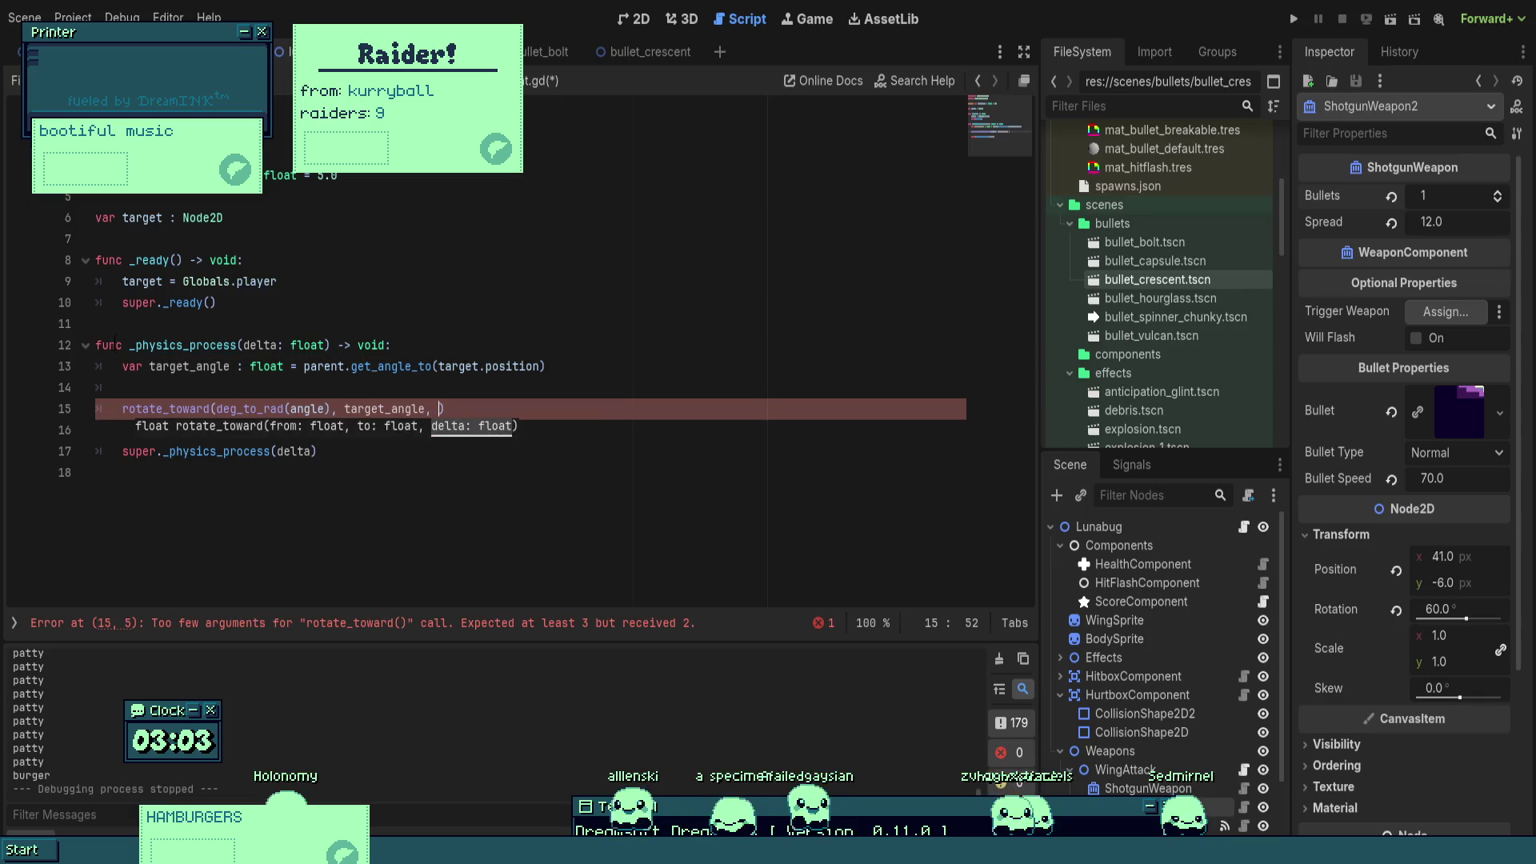
{"action": "type", "text": "turn_speed * del"}
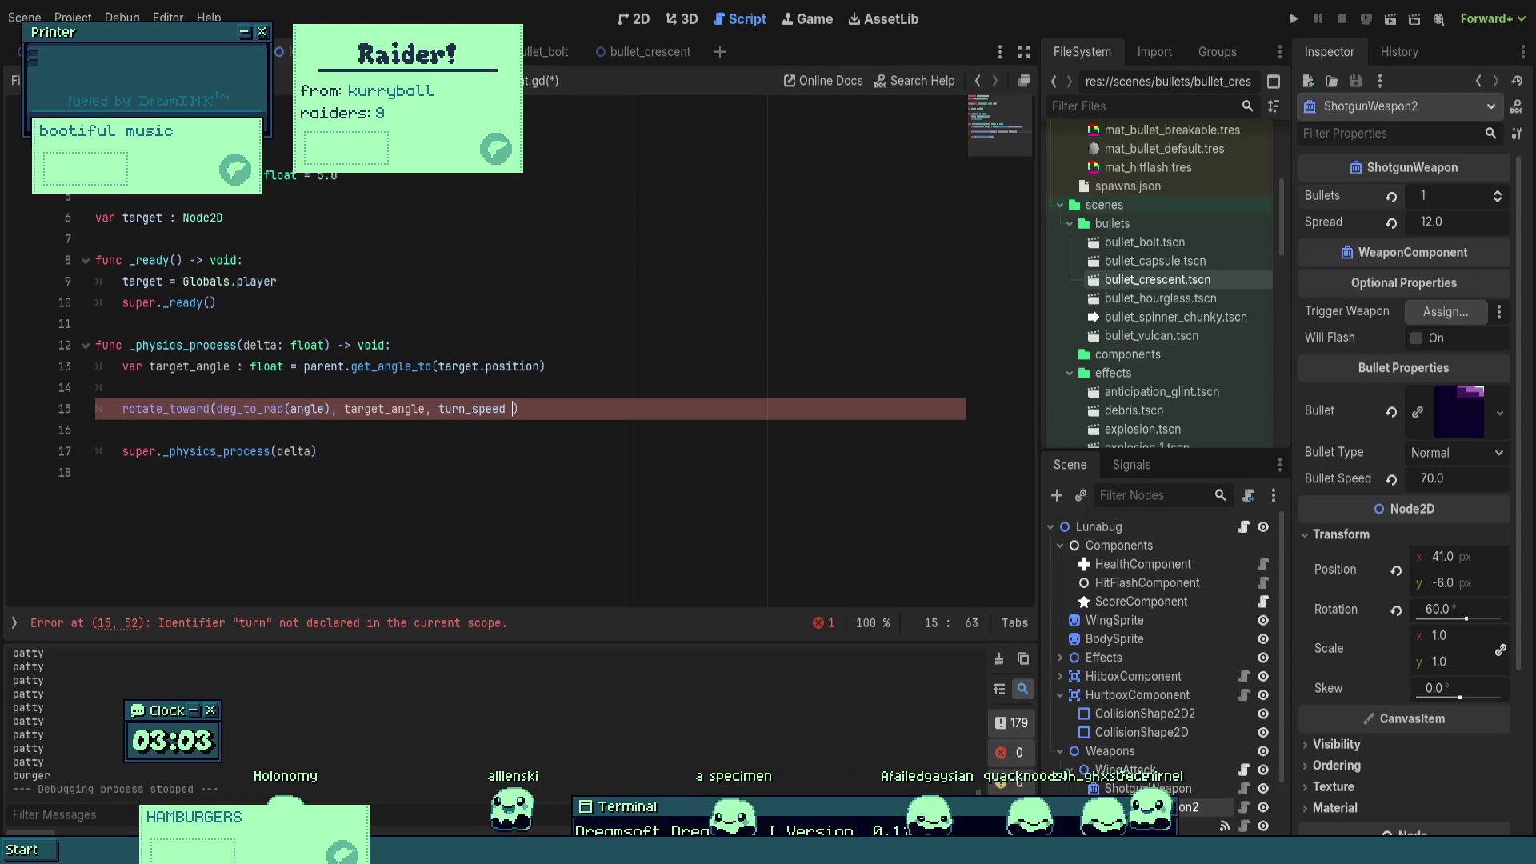
{"action": "type", "text": "ta)"}
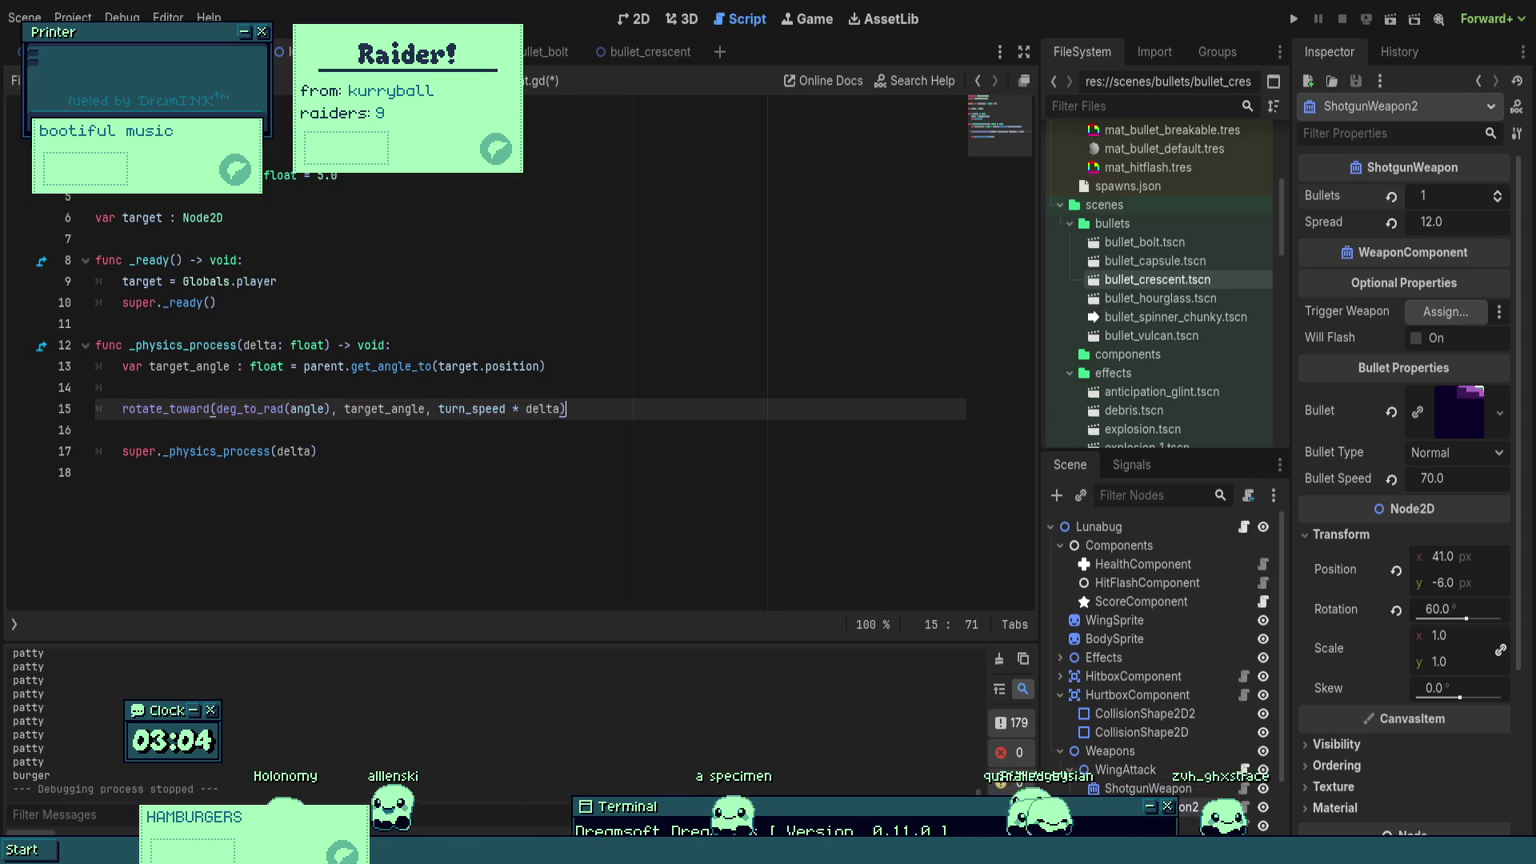
{"action": "key", "text": "ctrl+s"}
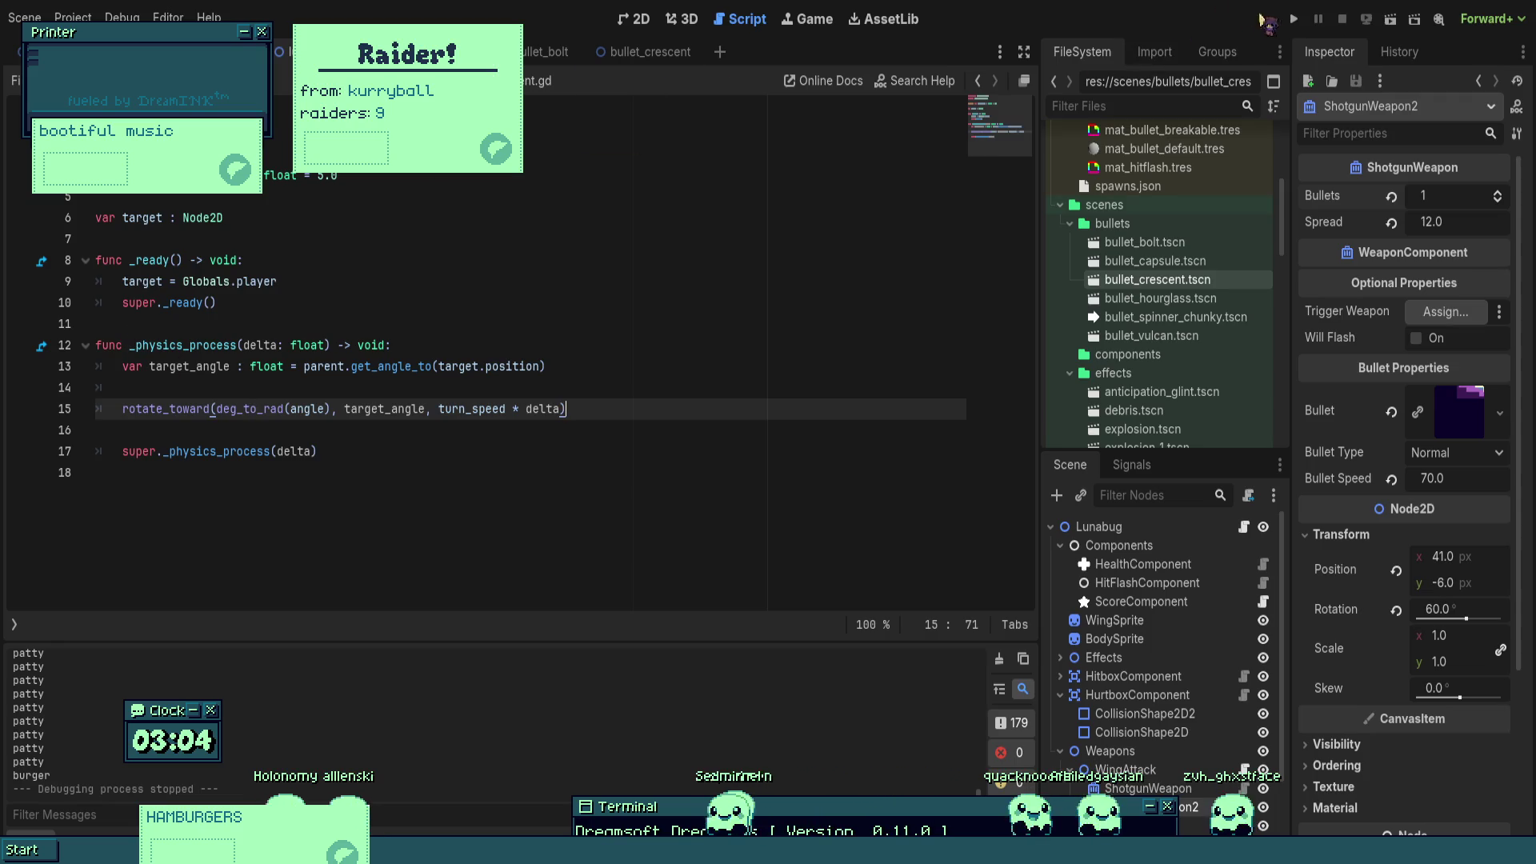
{"action": "left_click", "coordinate": [1294, 19]}
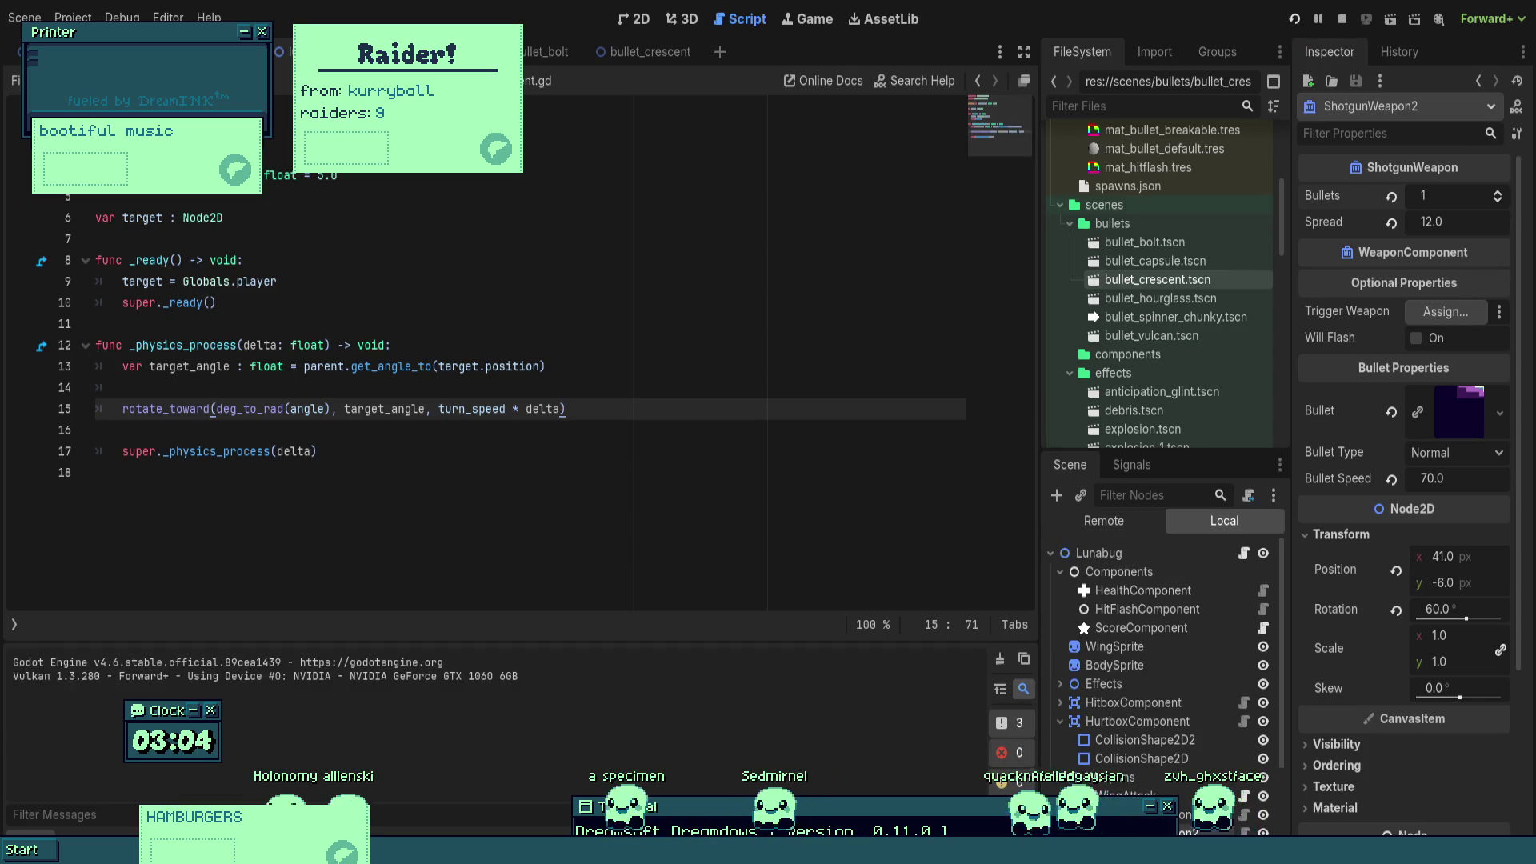
{"action": "key", "text": "Up"}
{"action": "key", "text": "Right"}
{"action": "key", "text": "Up"}
{"action": "key", "text": "Right"}
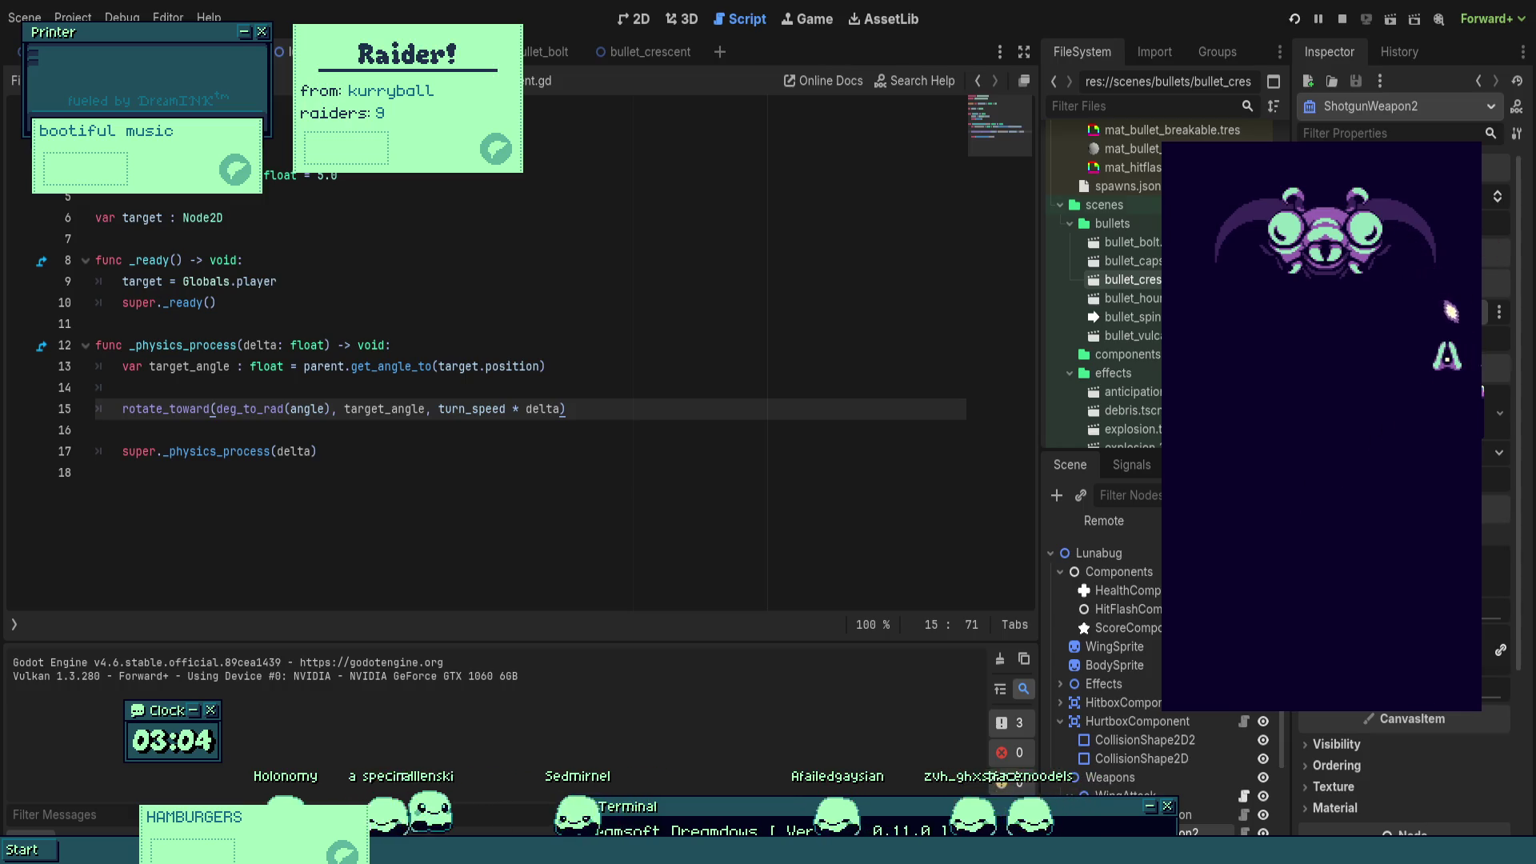
{"action": "key", "text": "Up"}
{"action": "key", "text": "Down"}
{"action": "key", "text": "Left"}
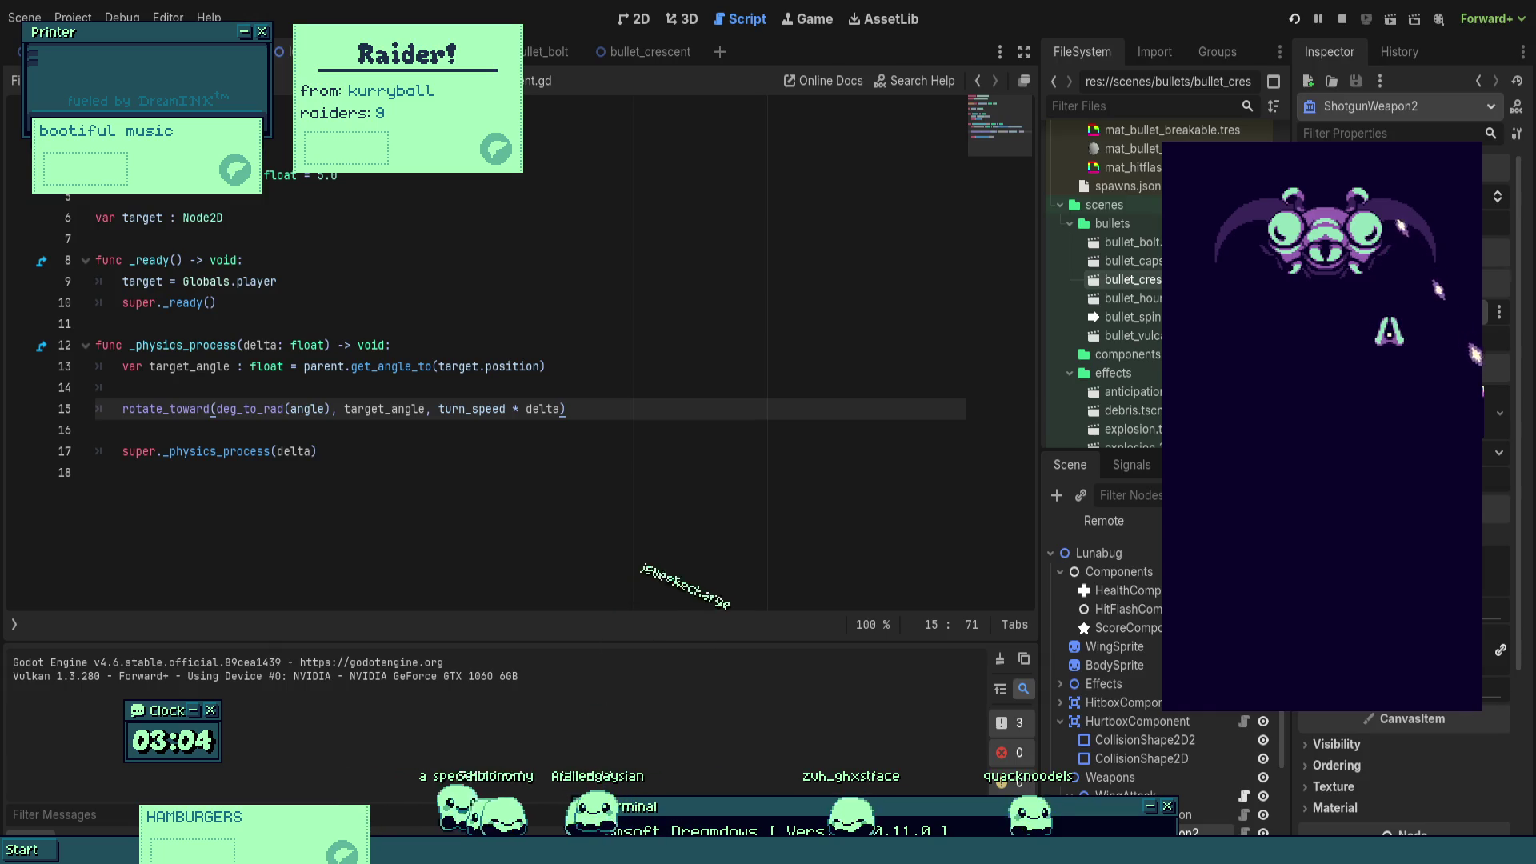
{"action": "key", "text": "F8"}
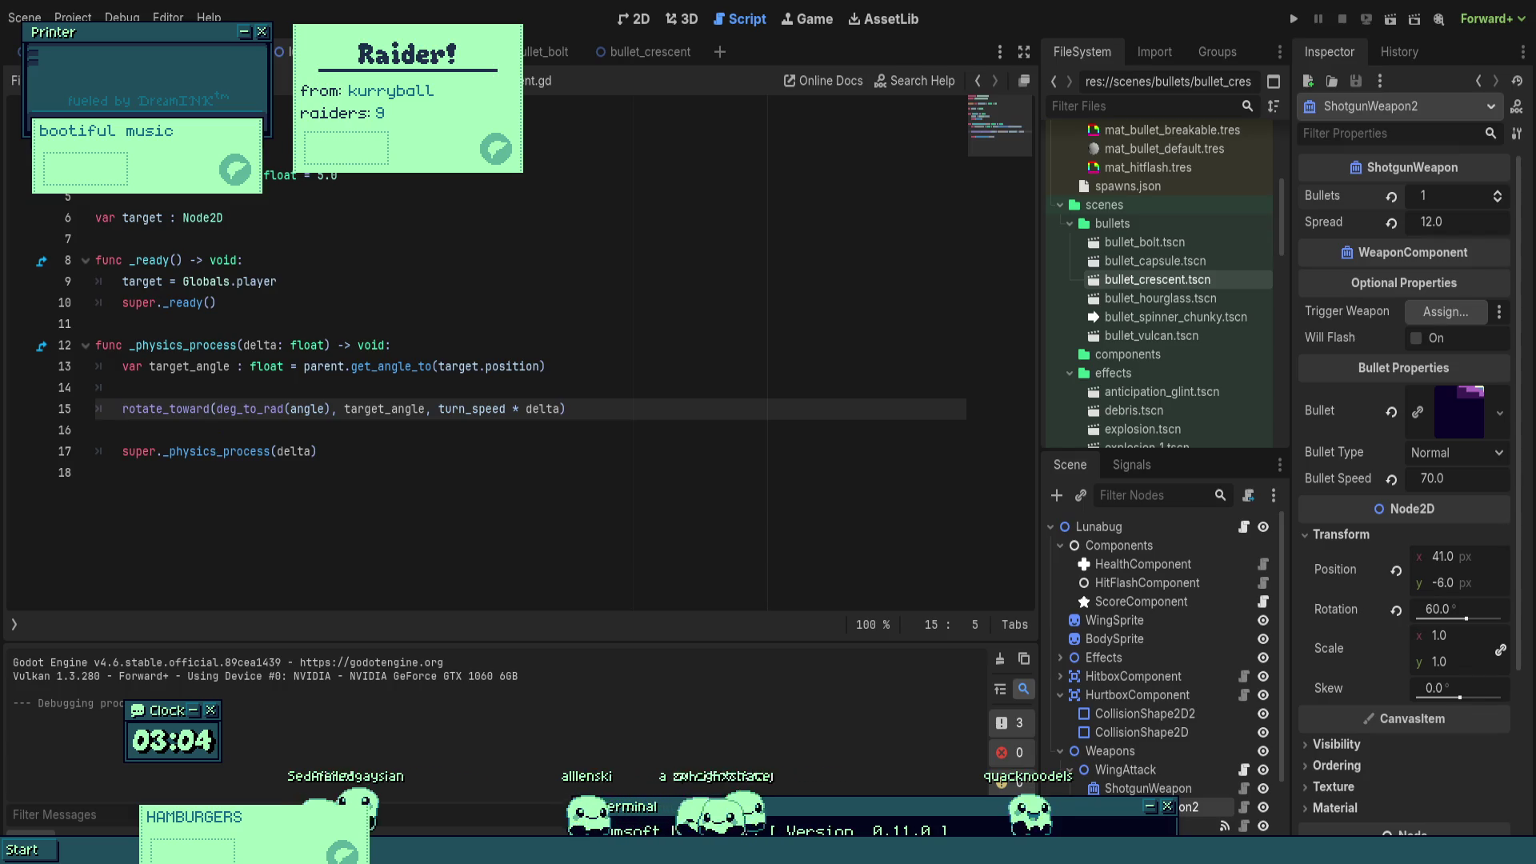
- Change line 15 to angle = rad_to_deg(rotate_toward(...)) and run the game to test it
{"action": "type", "text": "angle = d"}
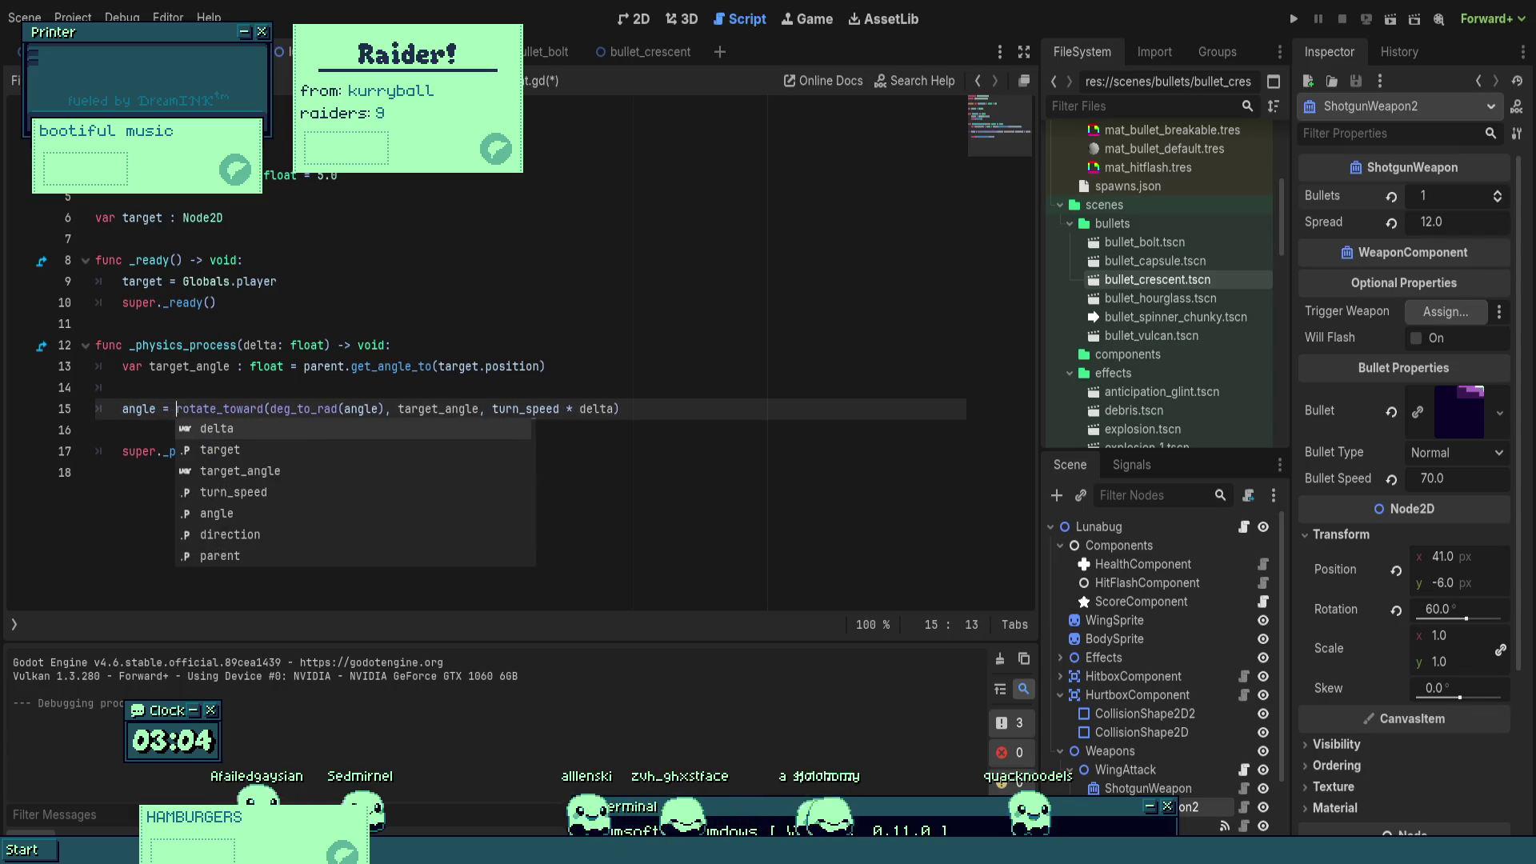
{"action": "key", "text": "BackSpace"}
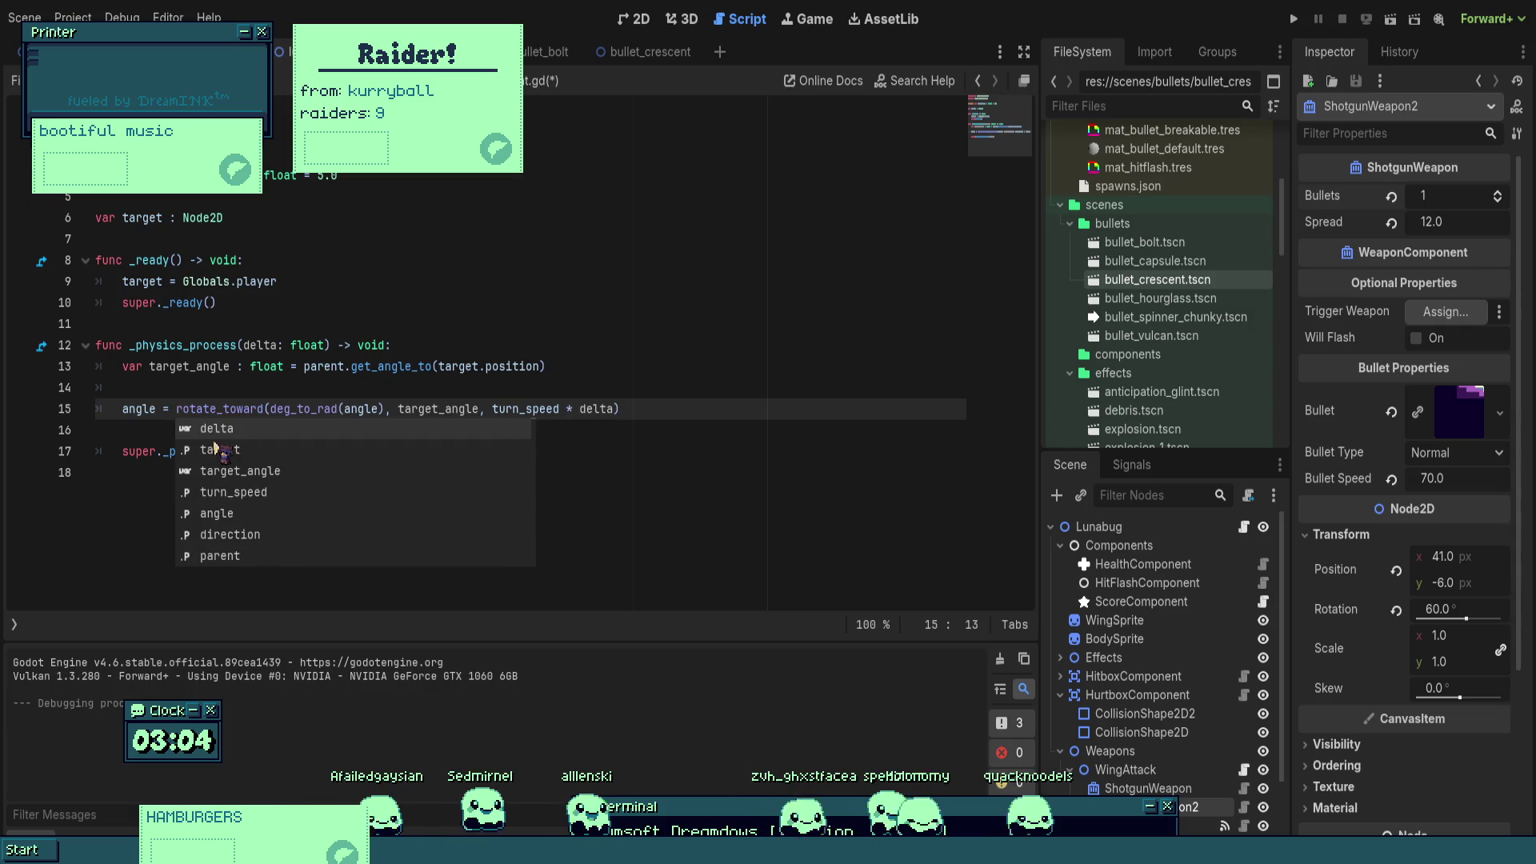
{"action": "type", "text": "rad"}
{"action": "key", "text": "Tab"}
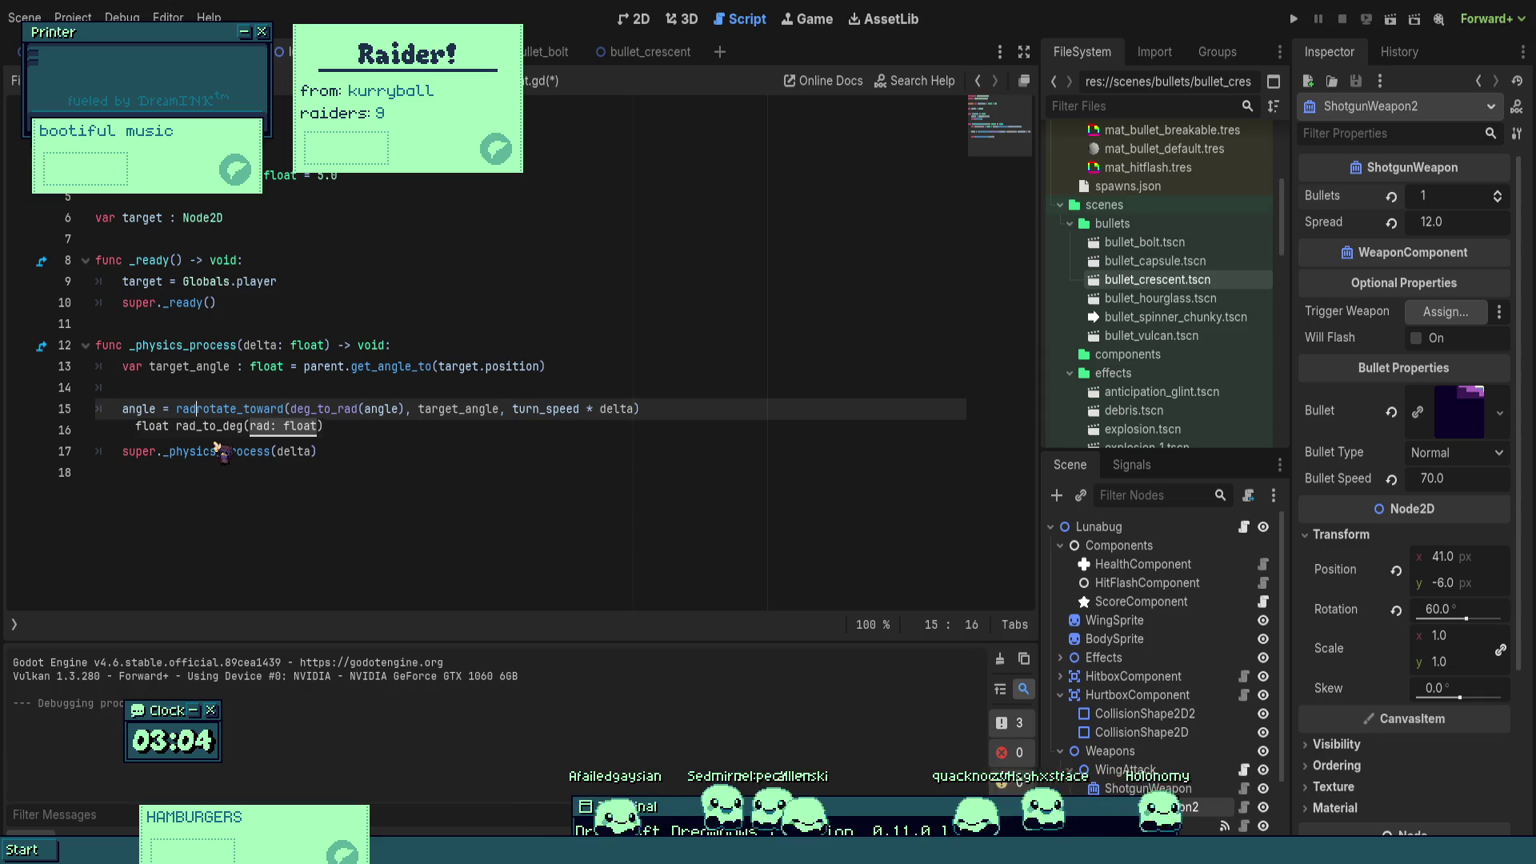
{"action": "key", "text": "Tab"}
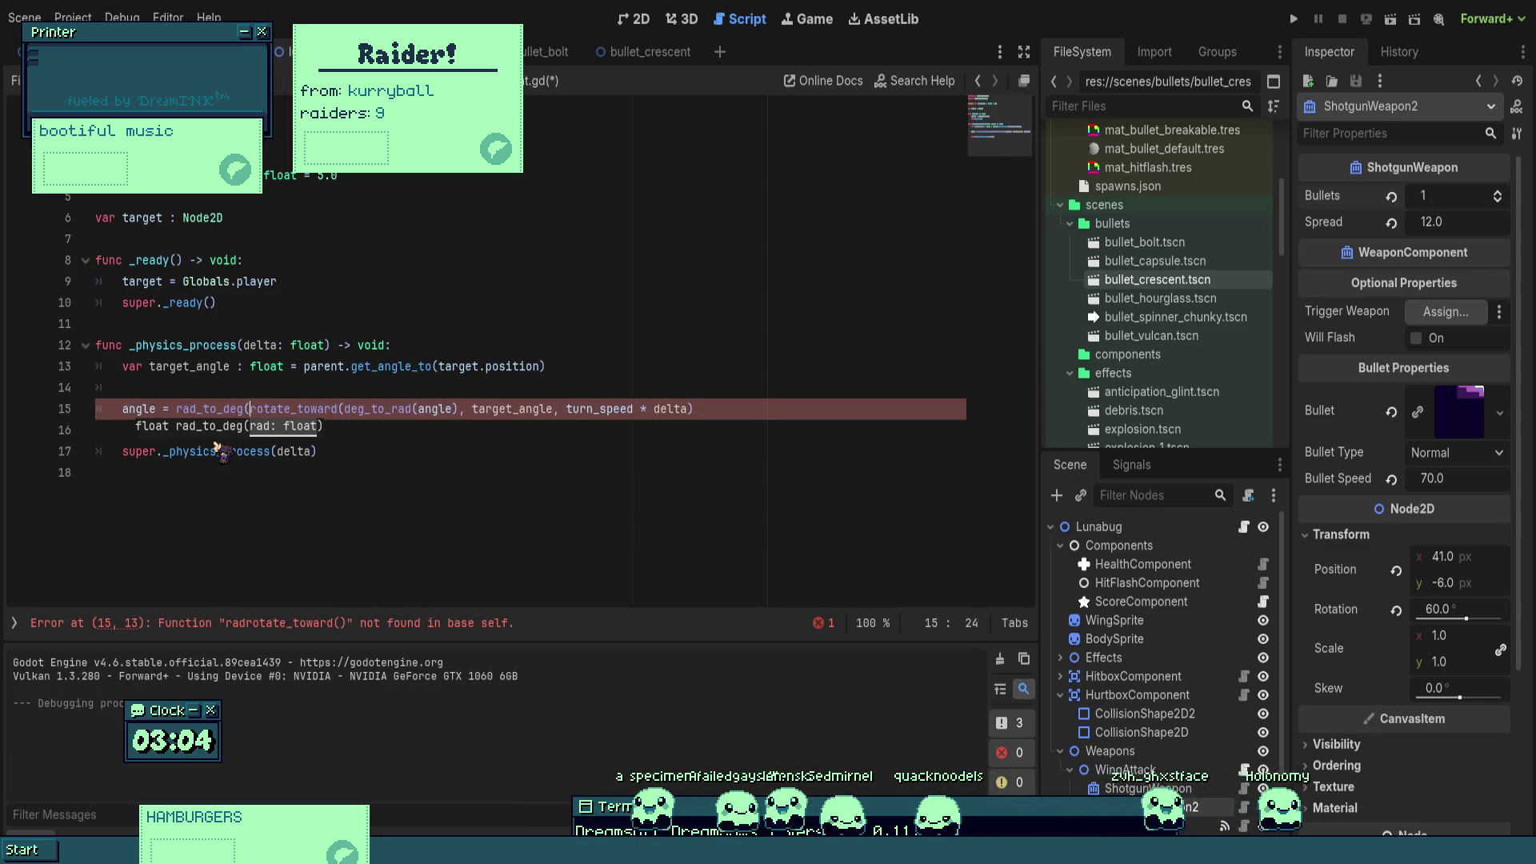
{"action": "left_click", "coordinate": [721, 409]}
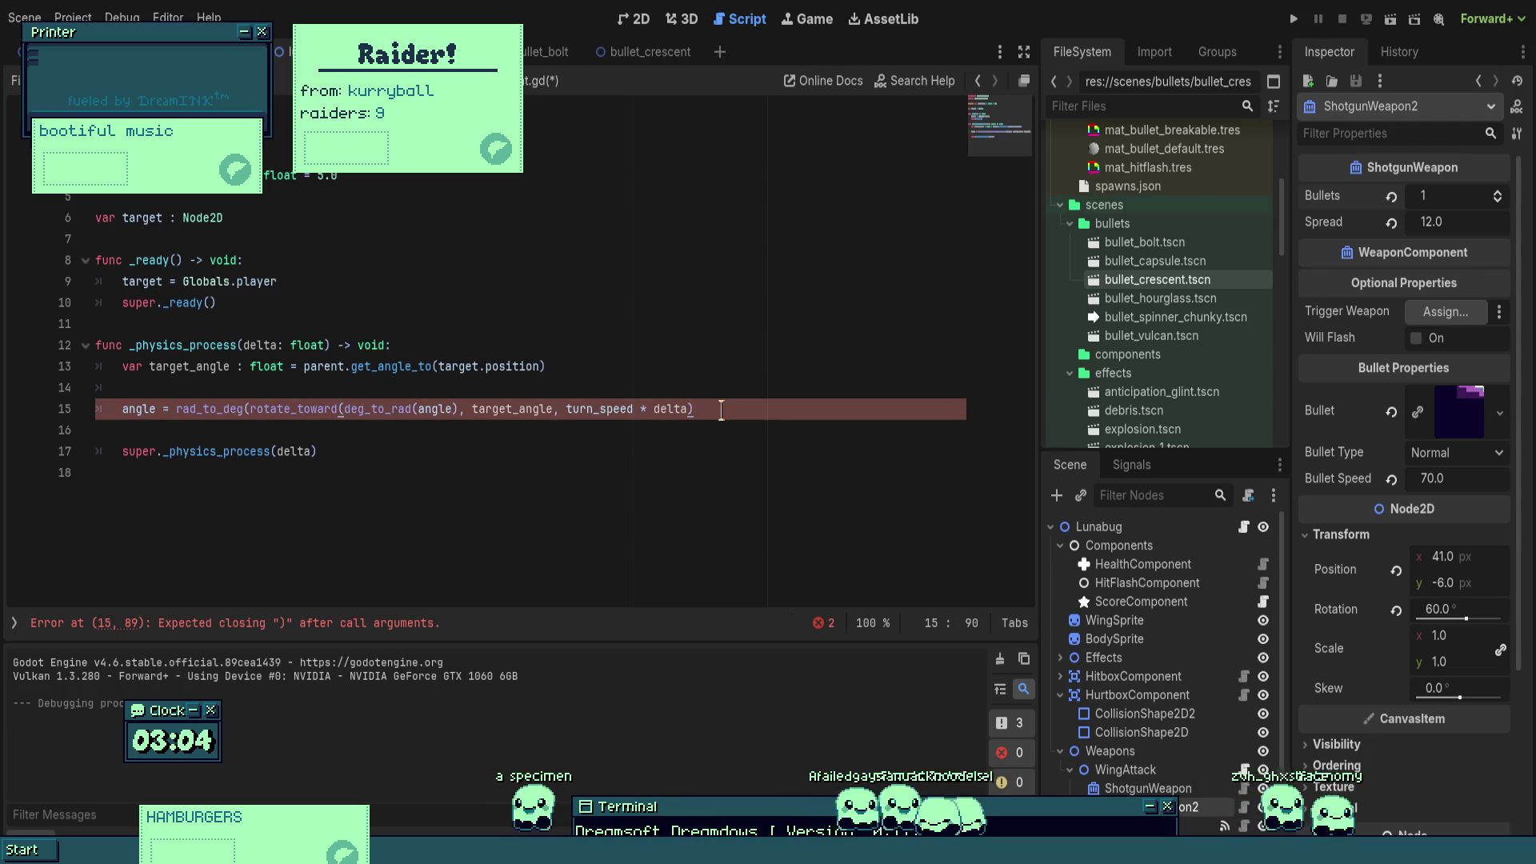
{"action": "type", "text": ")"}
{"action": "left_click", "coordinate": [721, 345]}
{"action": "left_click", "coordinate": [1294, 20]}
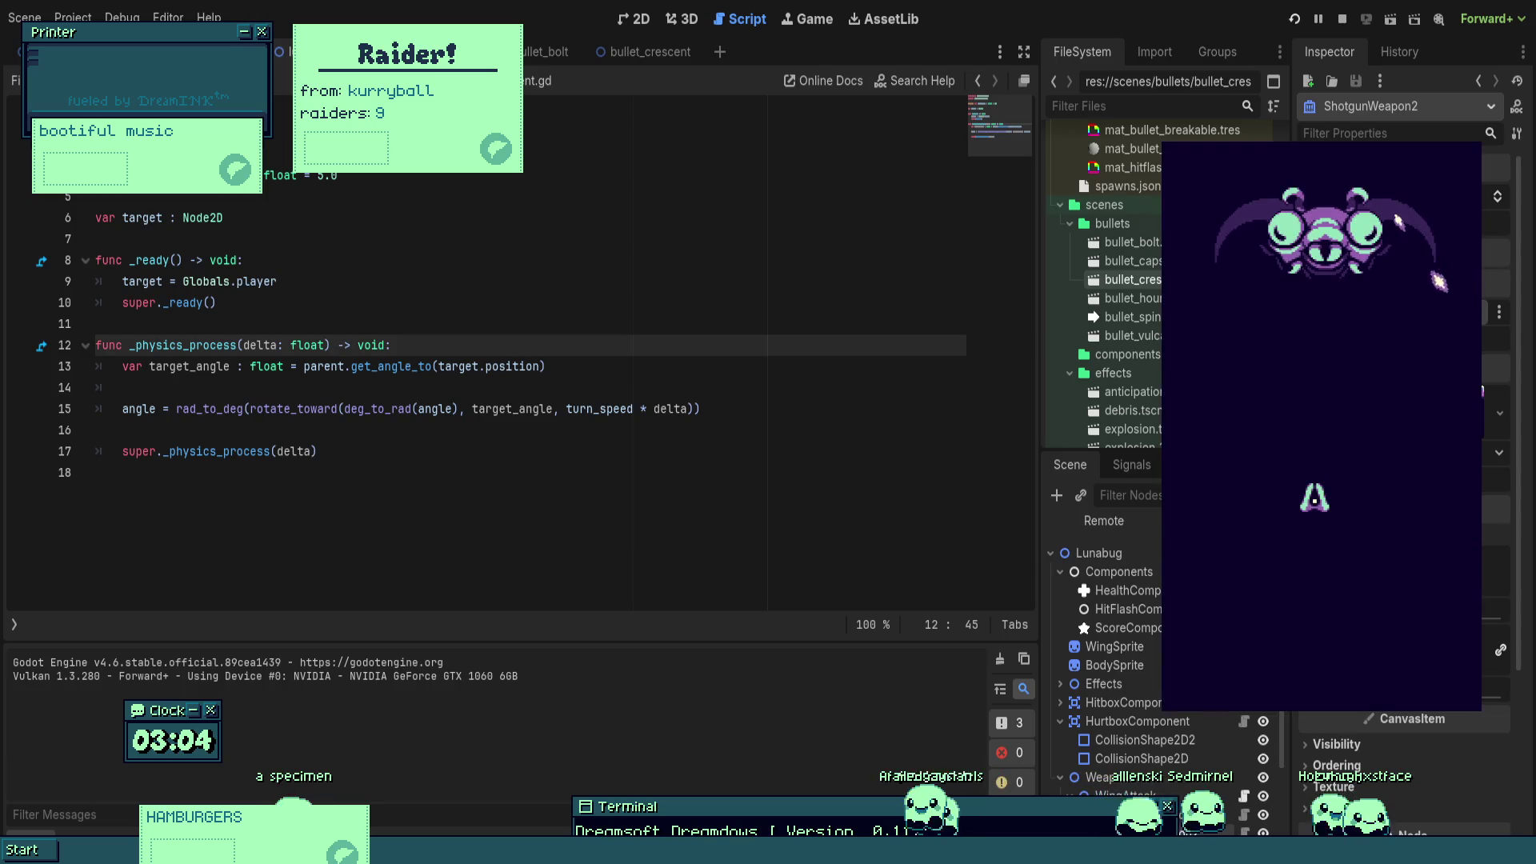
- Fly the ship around with the arrow keys to watch the crescents home in, then stop the game
{"action": "key", "text": "Up"}
{"action": "key", "text": "Right"}
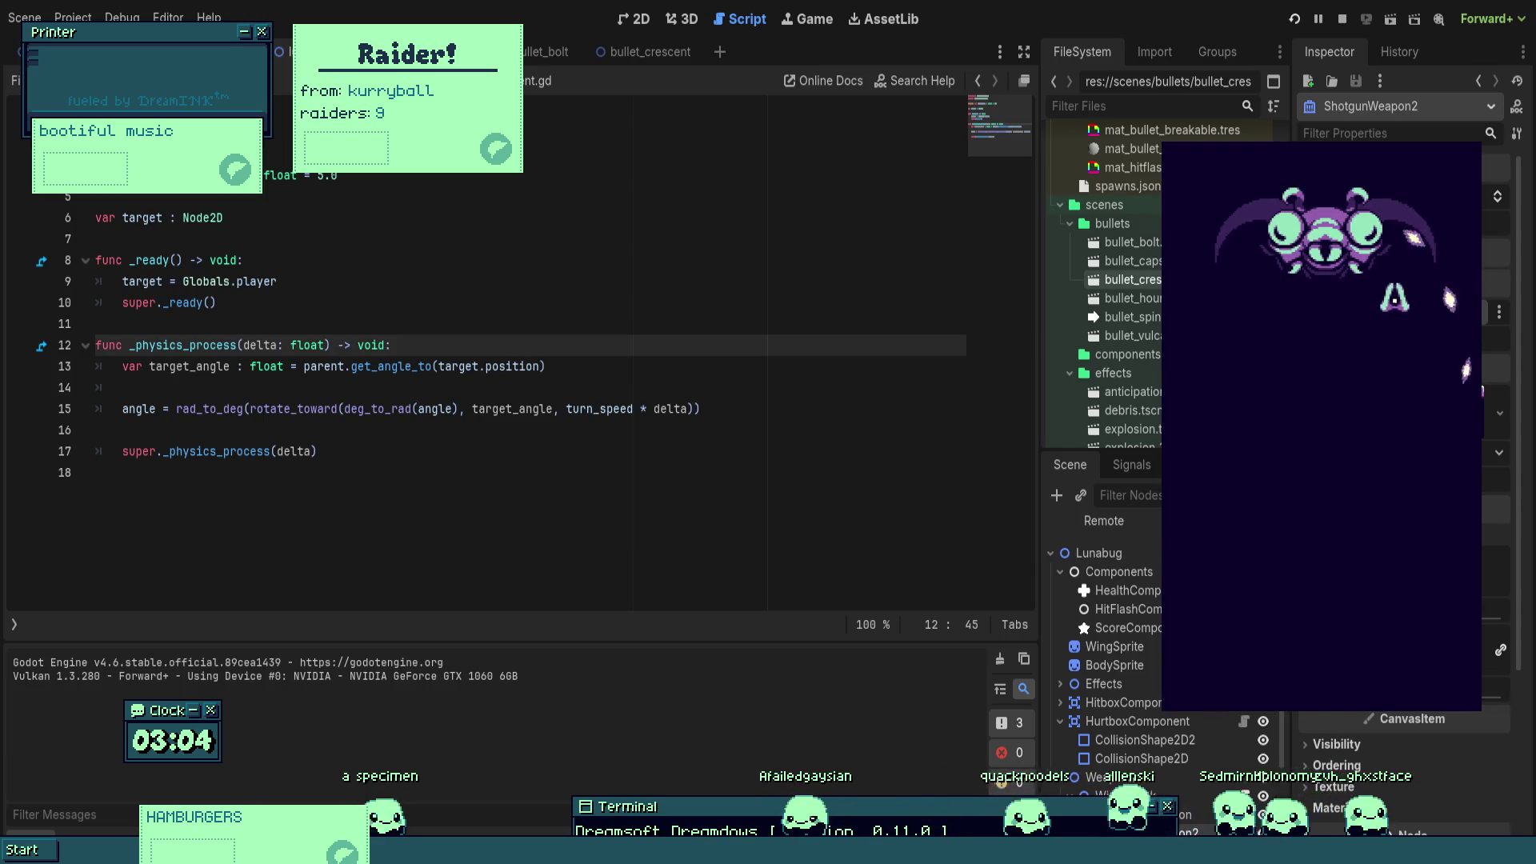
{"action": "key", "text": "Down"}
{"action": "key", "text": "Left"}
{"action": "key", "text": "Down"}
{"action": "key", "text": "Right"}
{"action": "key", "text": "Up"}
{"action": "key", "text": "Left"}
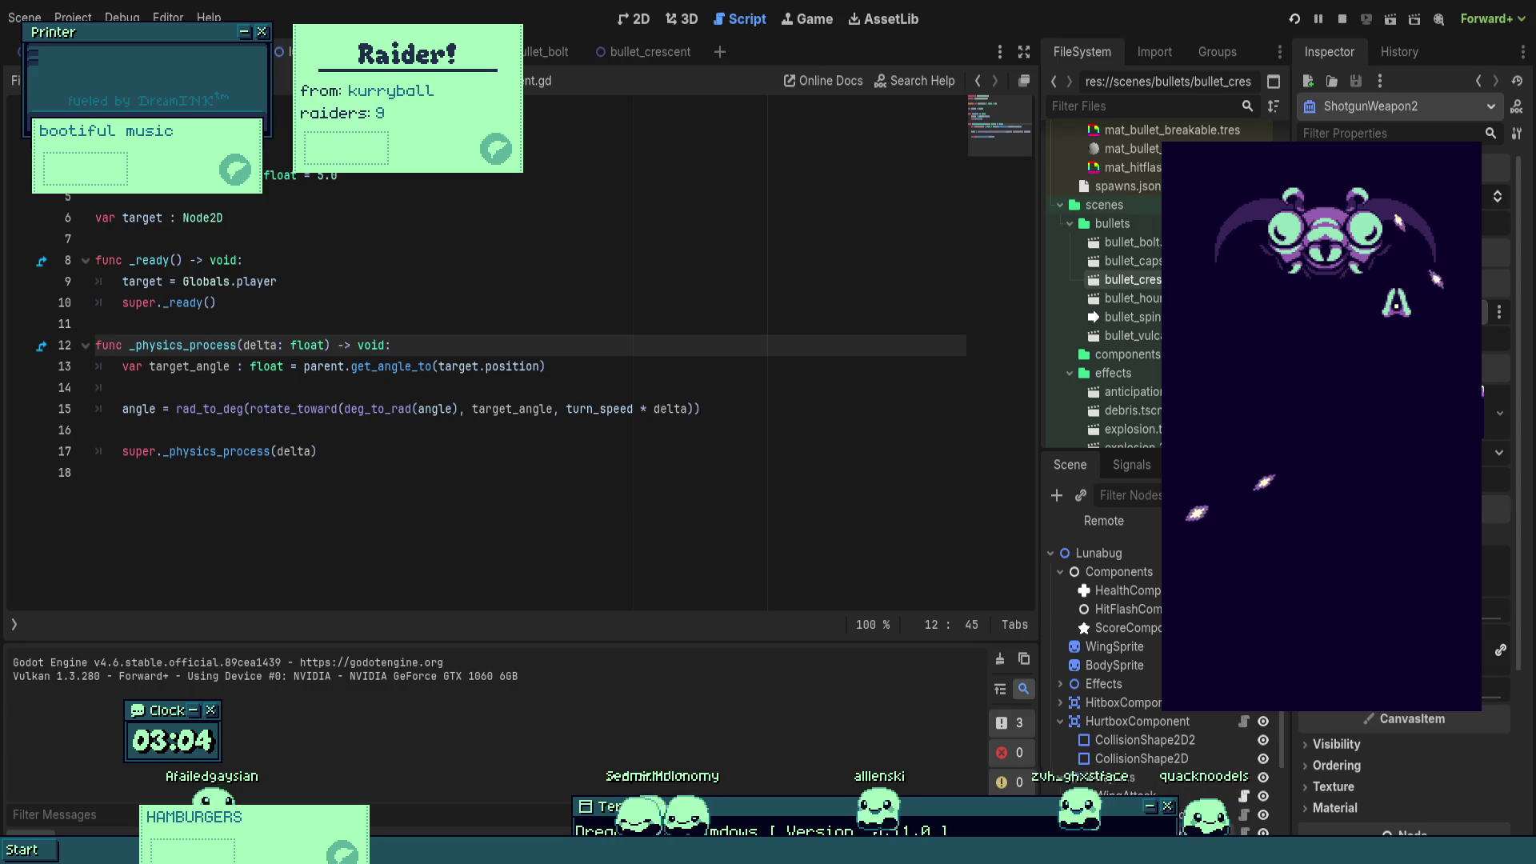
{"action": "key", "text": "Left"}
{"action": "key", "text": "Down"}
{"action": "key", "text": "Right"}
{"action": "key", "text": "Down"}
{"action": "key", "text": "Right"}
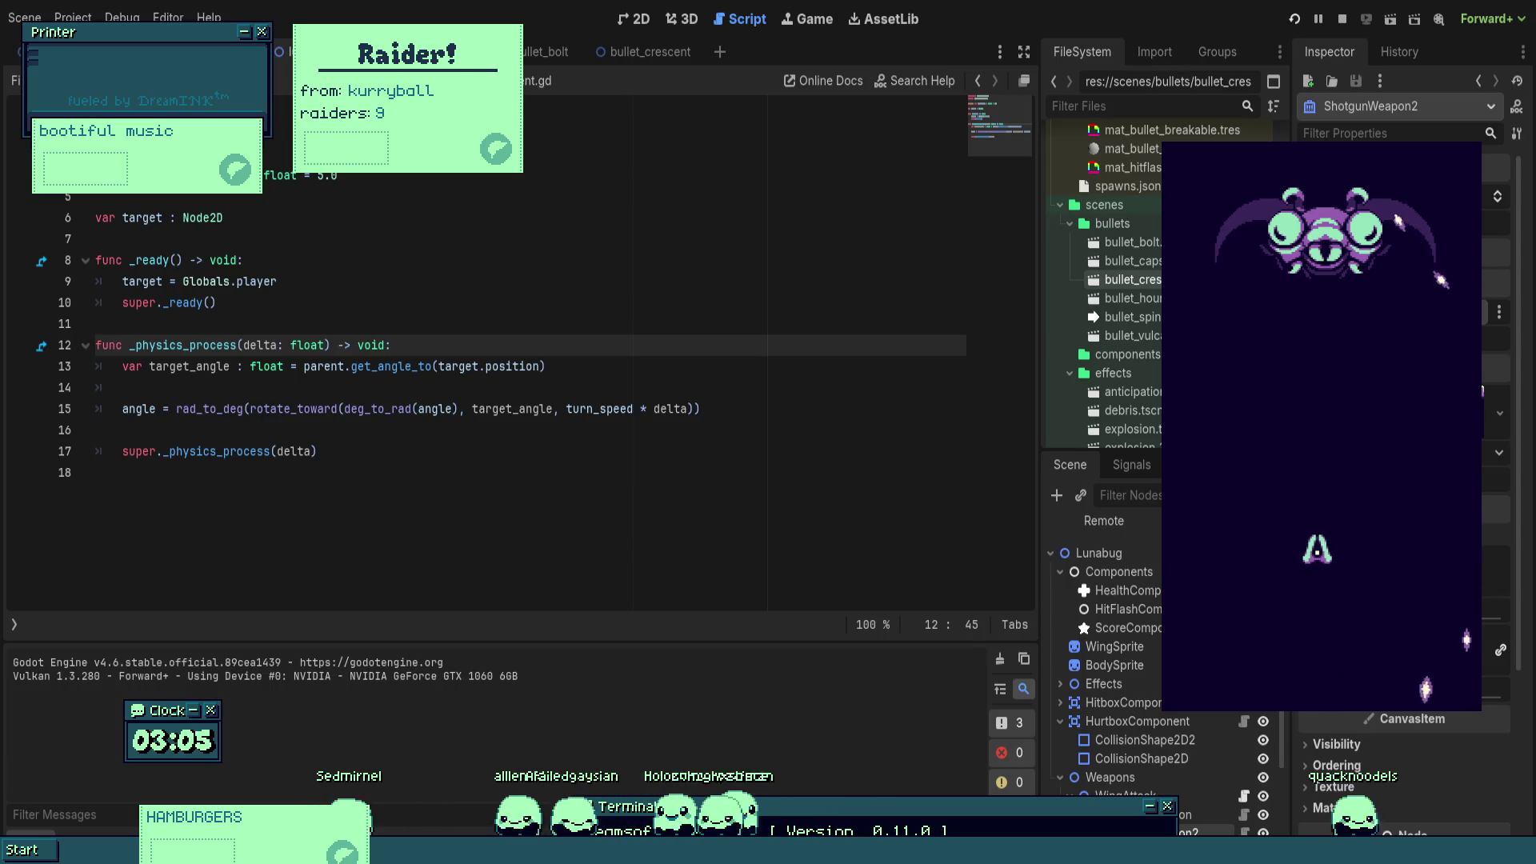
{"action": "key", "text": "F8"}
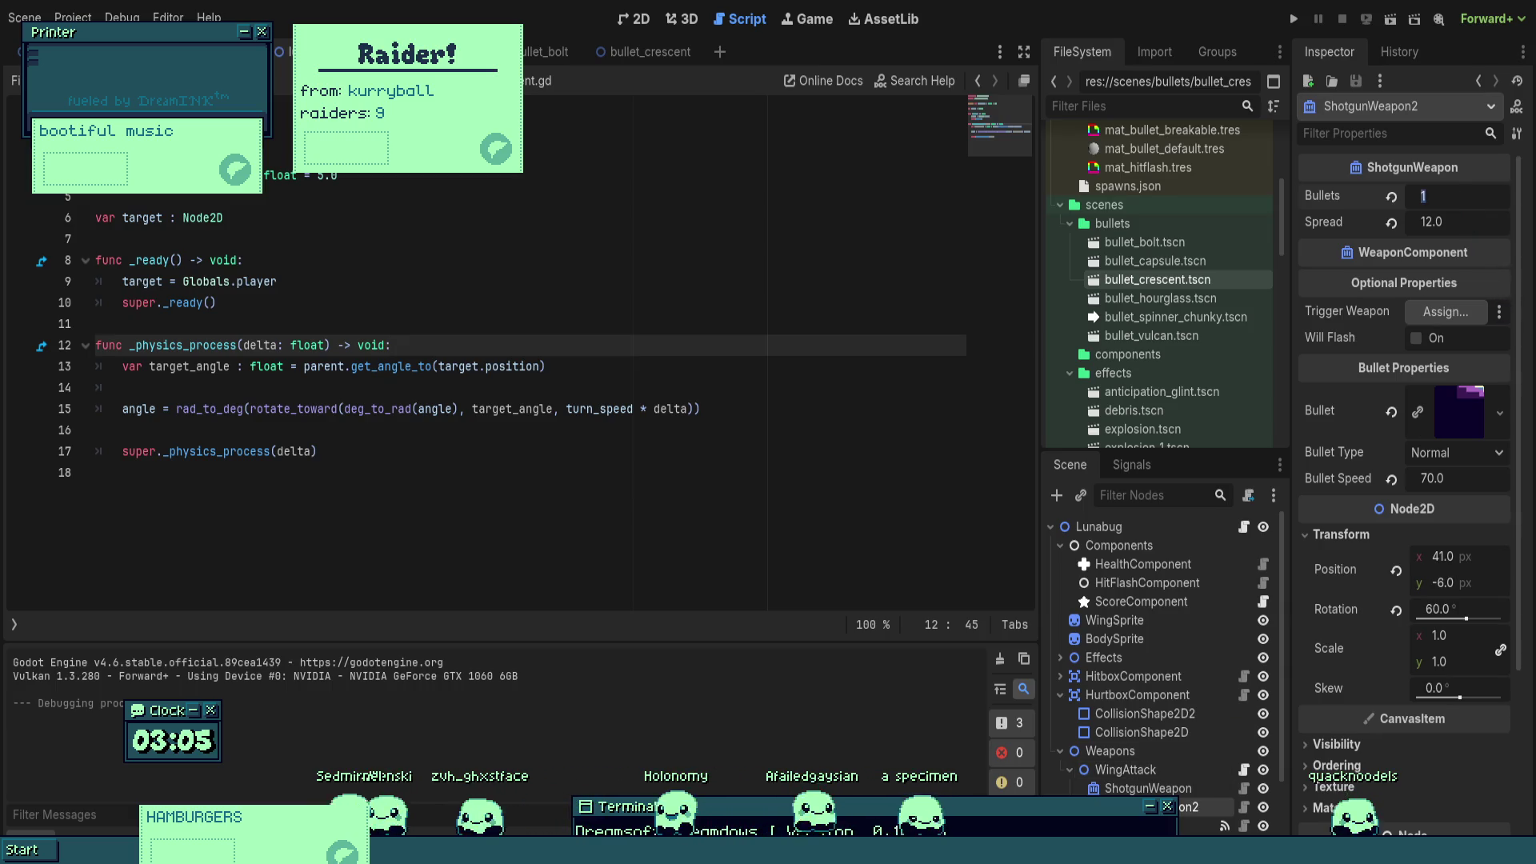
- Set ShotgunWeapon's Bullets to 4 and launch the game with F5
{"action": "left_click", "coordinate": [1148, 788]}
{"action": "type", "text": "4"}
{"action": "key", "text": "Return"}
{"action": "key", "text": "F5"}
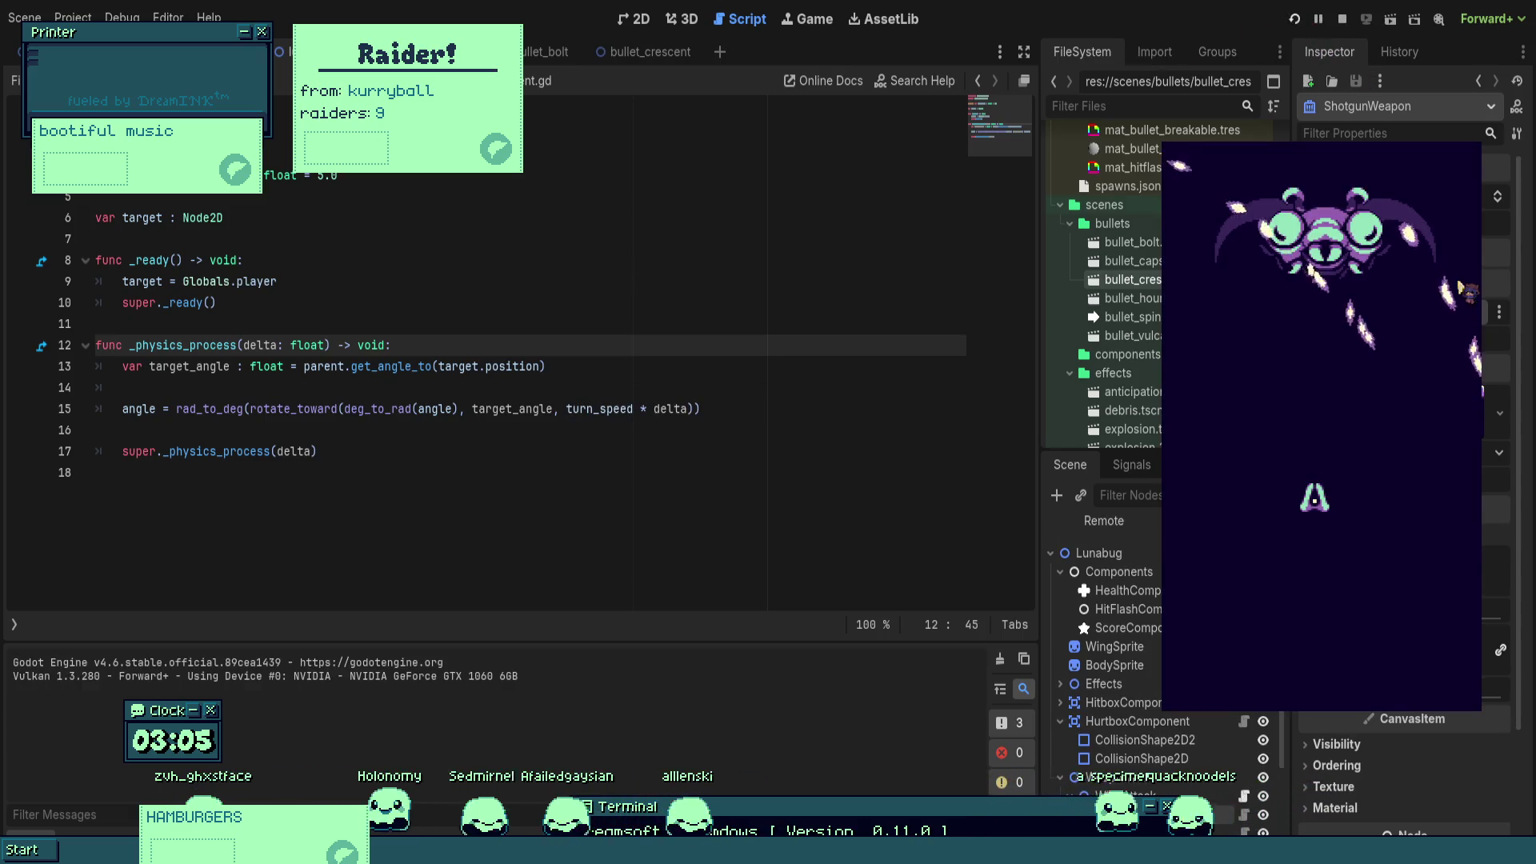
- Steer the ship up-left, then right-down to test the 4-bullet volley, and stop the game
{"action": "key", "text": "Left"}
{"action": "key", "text": "Up"}
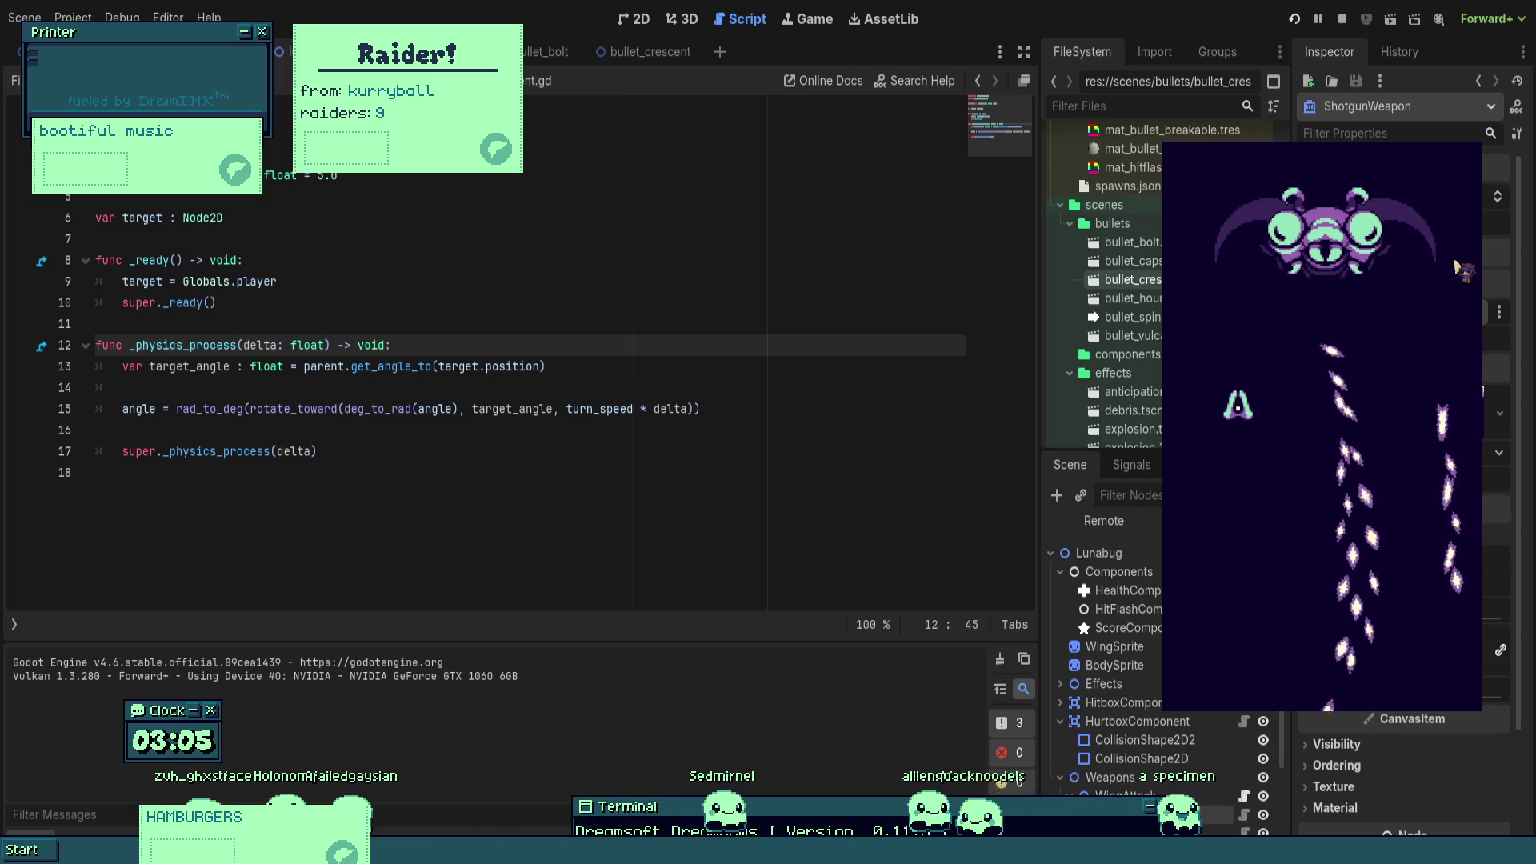
{"action": "key", "text": "Right"}
{"action": "key", "text": "Down"}
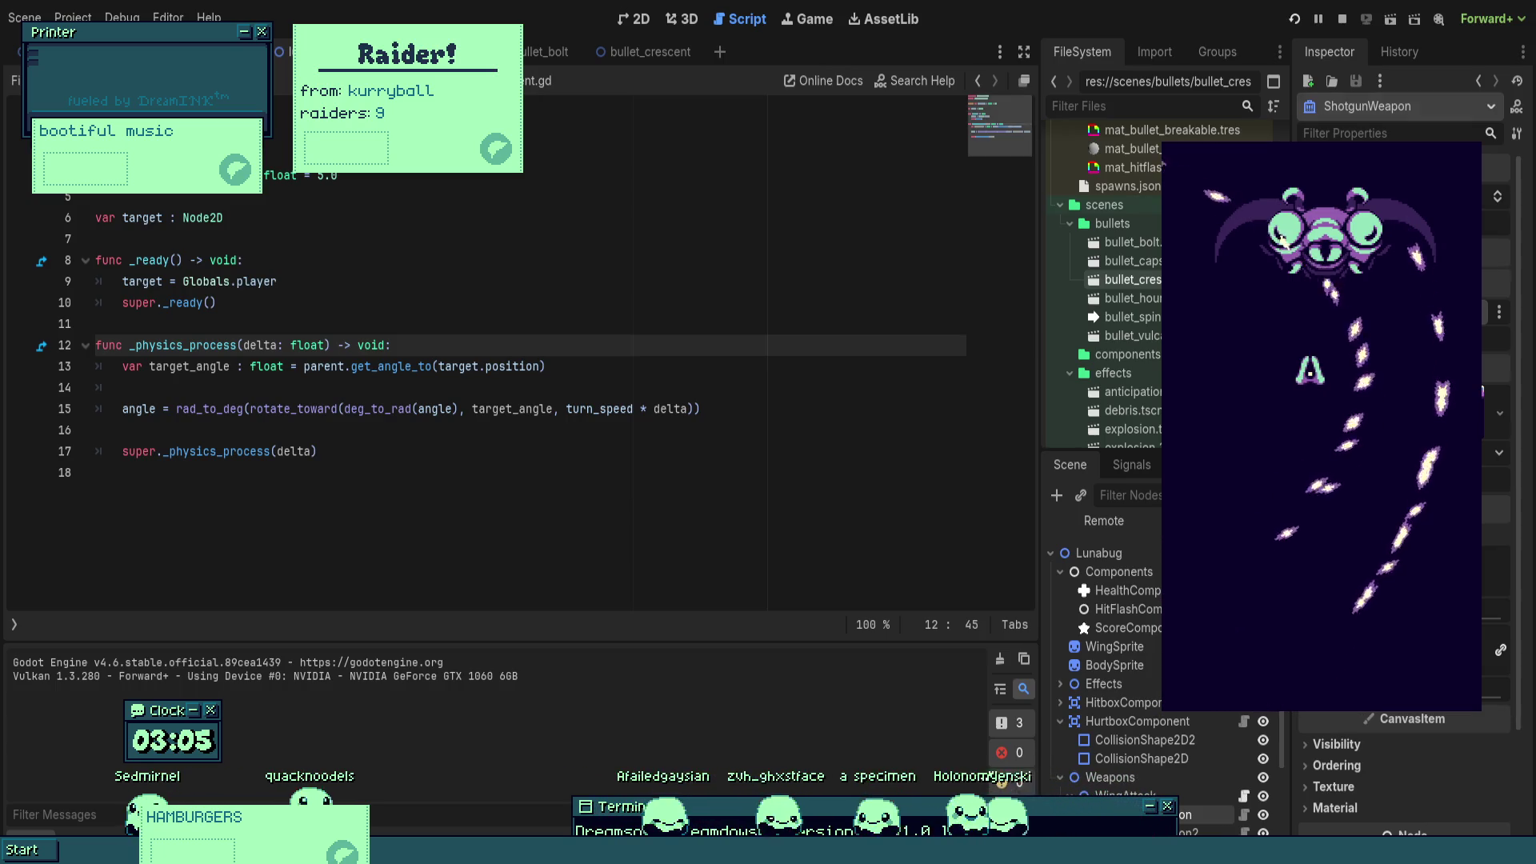
{"action": "key", "text": "F8"}
{"action": "left_click", "coordinate": [123, 387]}
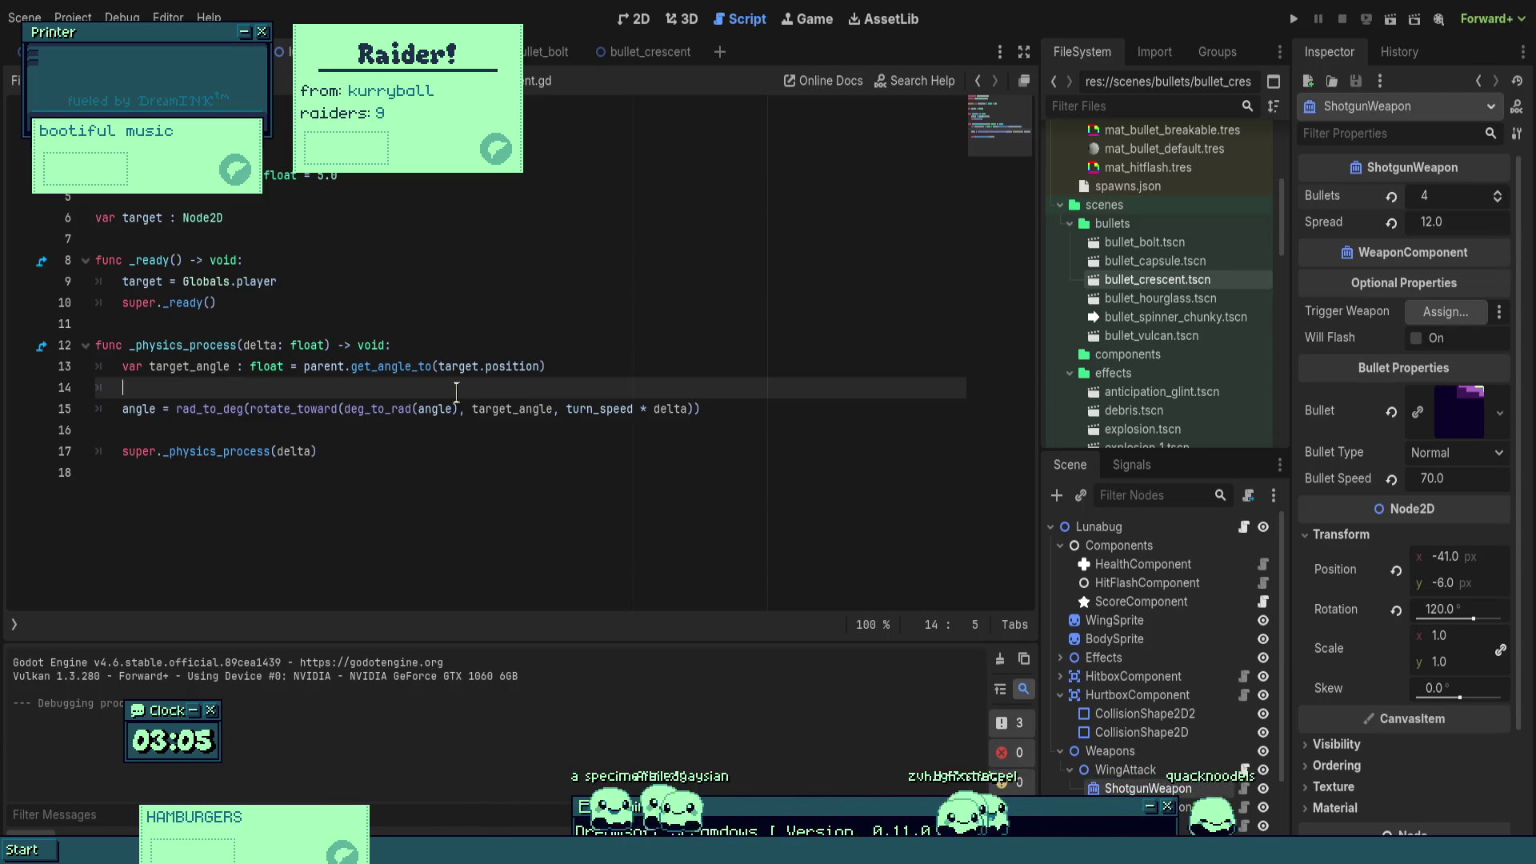
{"action": "left_click", "coordinate": [507, 366]}
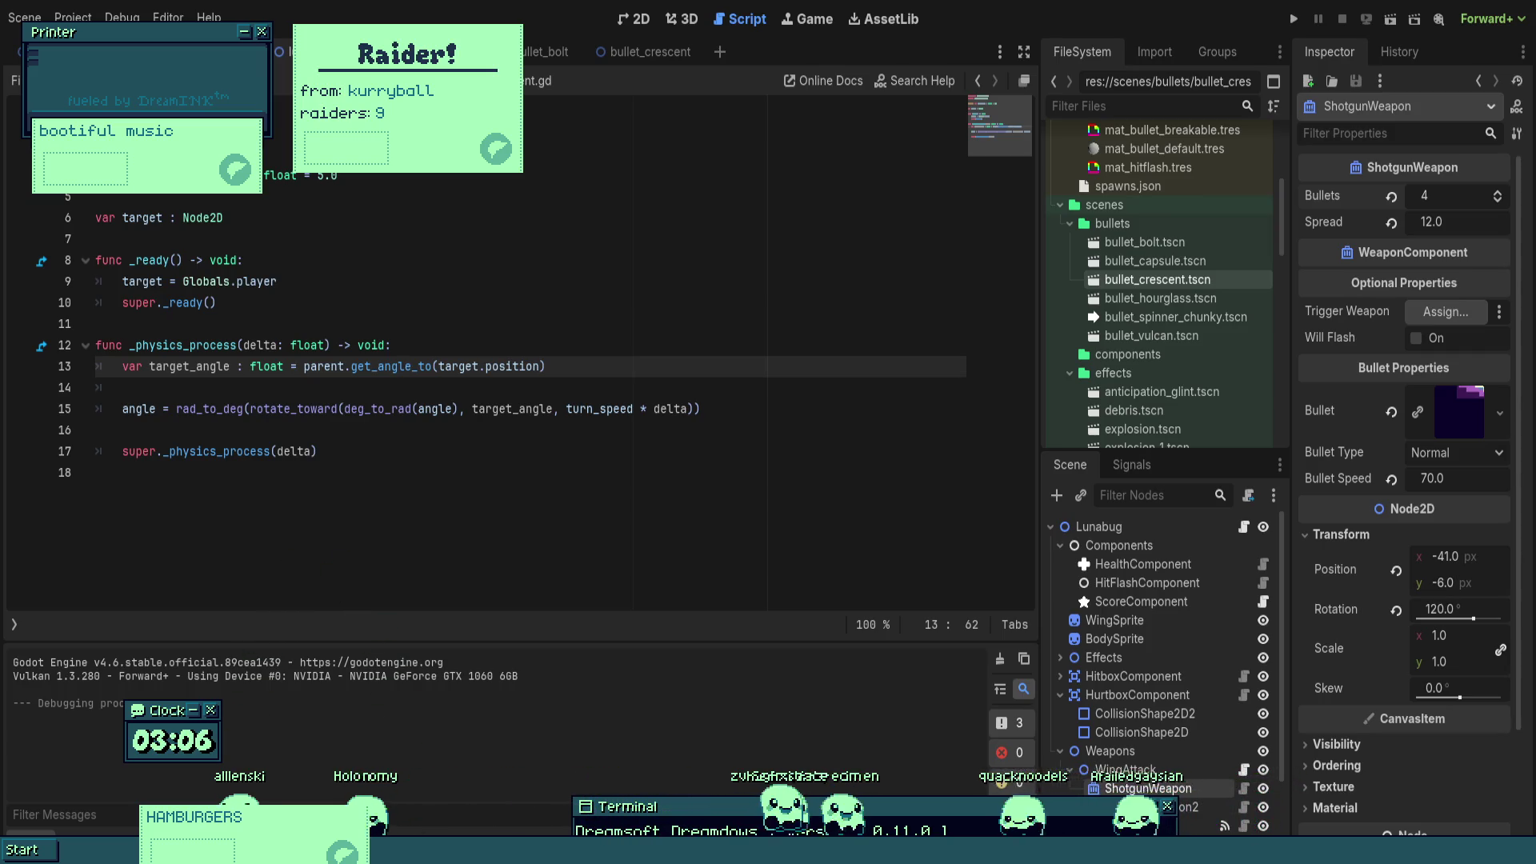
{"action": "left_click", "coordinate": [589, 429]}
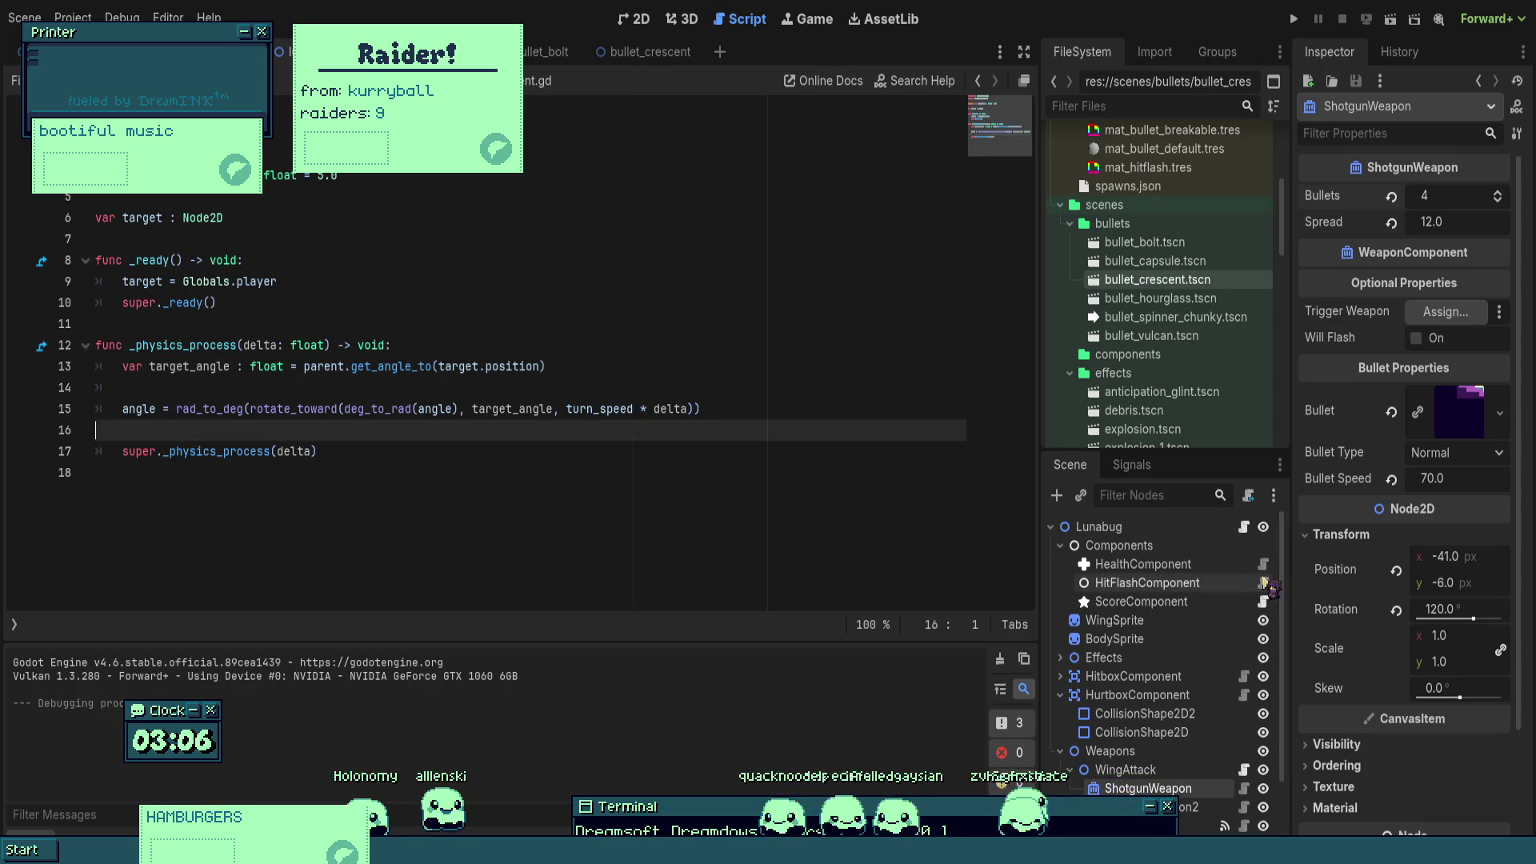
{"action": "left_click", "coordinate": [400, 494]}
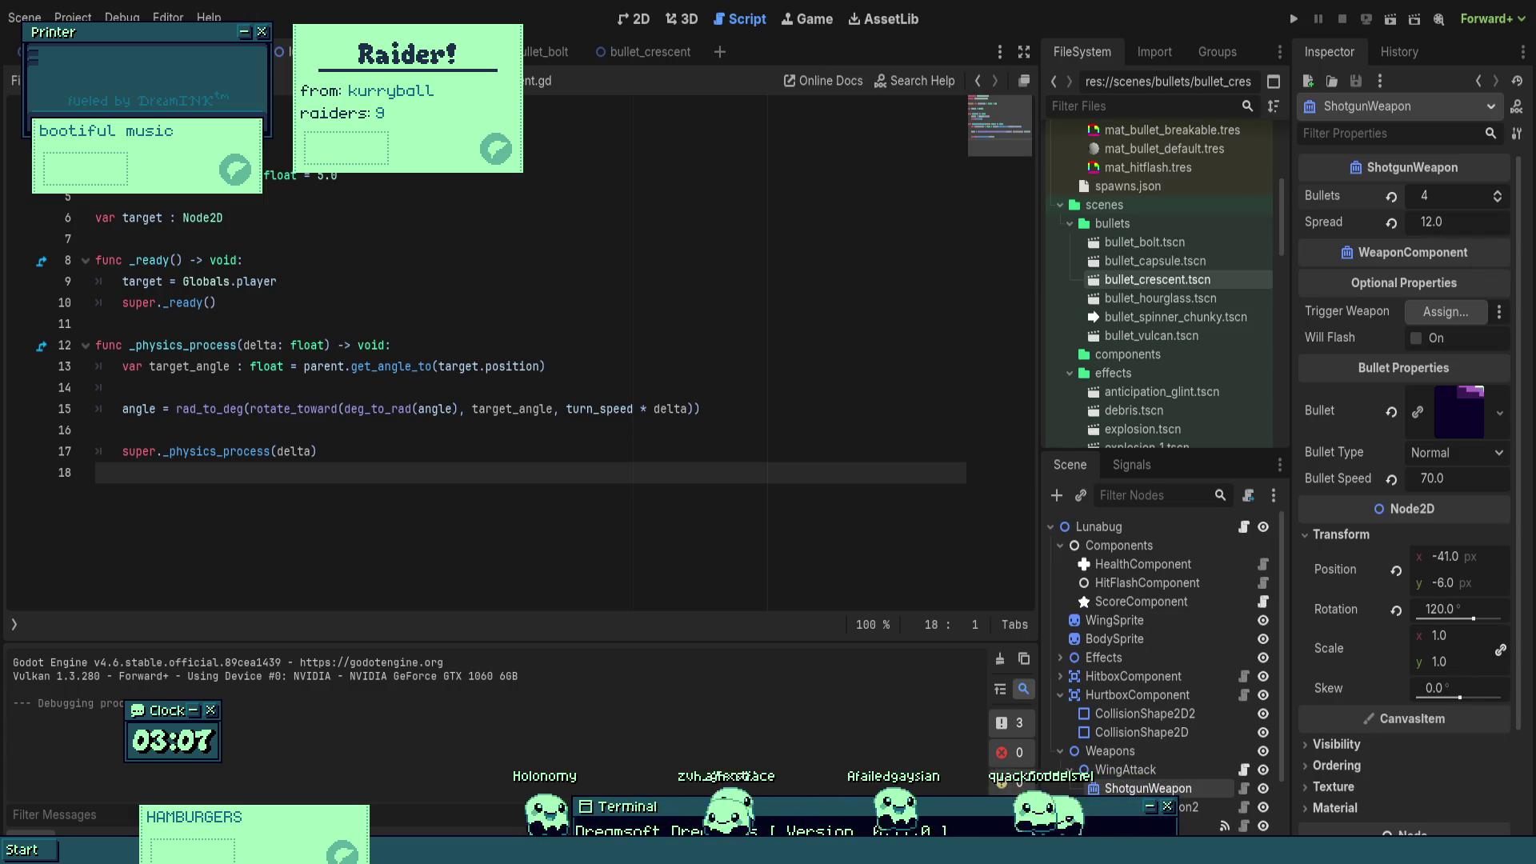
{"action": "left_click", "coordinate": [96, 430]}
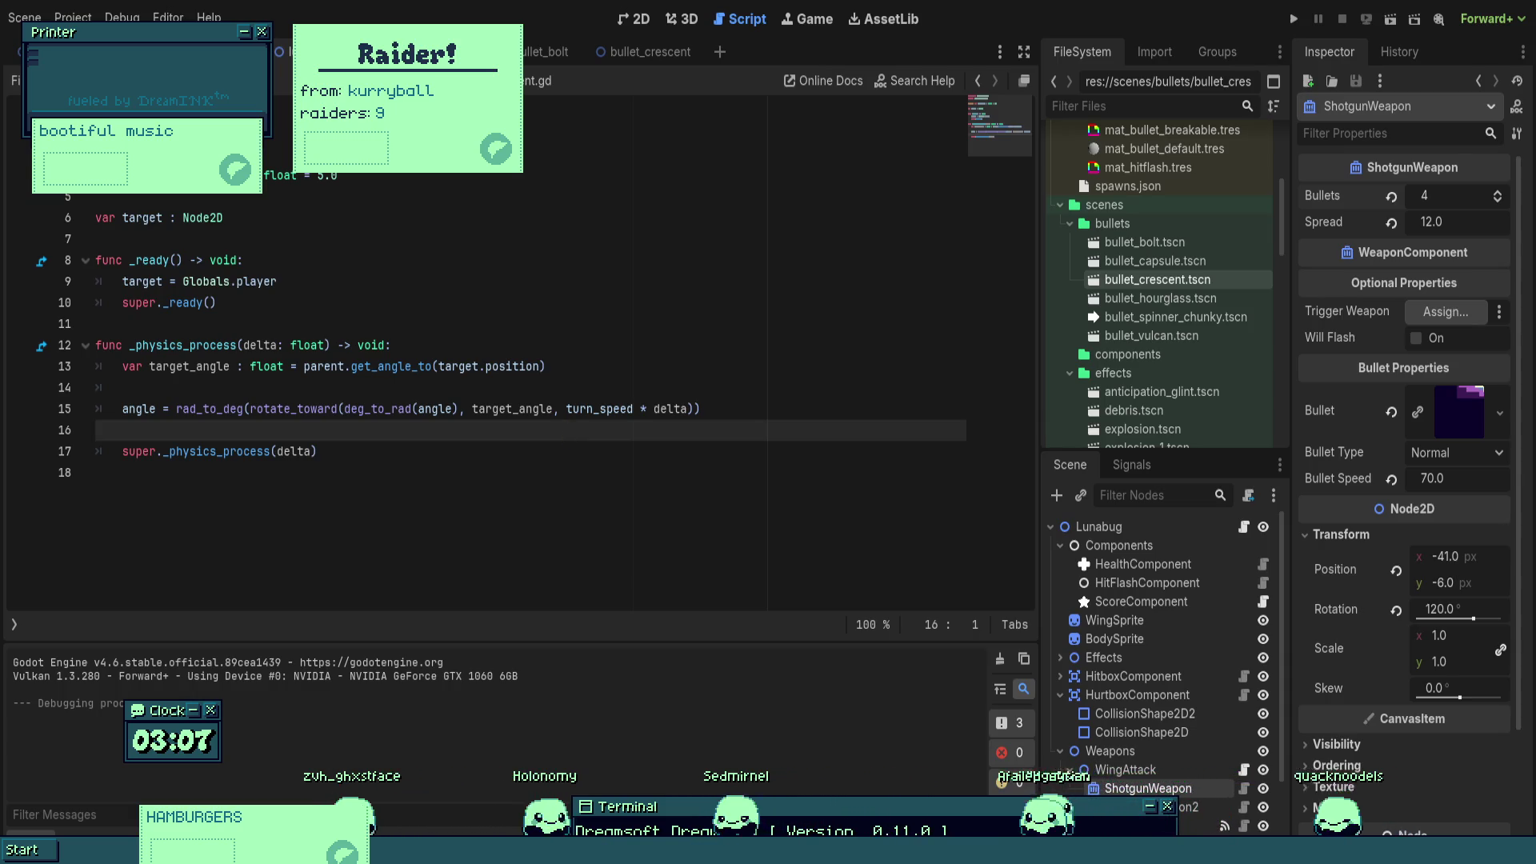
{"action": "left_click", "coordinate": [1295, 24]}
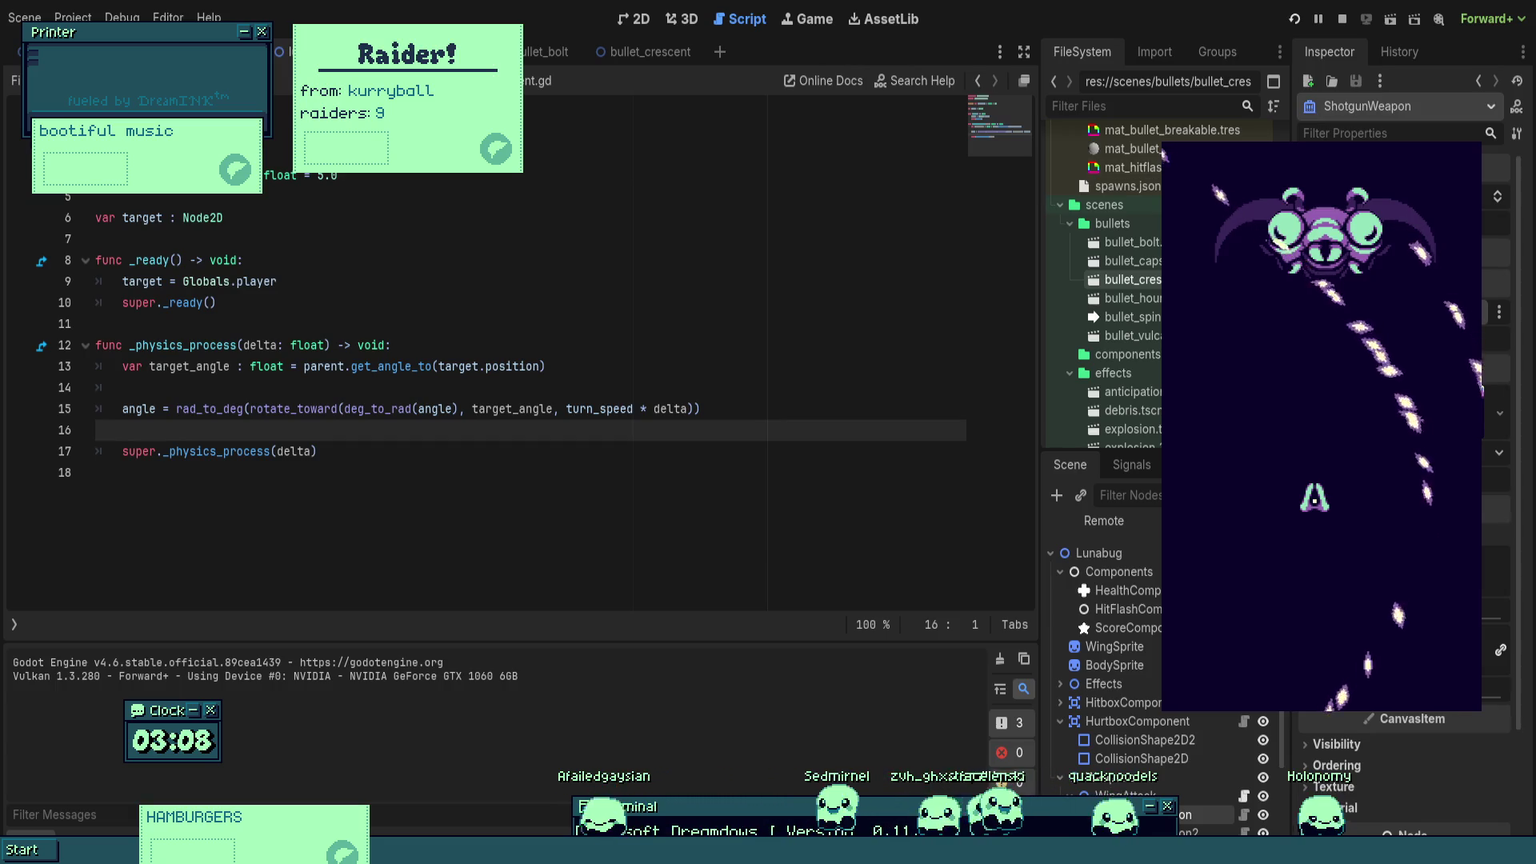
{"action": "key", "text": "F8"}
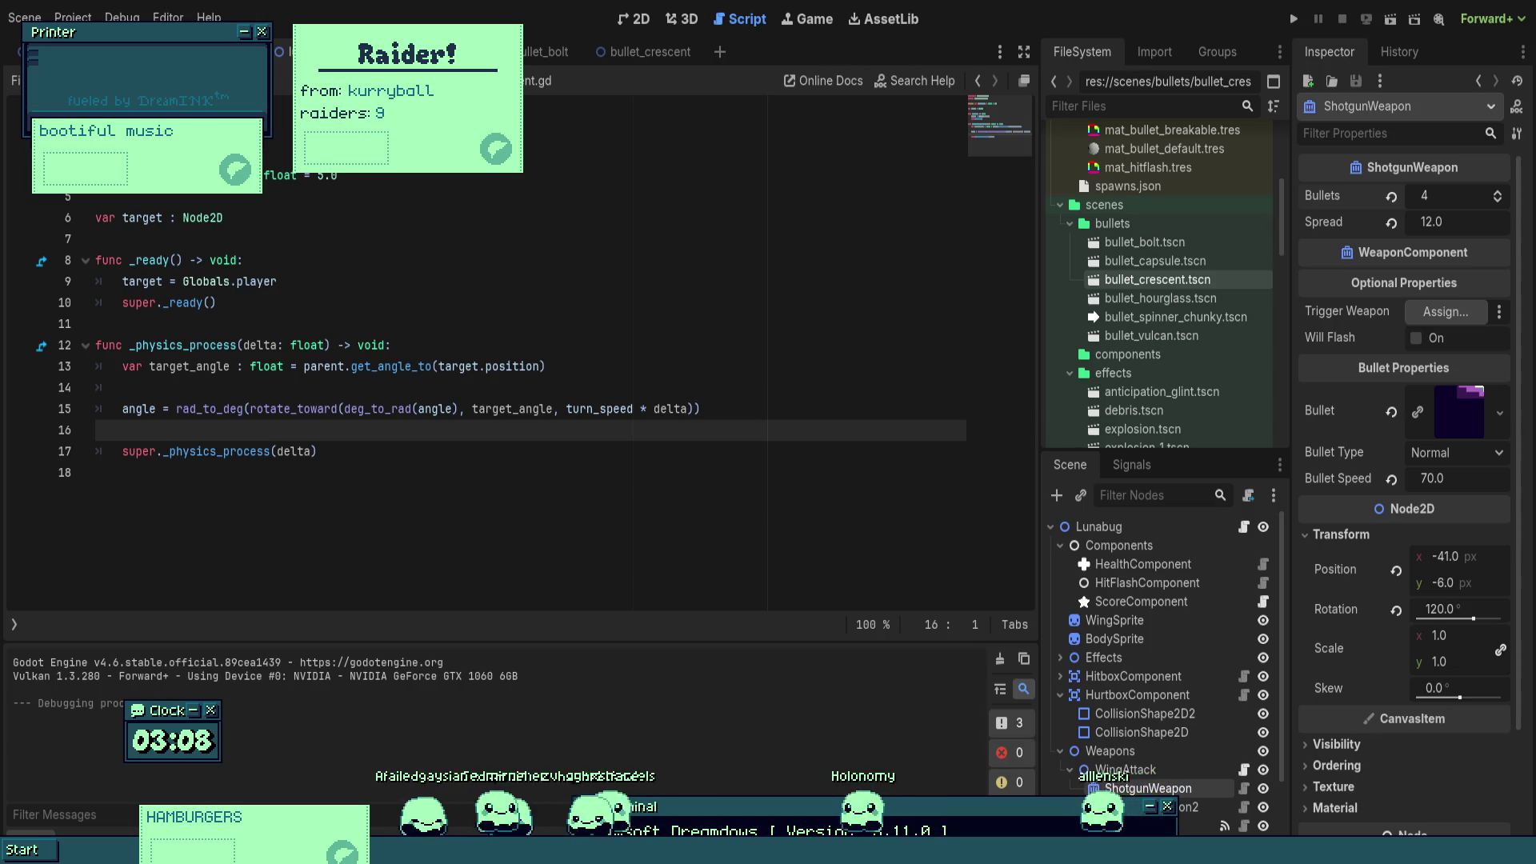
{"action": "left_click", "coordinate": [540, 366]}
- Remove the turn_speed multiplier from line 15's rotate_toward call and run the game
{"action": "left_click_drag", "start_coordinate": [567, 409], "coordinate": [647, 409]}
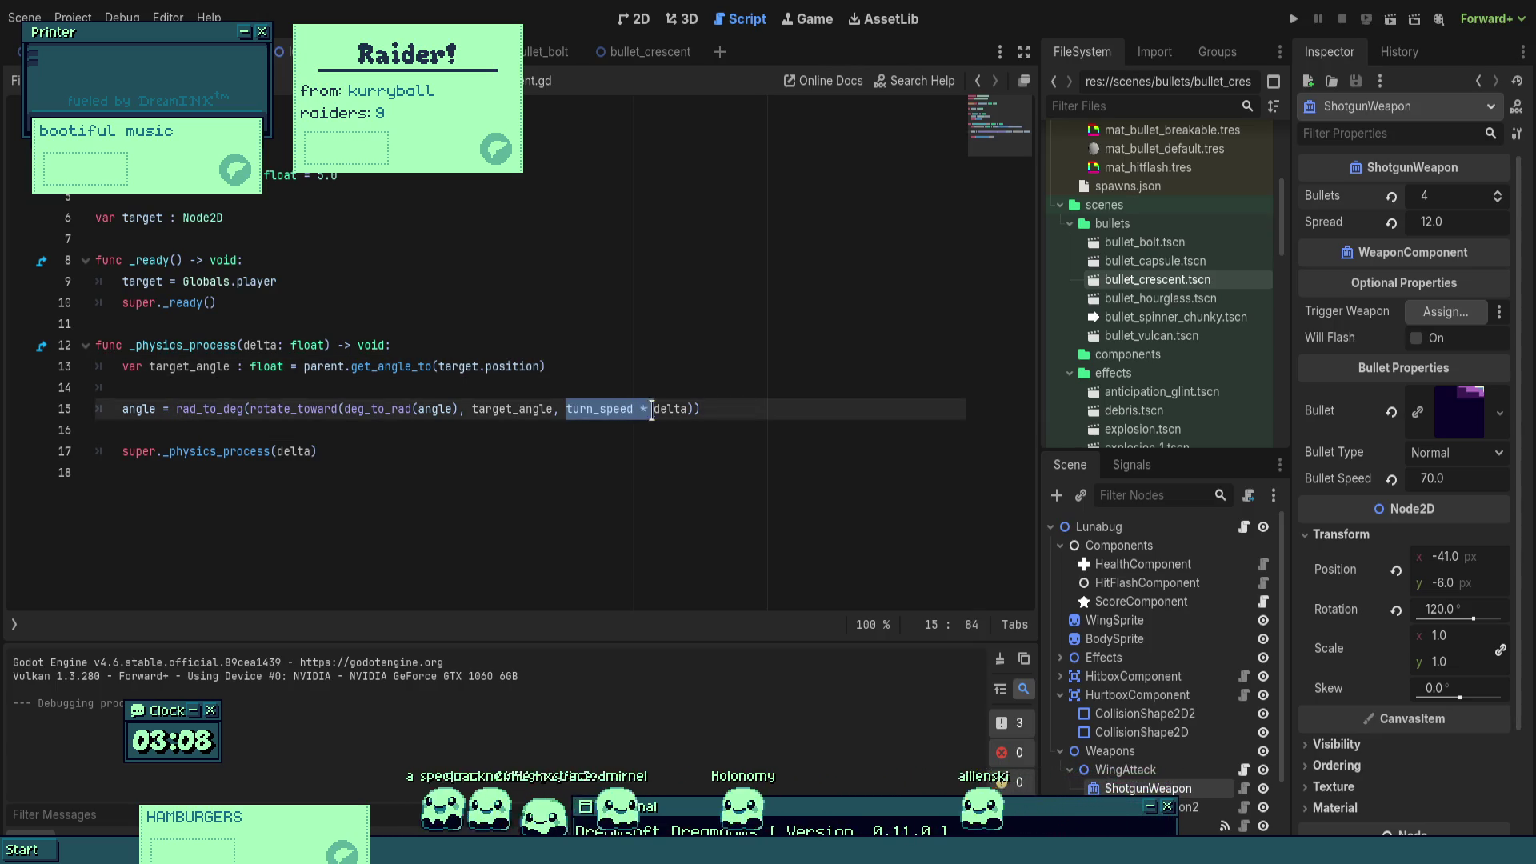
{"action": "left_click", "coordinate": [1294, 19]}
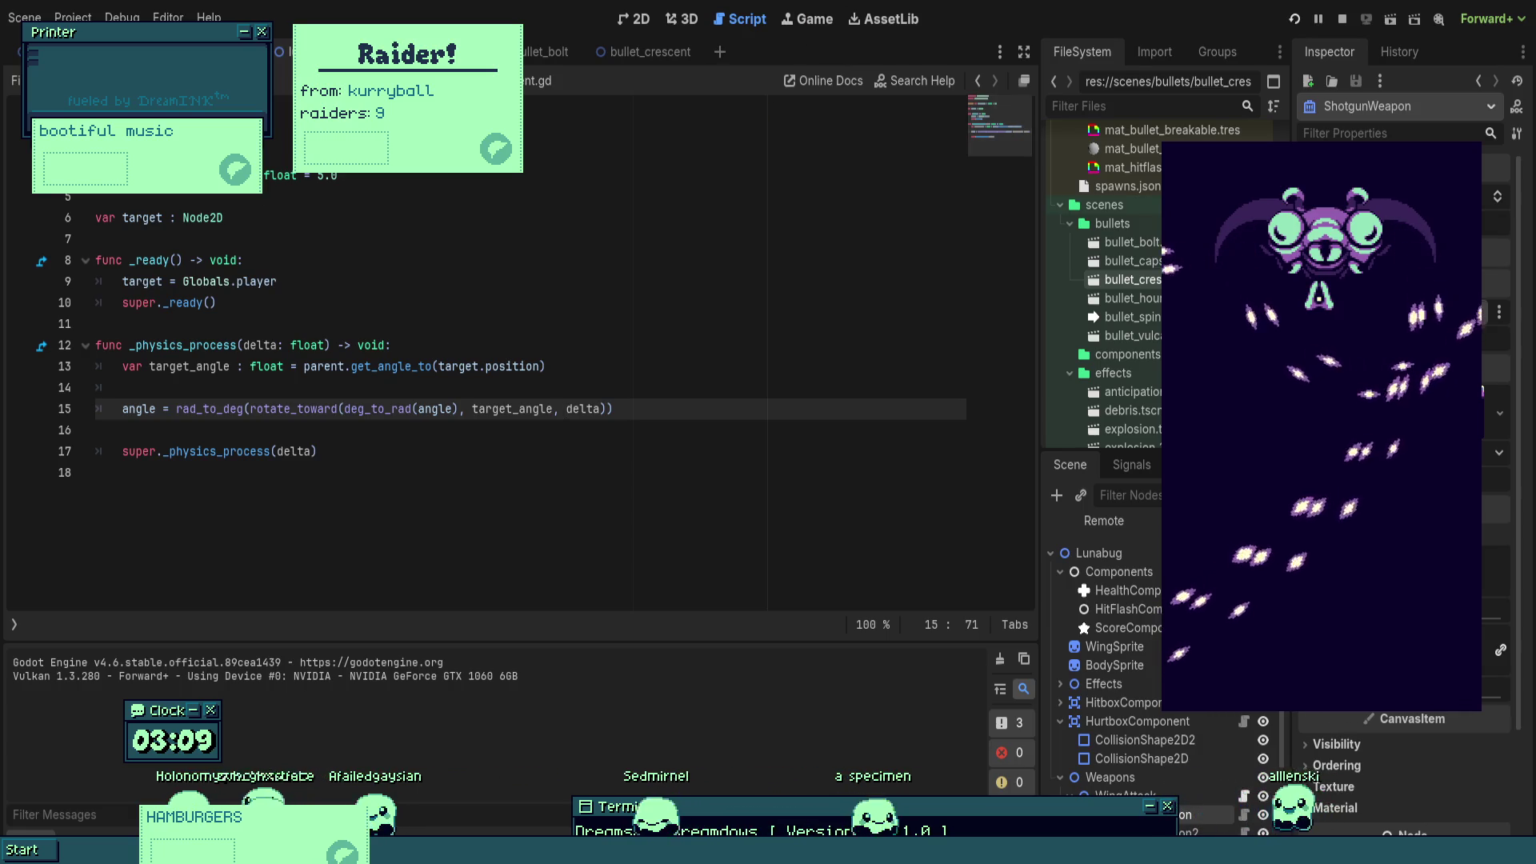
{"action": "left_click", "coordinate": [660, 321]}
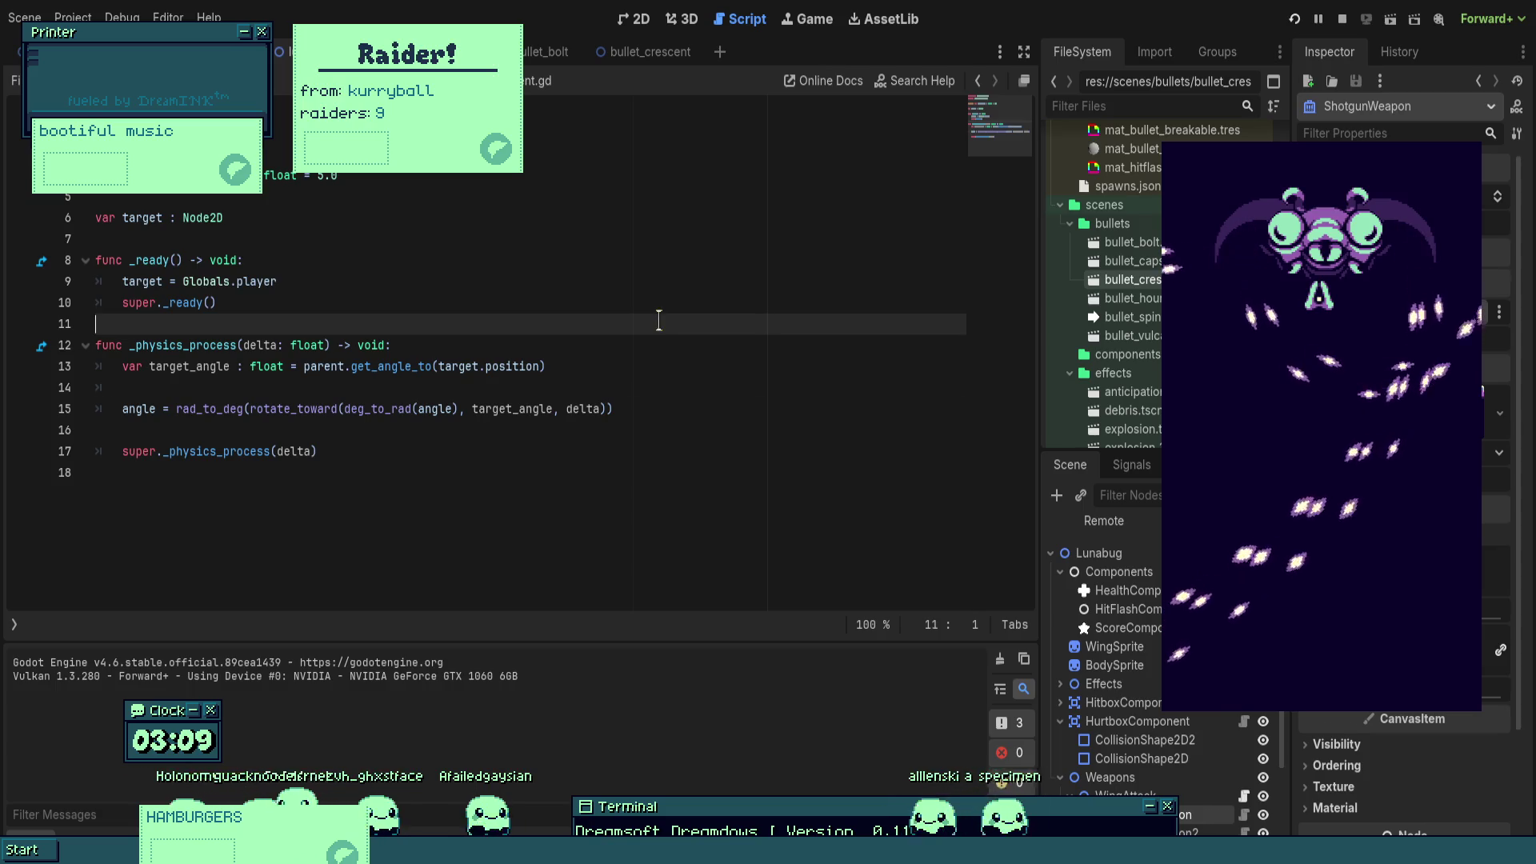
- Undo three times to bring back the if/elif diff-based turning code
{"action": "key", "text": "ctrl+z"}
{"action": "key", "text": "ctrl+z"}
{"action": "key", "text": "ctrl+z"}
{"action": "key", "text": "ctrl+z"}
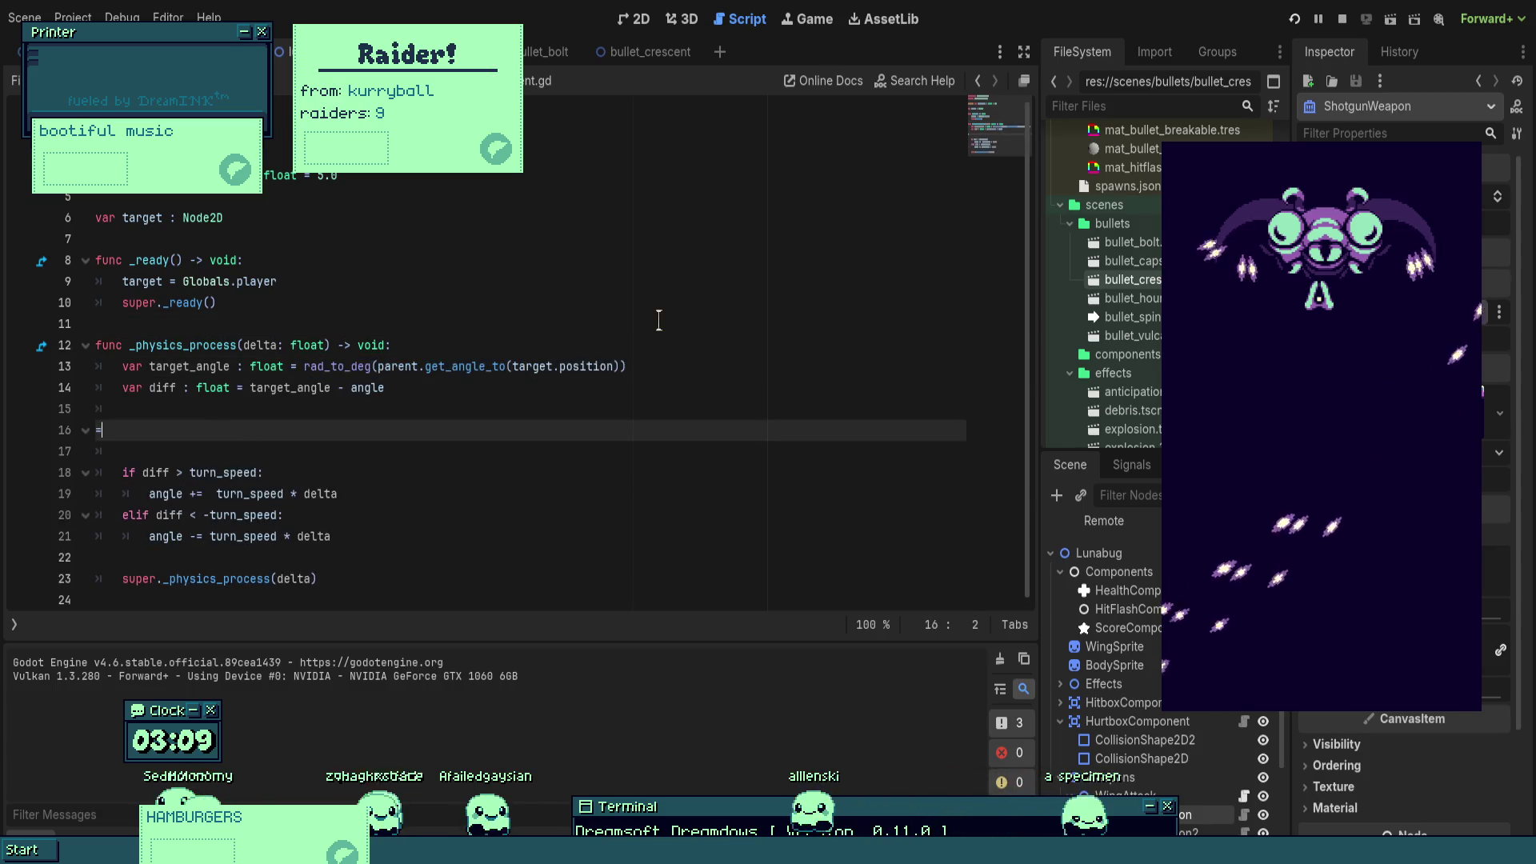
{"action": "key", "text": "ctrl+z"}
{"action": "key", "text": "ctrl+z"}
{"action": "key", "text": "ctrl+z"}
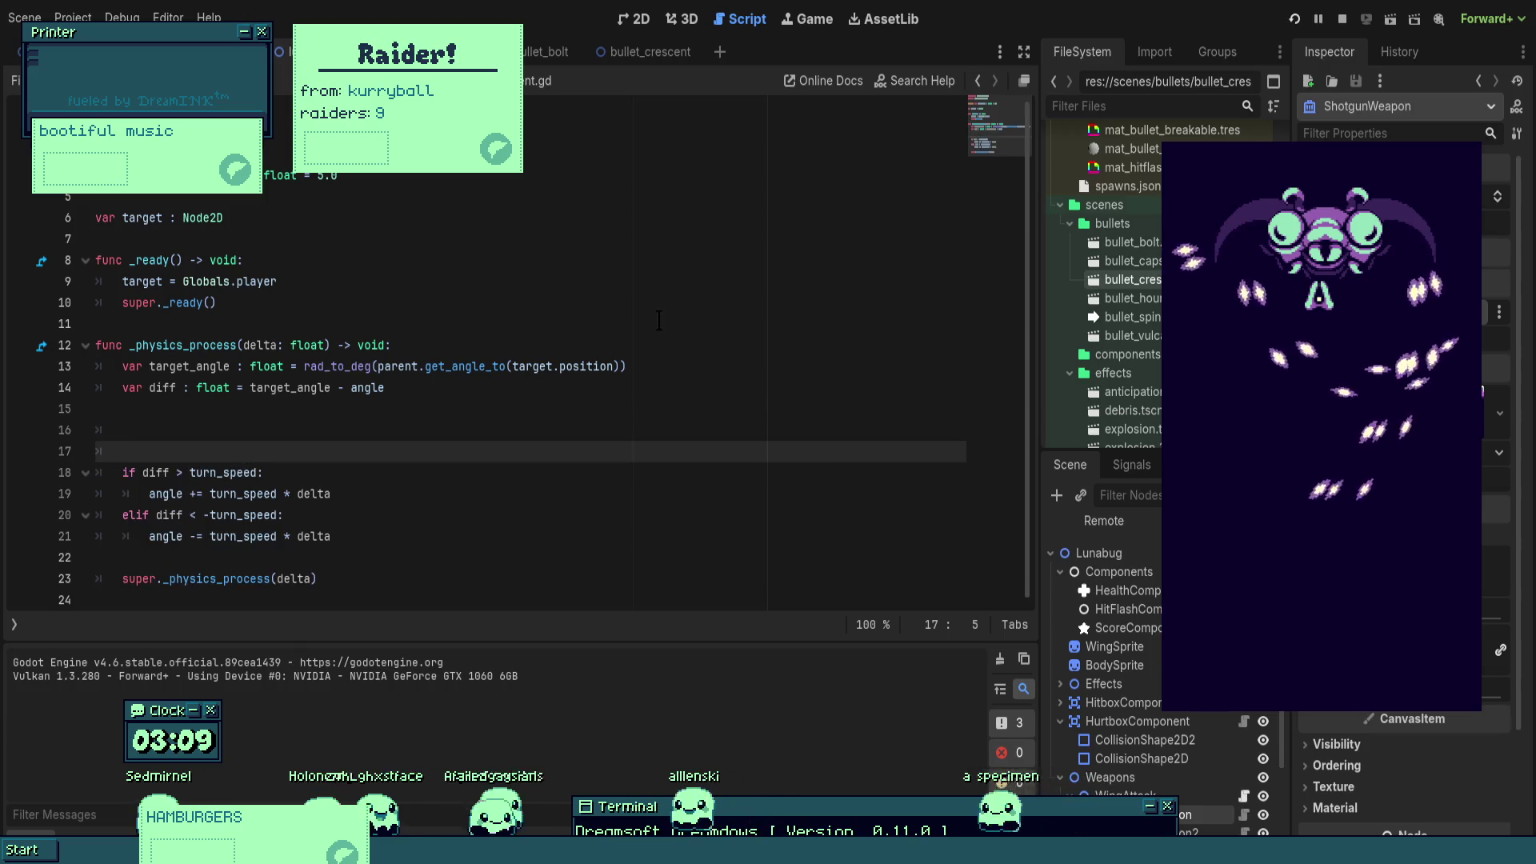
{"action": "key", "text": "ctrl+z"}
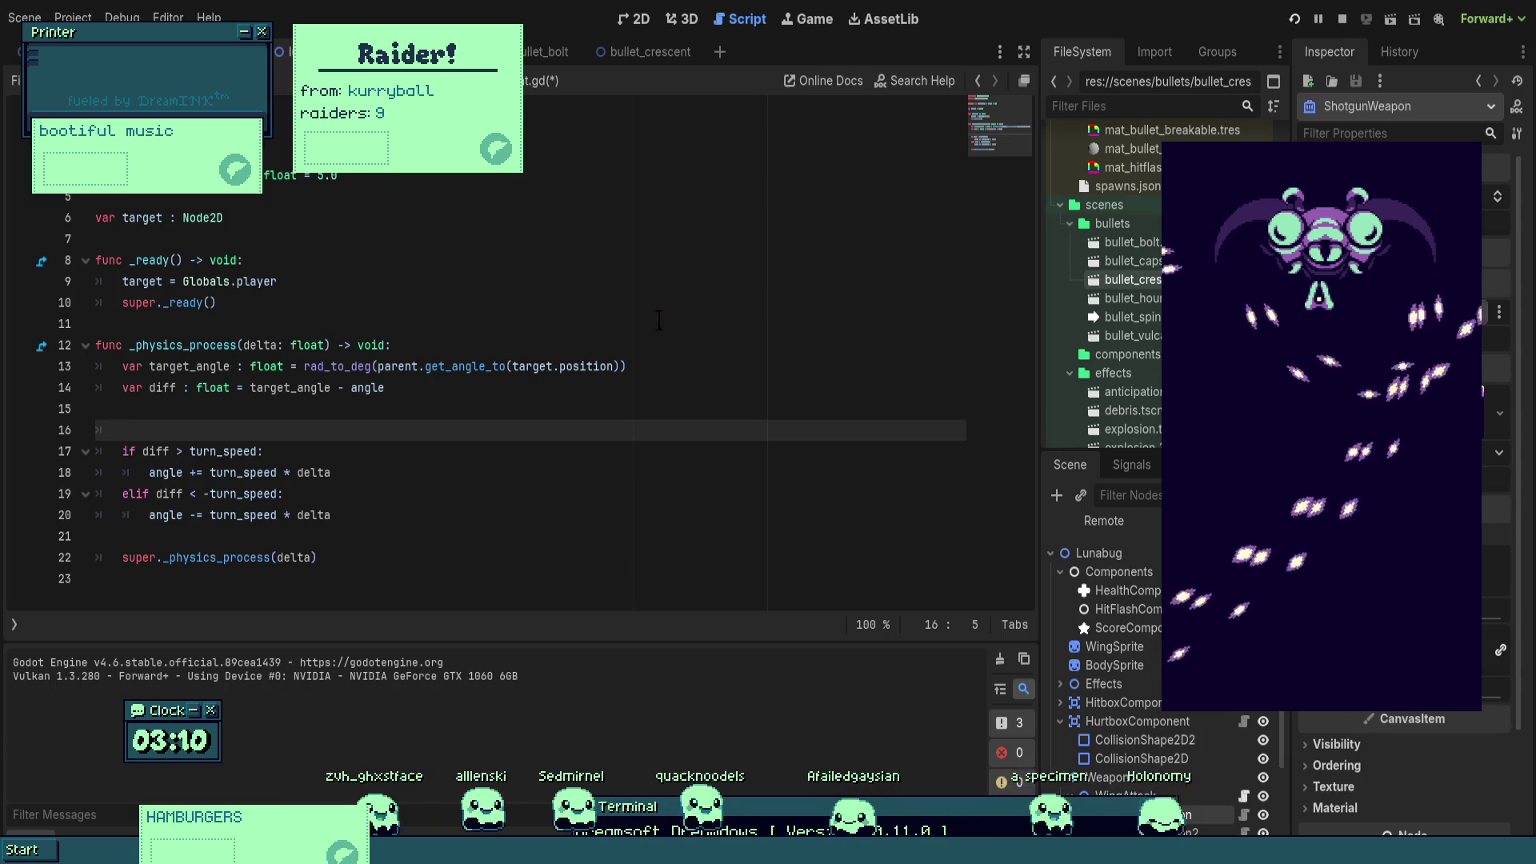
- Save and rerun the game with F5, then stop it with F8
{"action": "key", "text": "F5"}
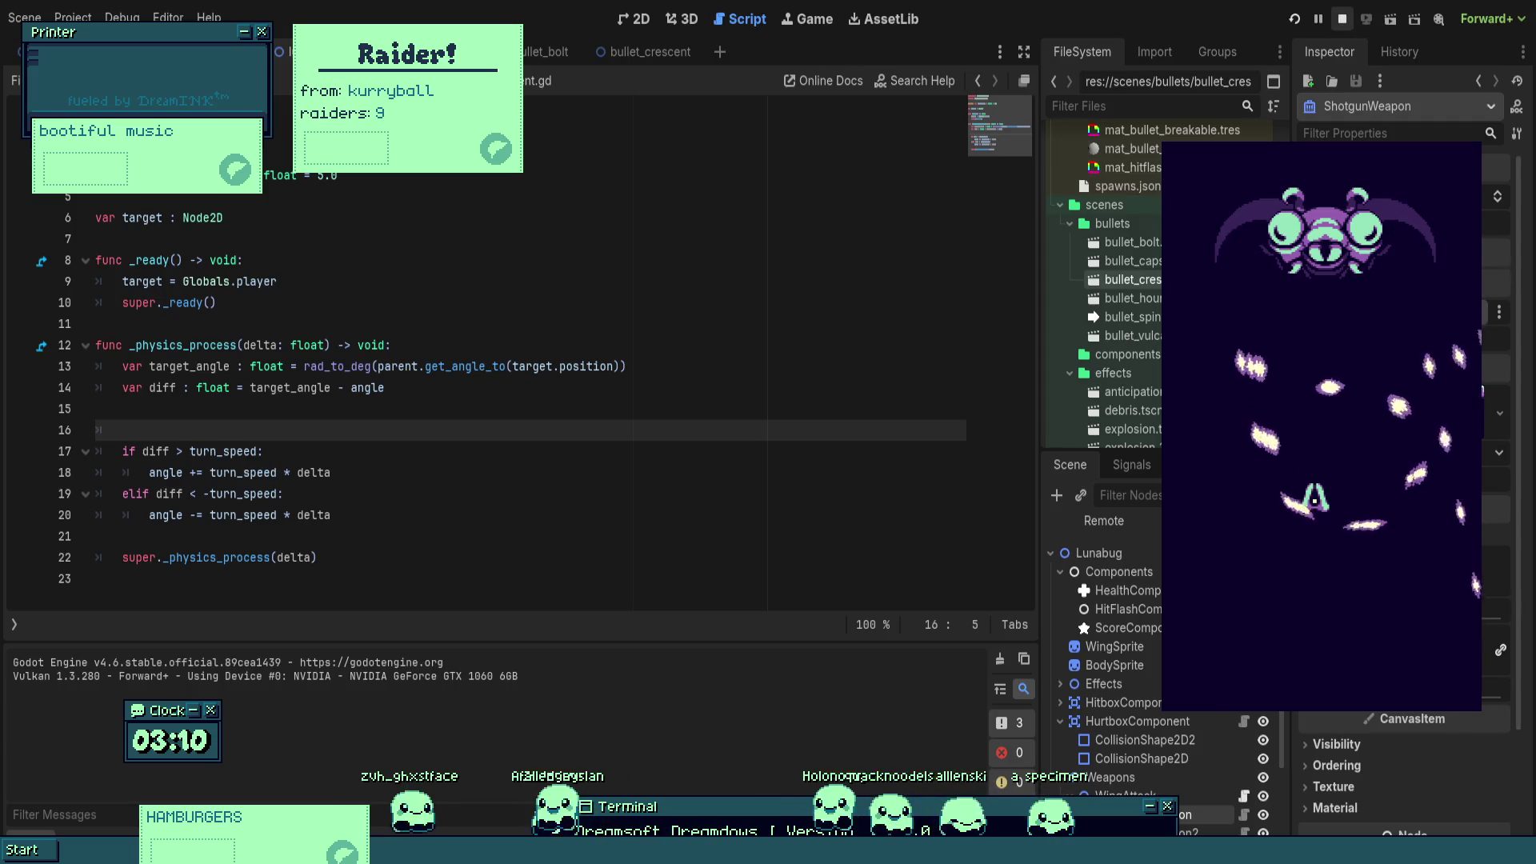
{"action": "key", "text": "F8"}
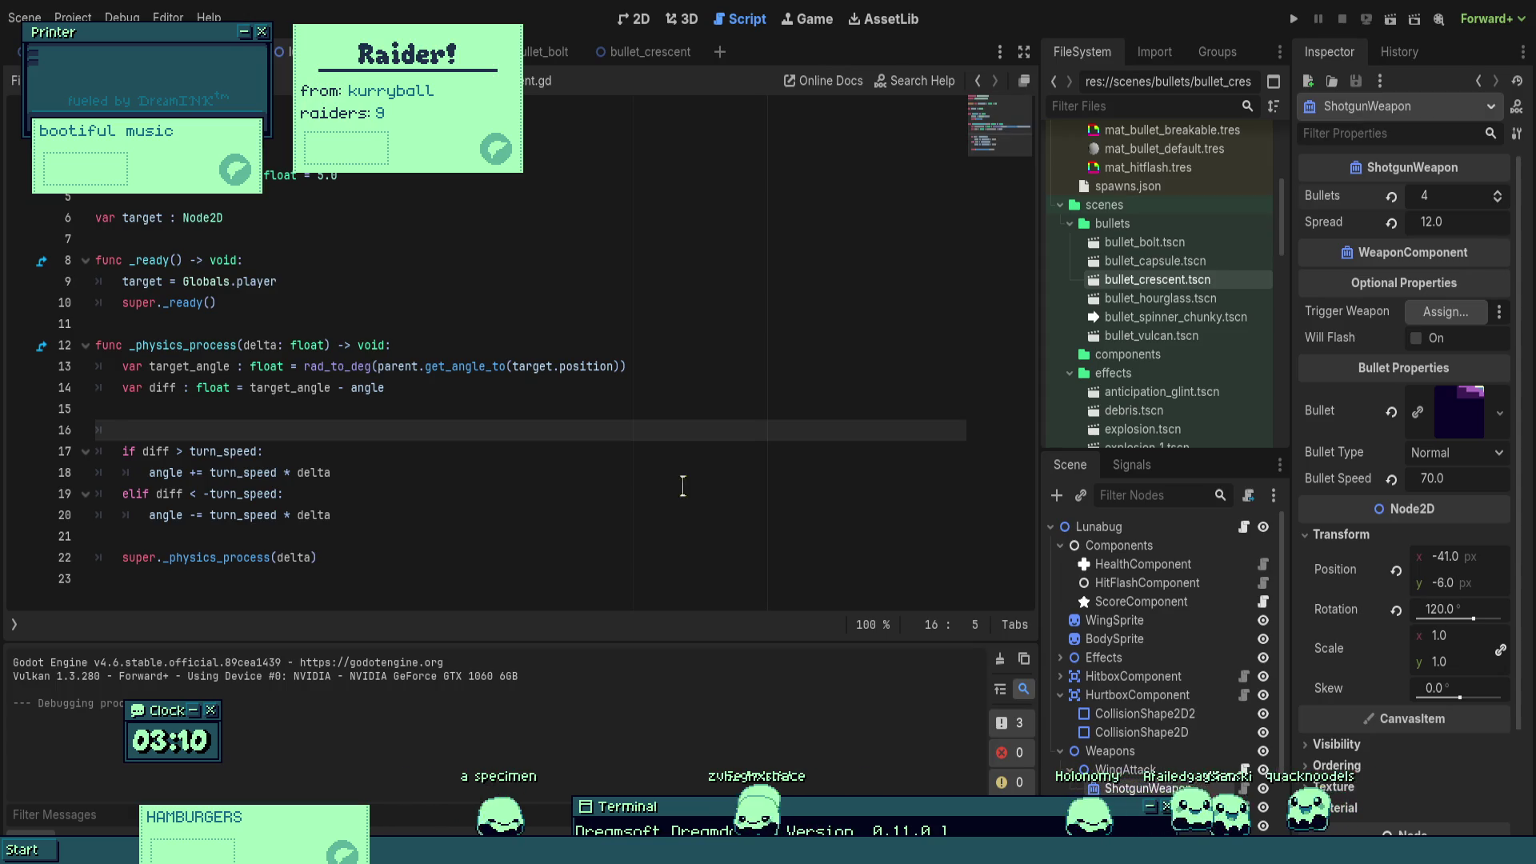
- Change line 20's elif operator from -= to += and save the script
{"action": "left_click", "coordinate": [593, 475]}
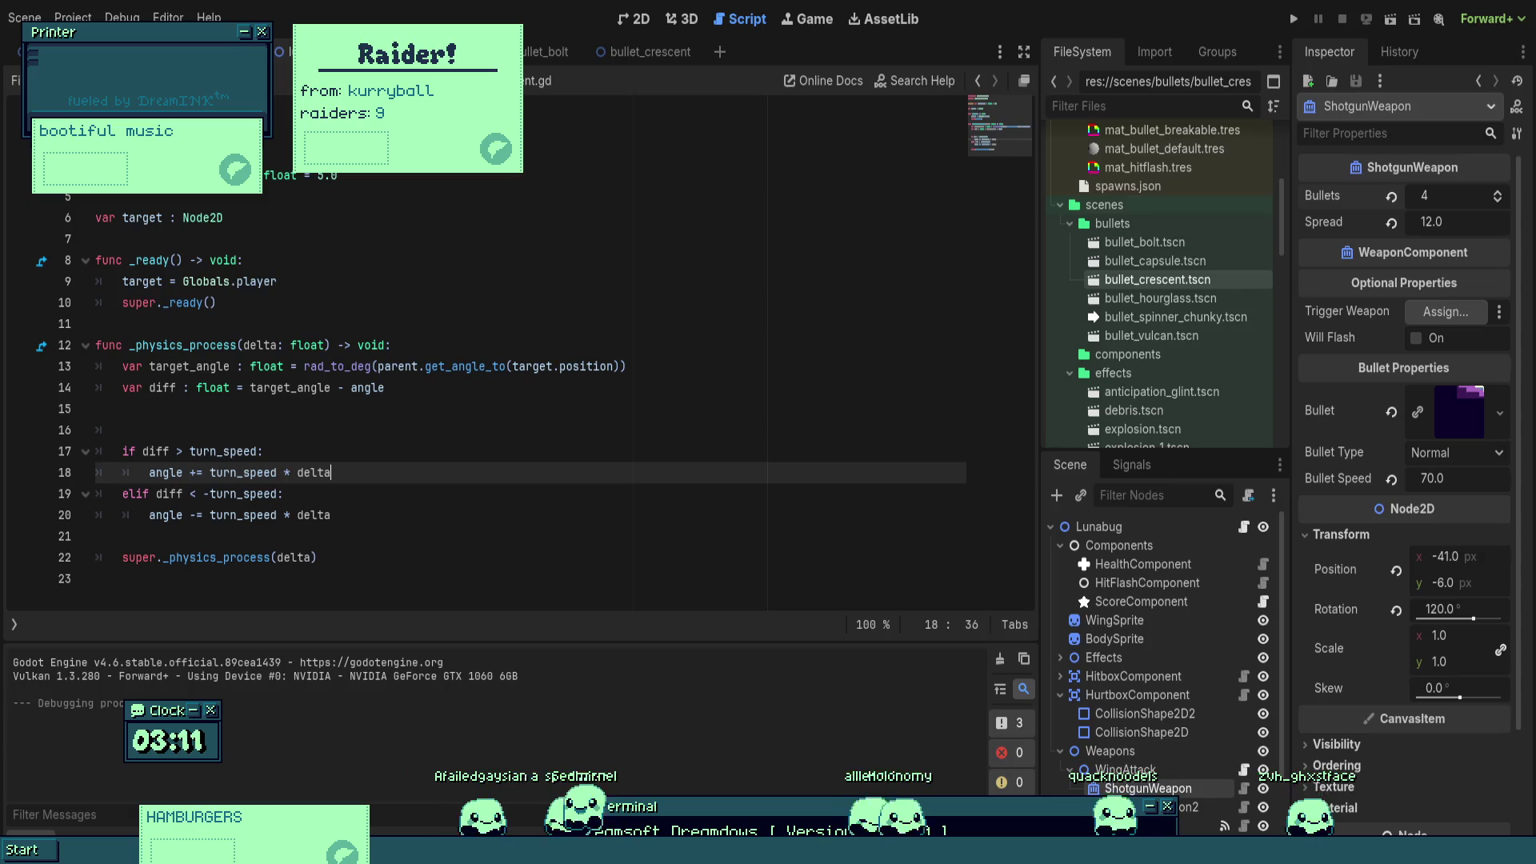
{"action": "left_click", "coordinate": [534, 414]}
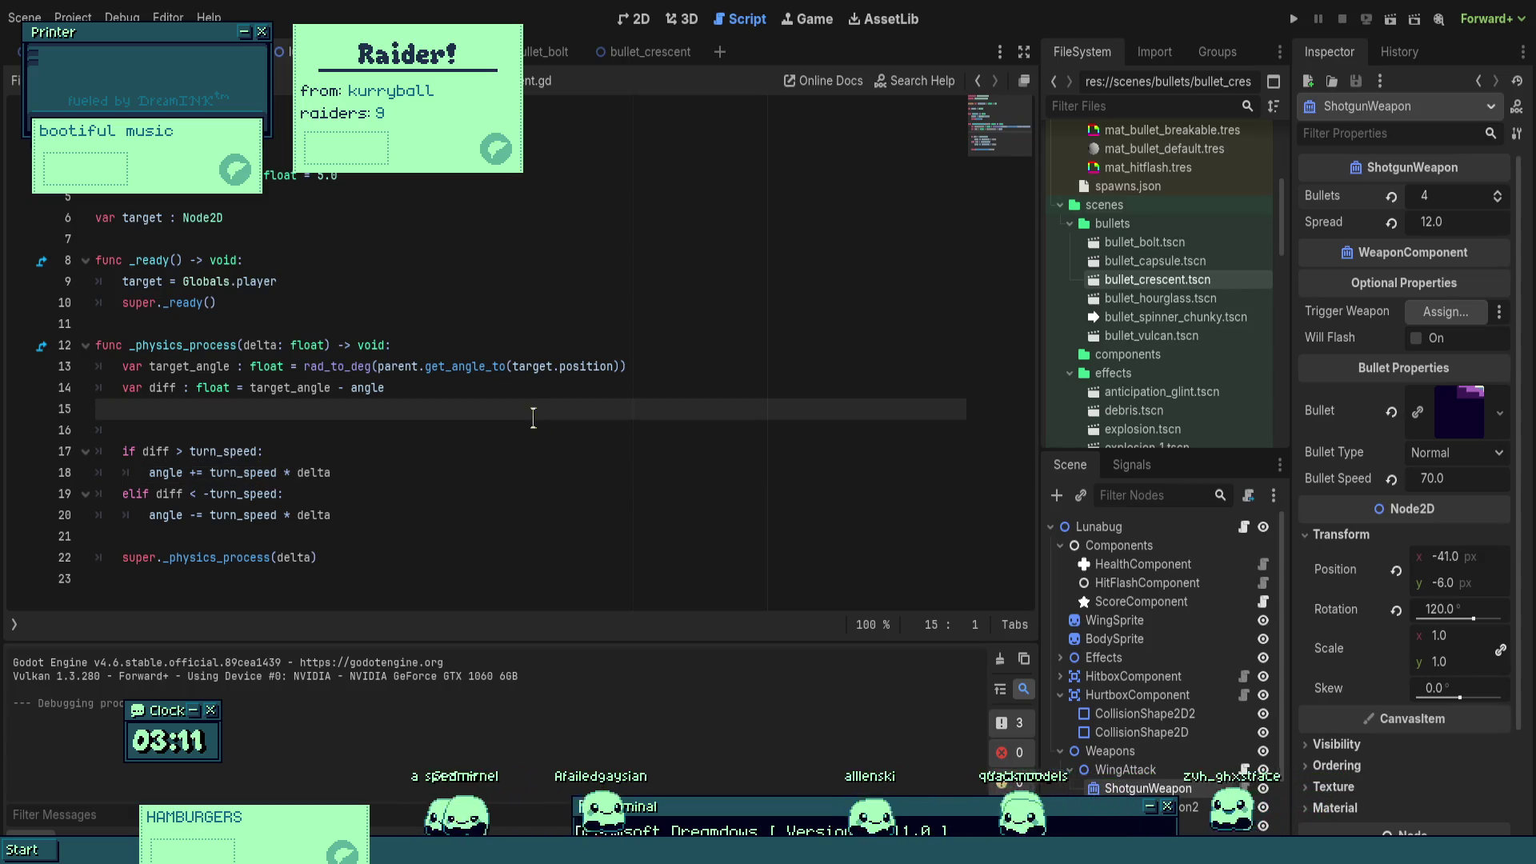
{"action": "left_click", "coordinate": [459, 494]}
{"action": "left_click", "coordinate": [331, 514]}
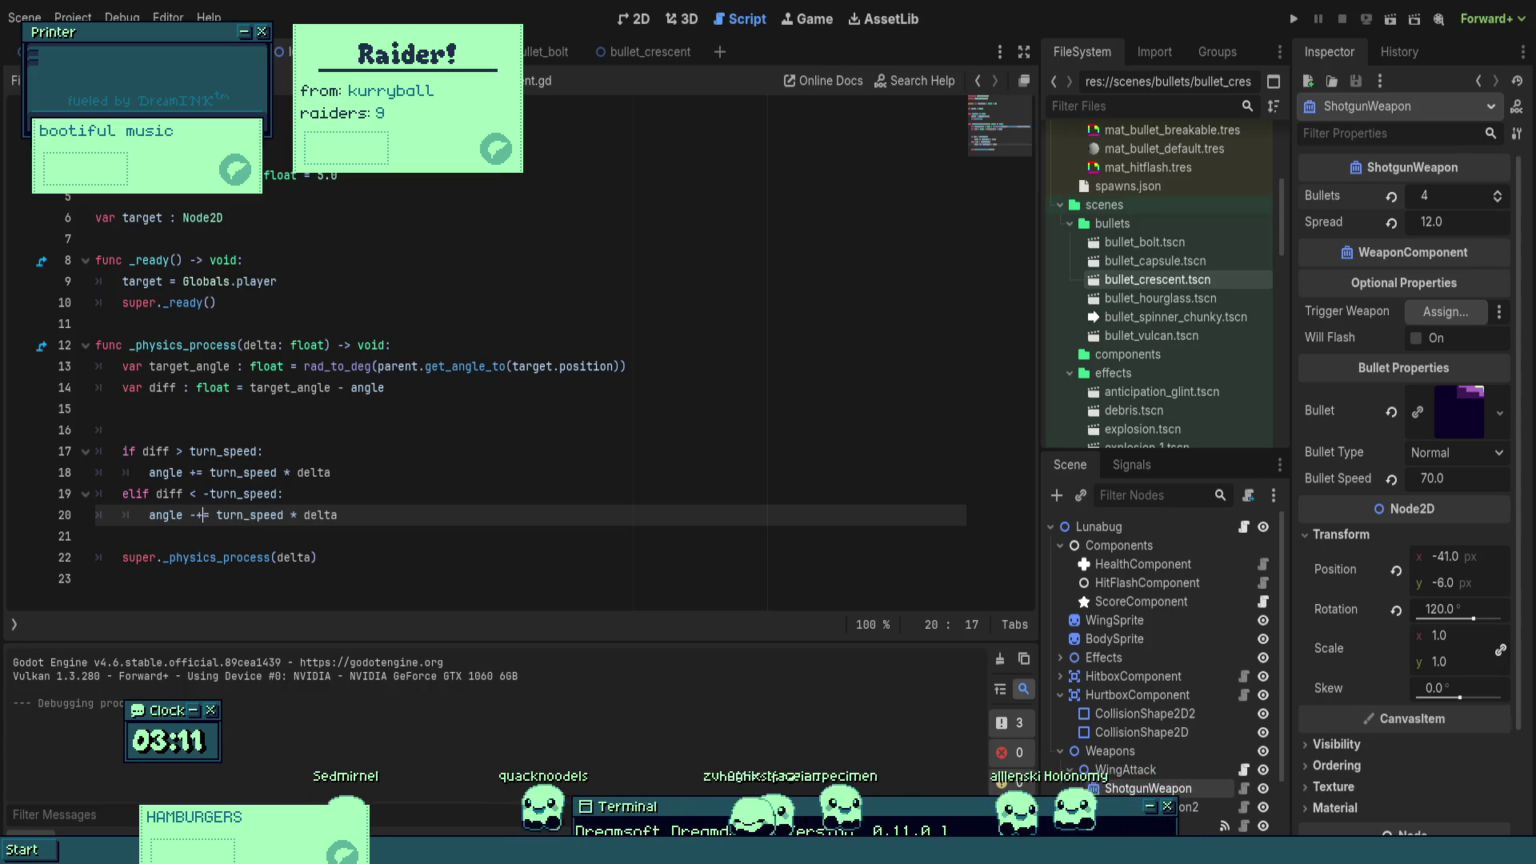
{"action": "left_click", "coordinate": [264, 451]}
{"action": "left_click", "coordinate": [202, 514]}
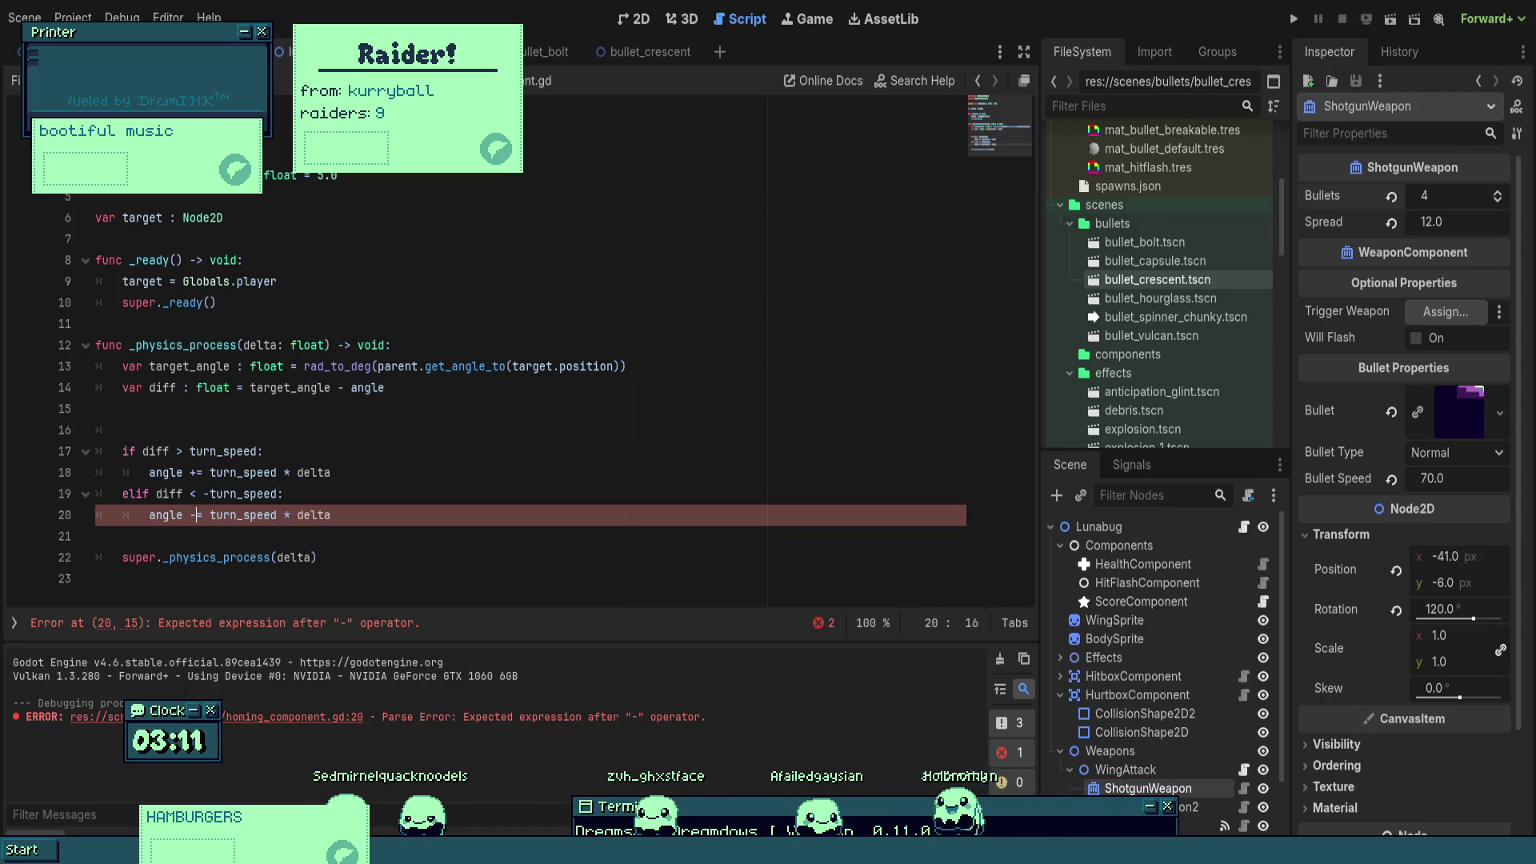
{"action": "key", "text": "BackSpace"}
{"action": "key", "text": "BackSpace"}
{"action": "type", "text": "+"}
{"action": "key", "text": "ctrl+s"}
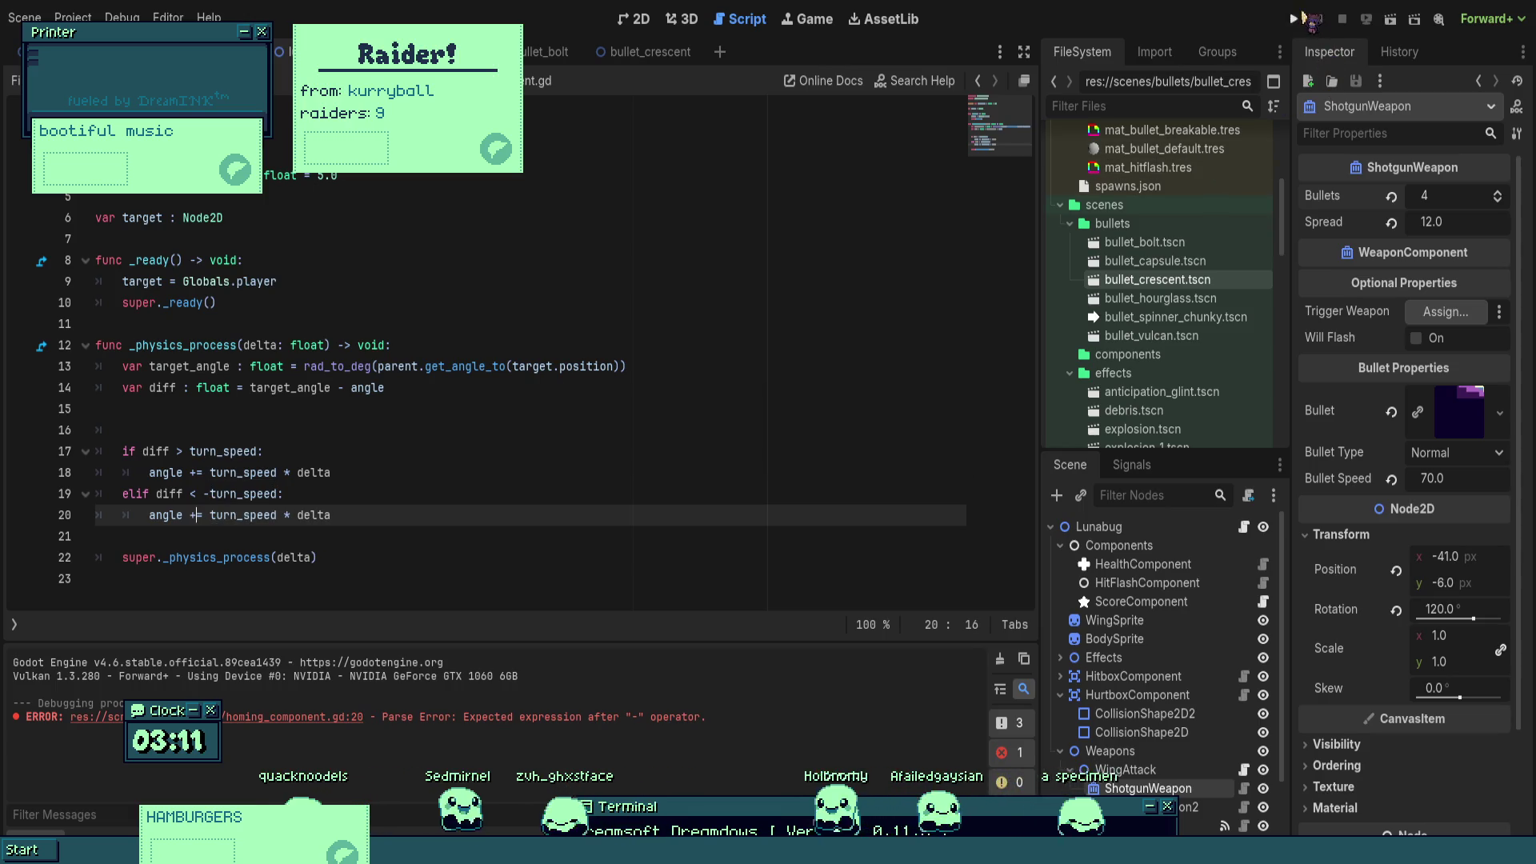
{"action": "left_click", "coordinate": [1296, 18]}
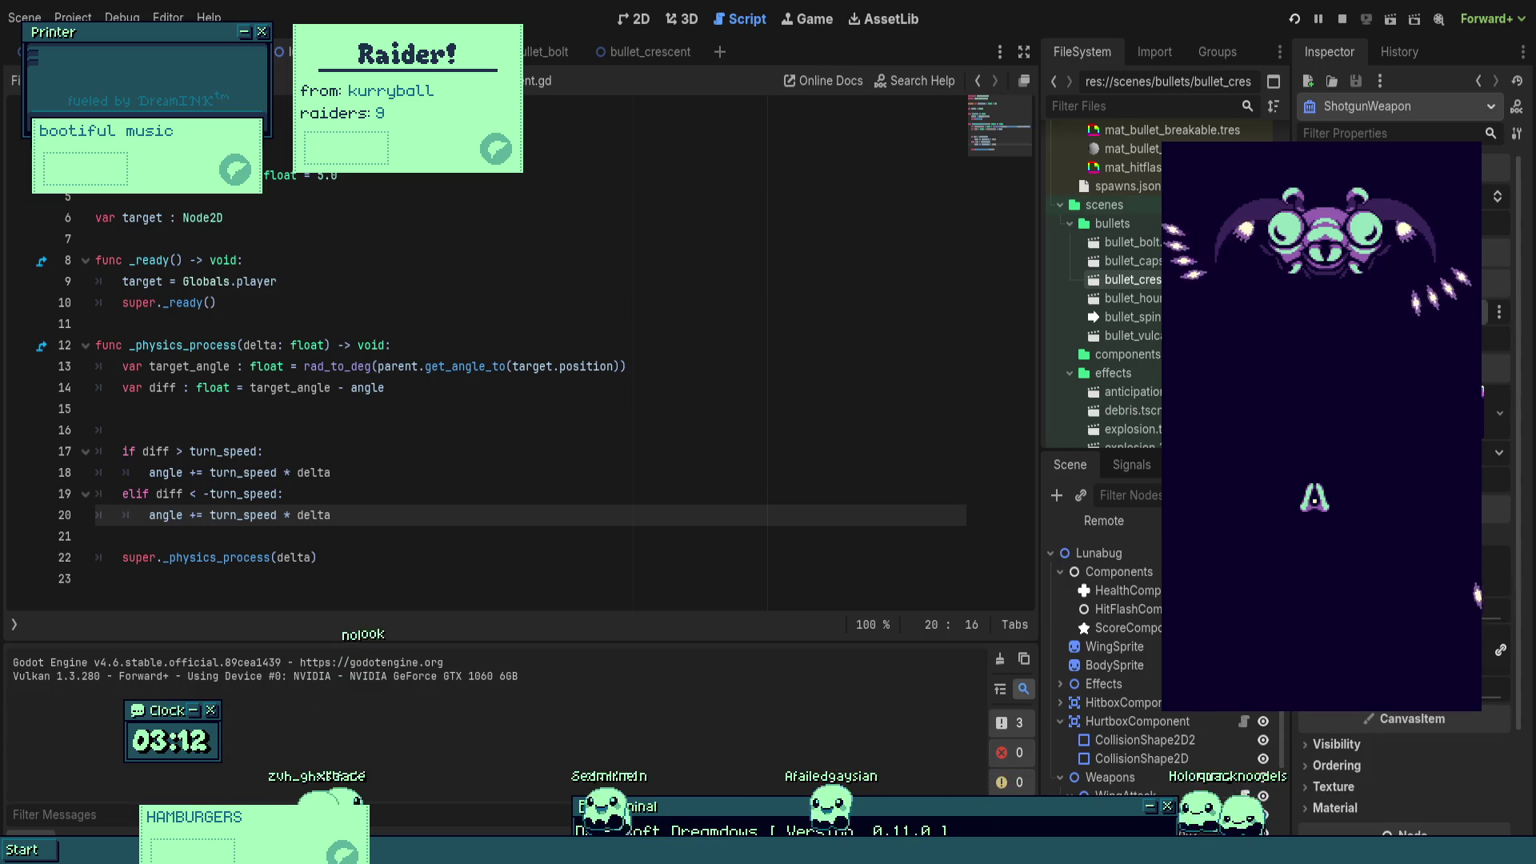
{"action": "key", "text": "F8"}
- Change line 20's elif operator from plus back to minus so angle subtracts turn_speed * delta, and save the script
{"action": "left_click", "coordinate": [677, 451]}
{"action": "left_click", "coordinate": [196, 515]}
{"action": "key", "text": "BackSpace"}
{"action": "type", "text": "-"}
{"action": "key", "text": "ctrl+s"}
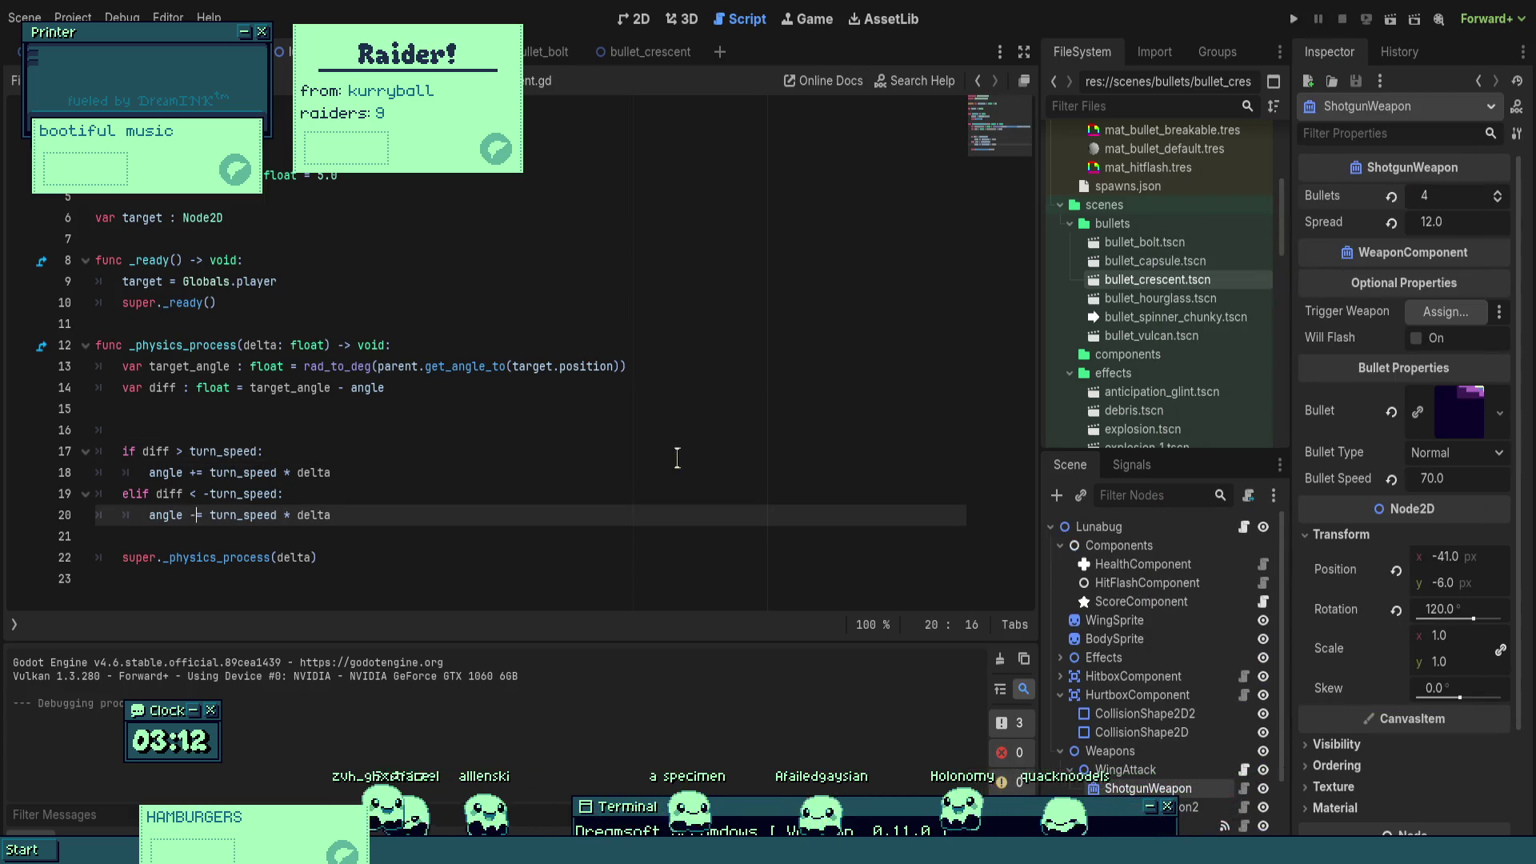
- Run the project to watch the Lunabug boss fire crescent volleys
{"action": "left_click", "coordinate": [677, 458]}
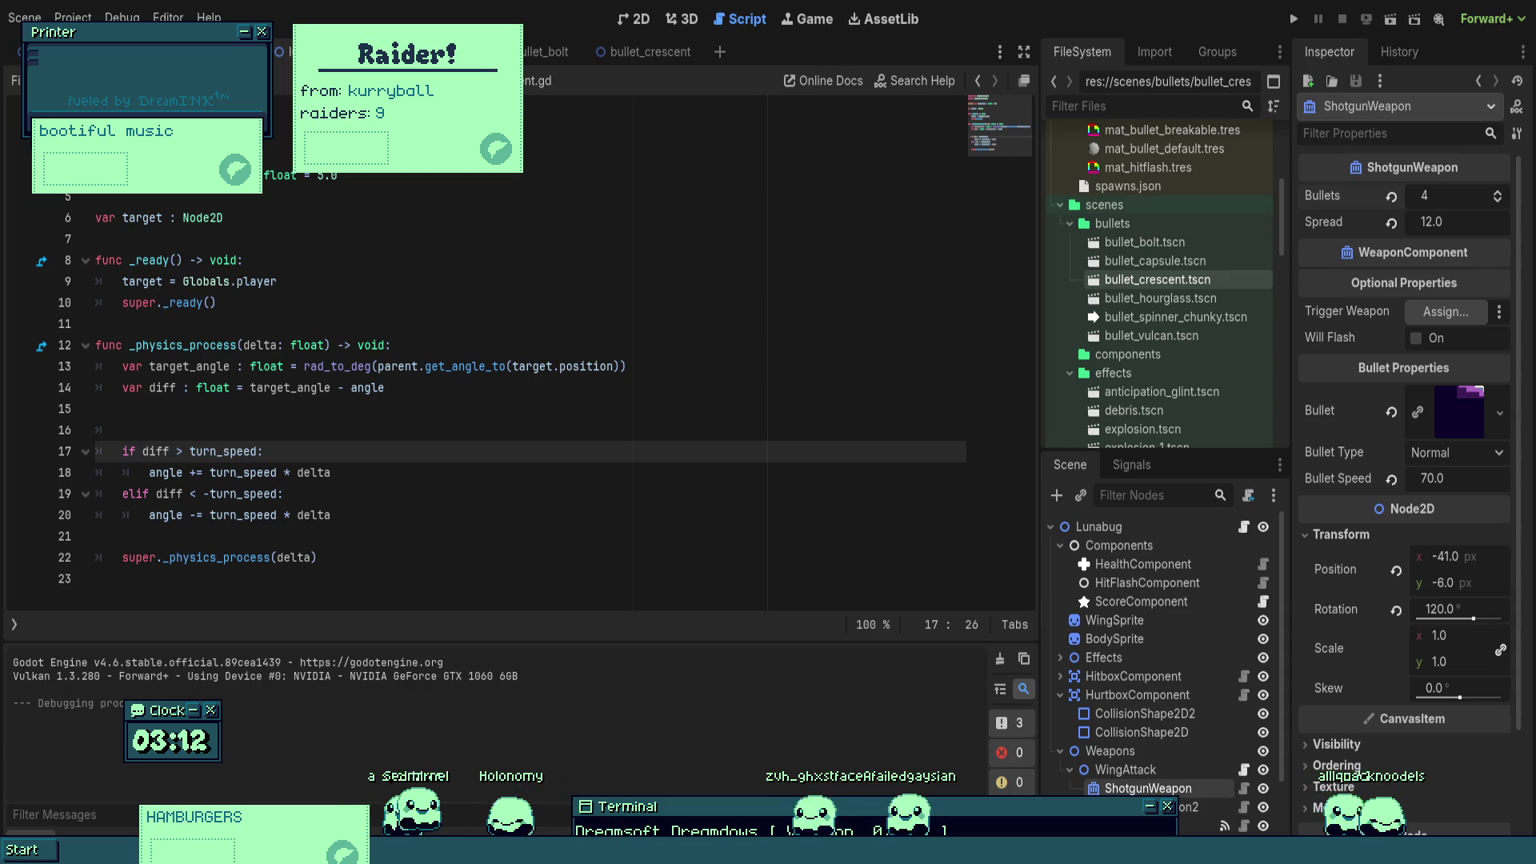
{"action": "left_click", "coordinate": [573, 409]}
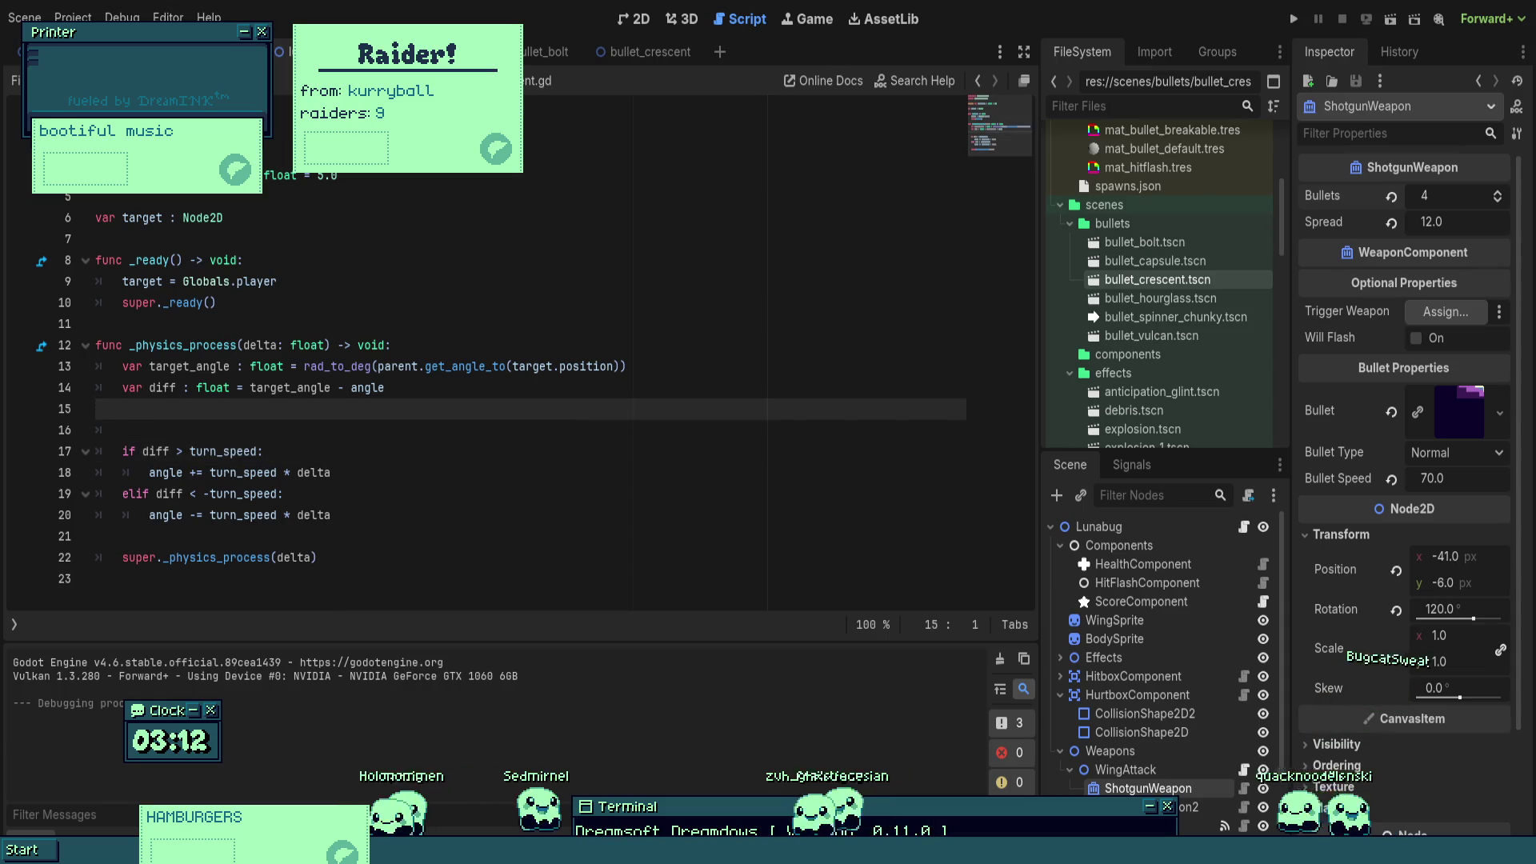
{"action": "left_click", "coordinate": [1293, 19]}
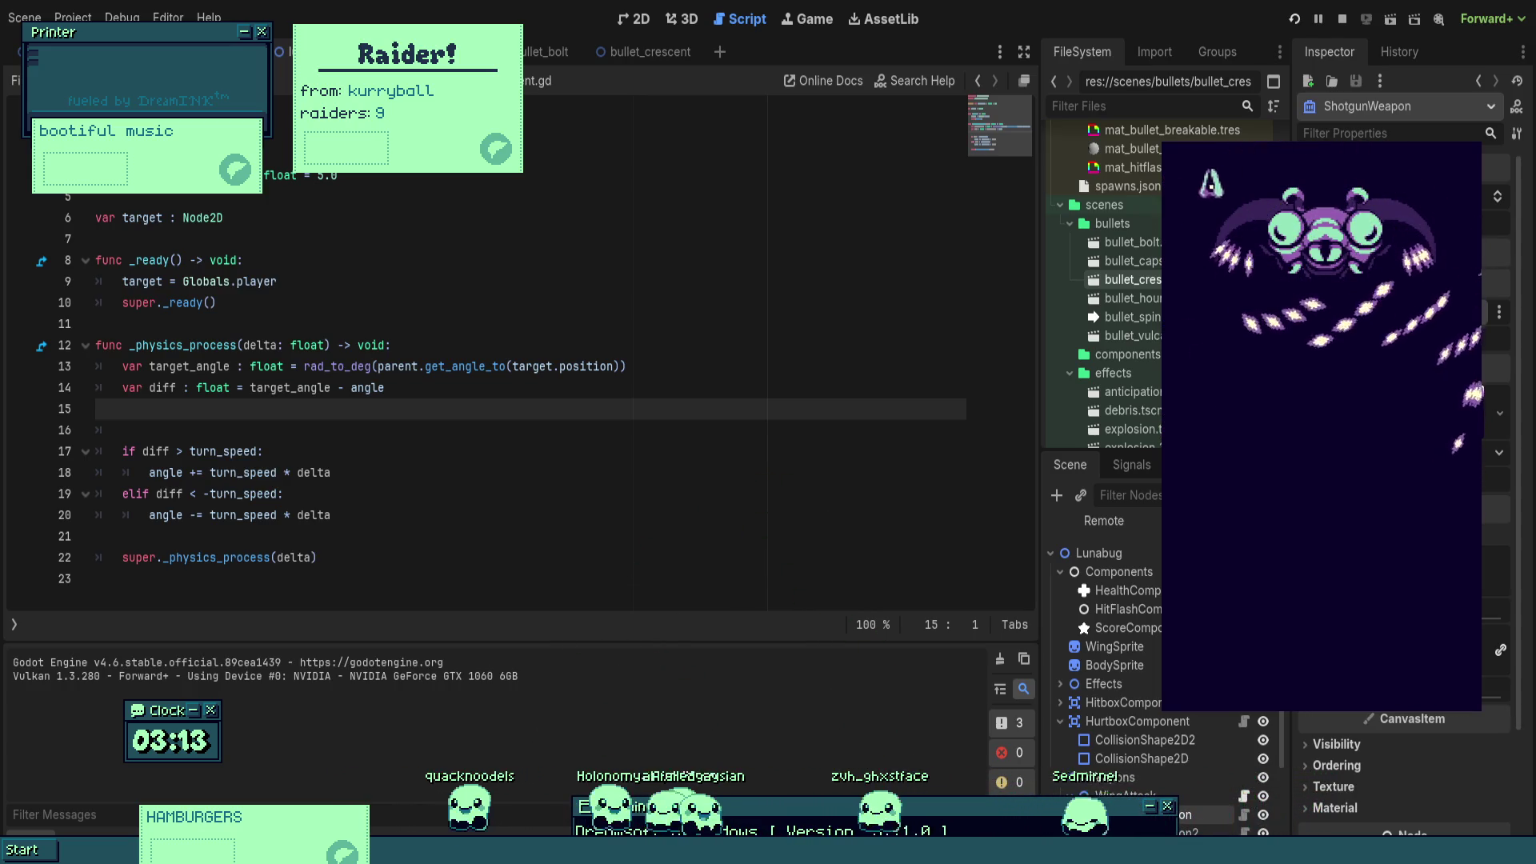
- Stop the game, add a debug print under the turn_speed check, then rerun and stop again
{"action": "key", "text": "F8"}
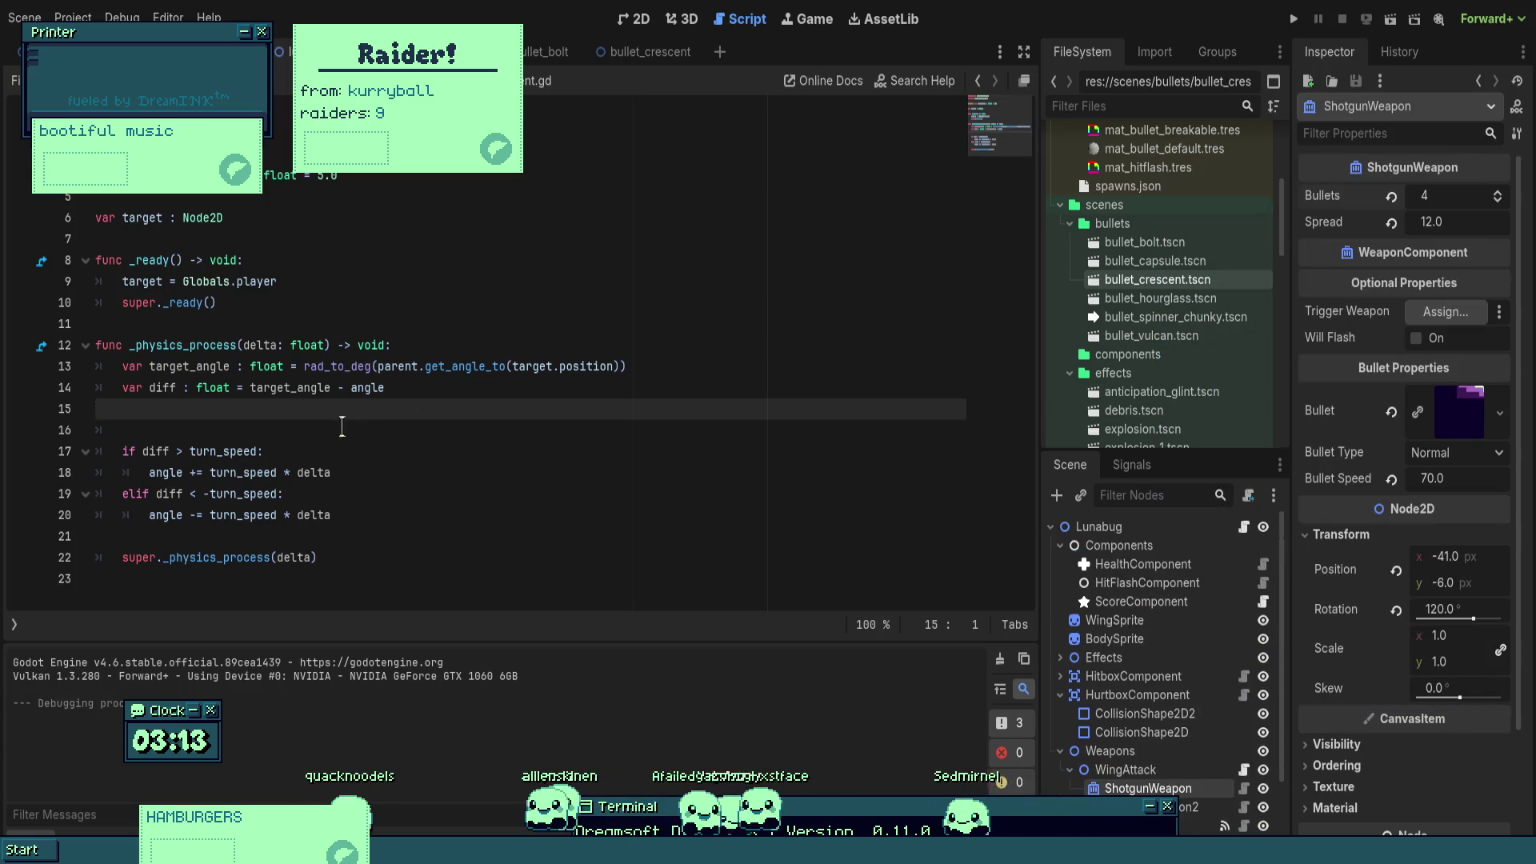
{"action": "left_click", "coordinate": [337, 445]}
{"action": "key", "text": "Return"}
{"action": "type", "text": "print("}
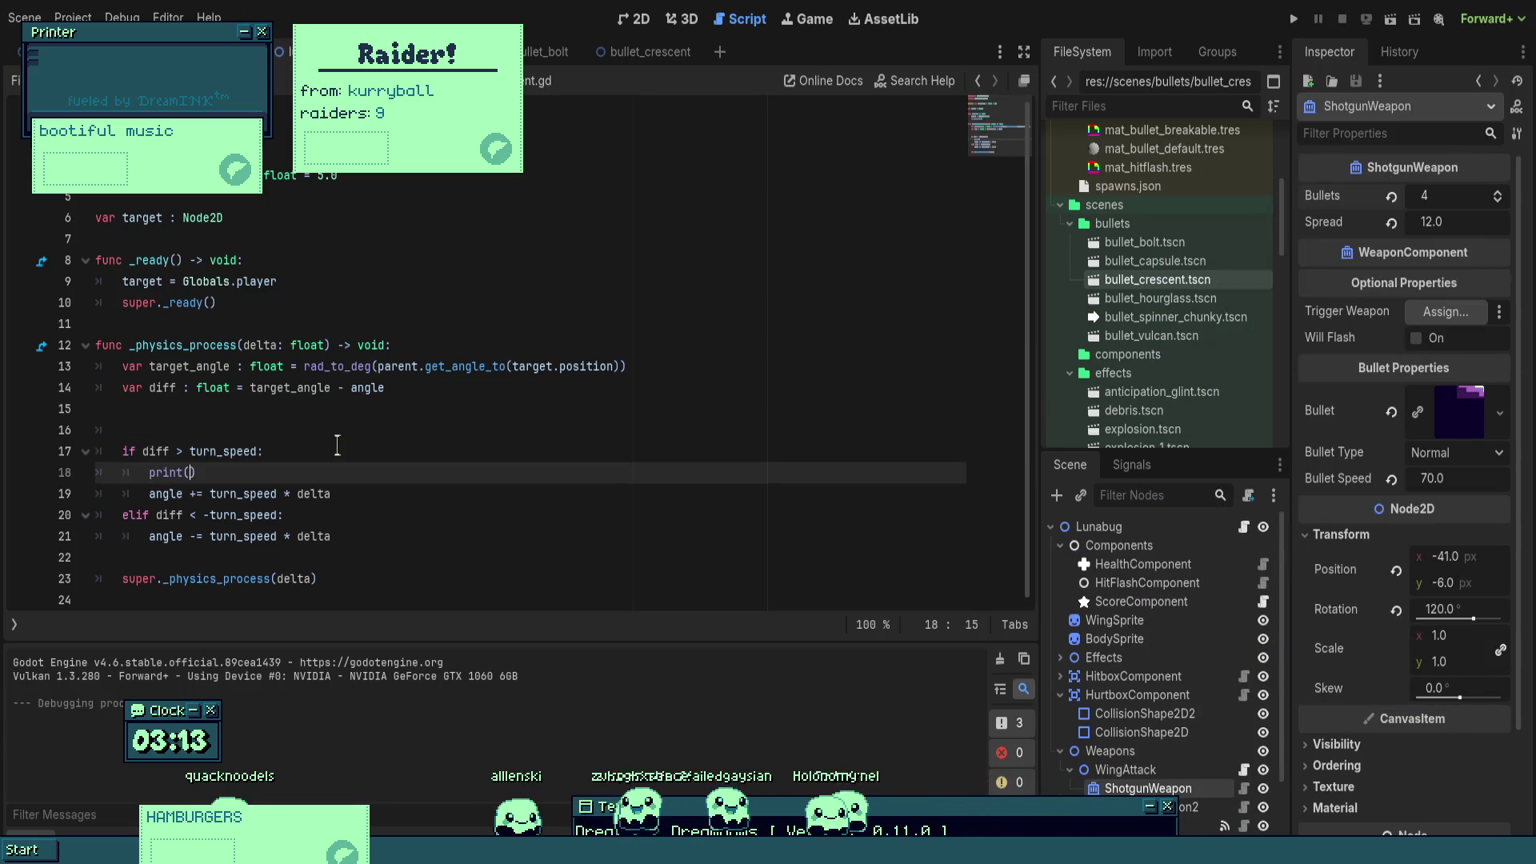
{"action": "type", "text": "ger"}
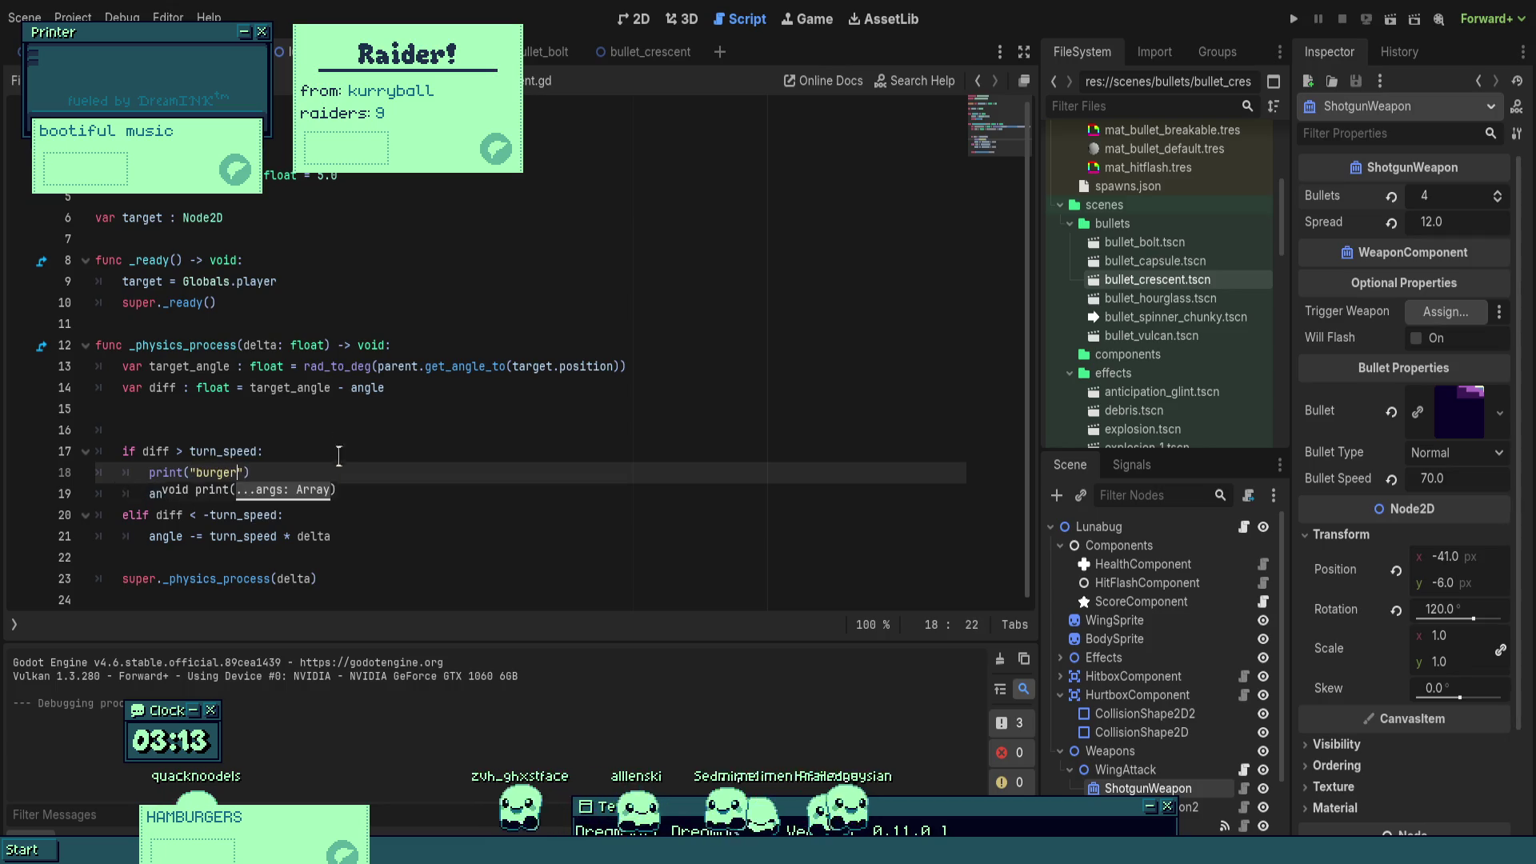
{"action": "left_click", "coordinate": [1294, 18]}
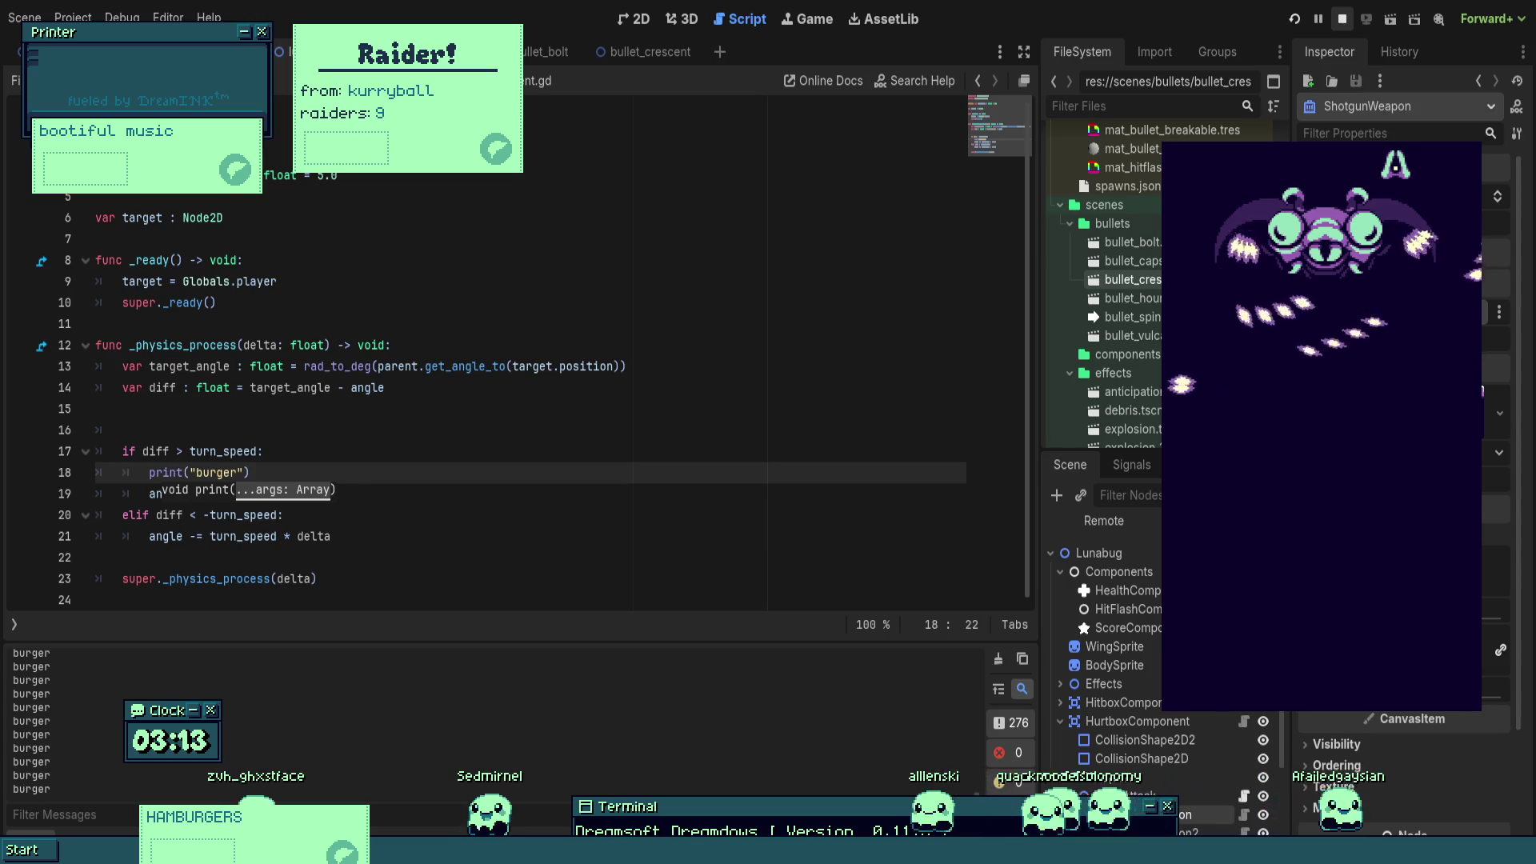
{"action": "key", "text": "F8"}
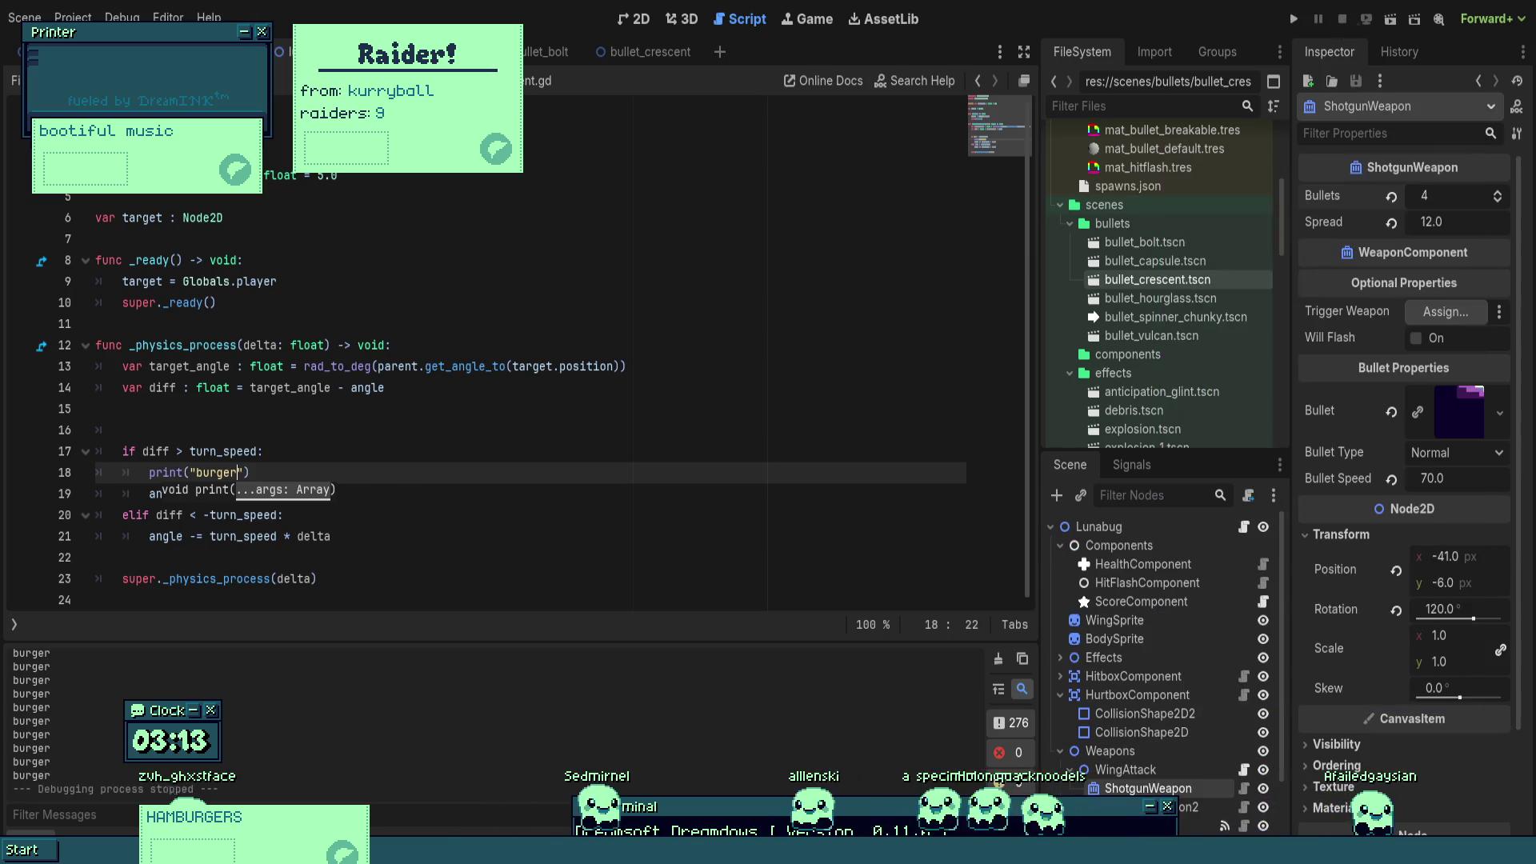
- Paste the angle-wrap block after line 14: if diff > 180, diff -= 360; elif diff < -180, diff += 360
{"action": "left_click", "coordinate": [382, 365]}
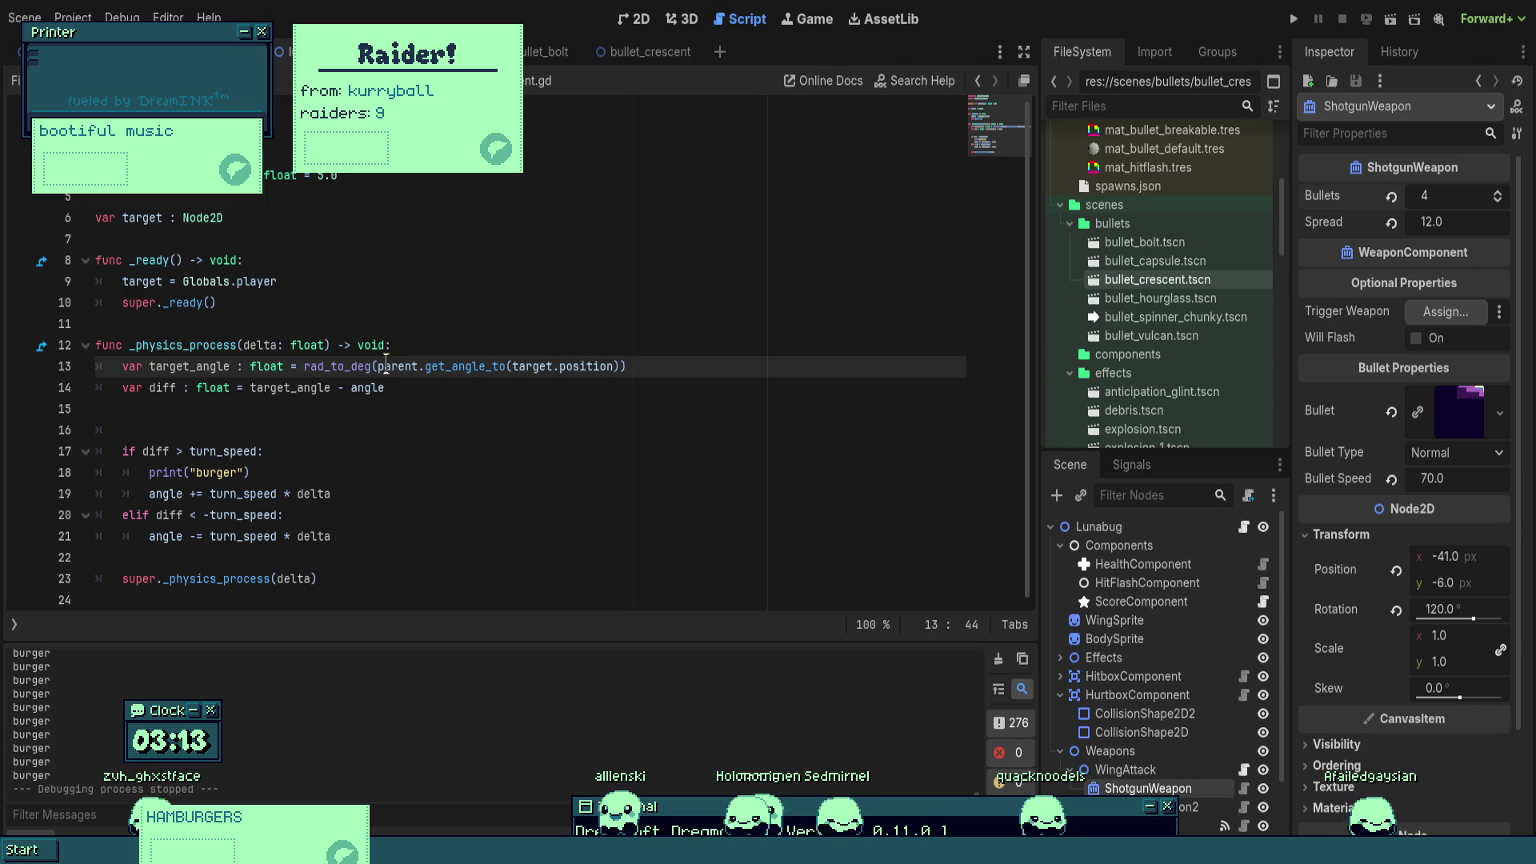
{"action": "left_click", "coordinate": [220, 430]}
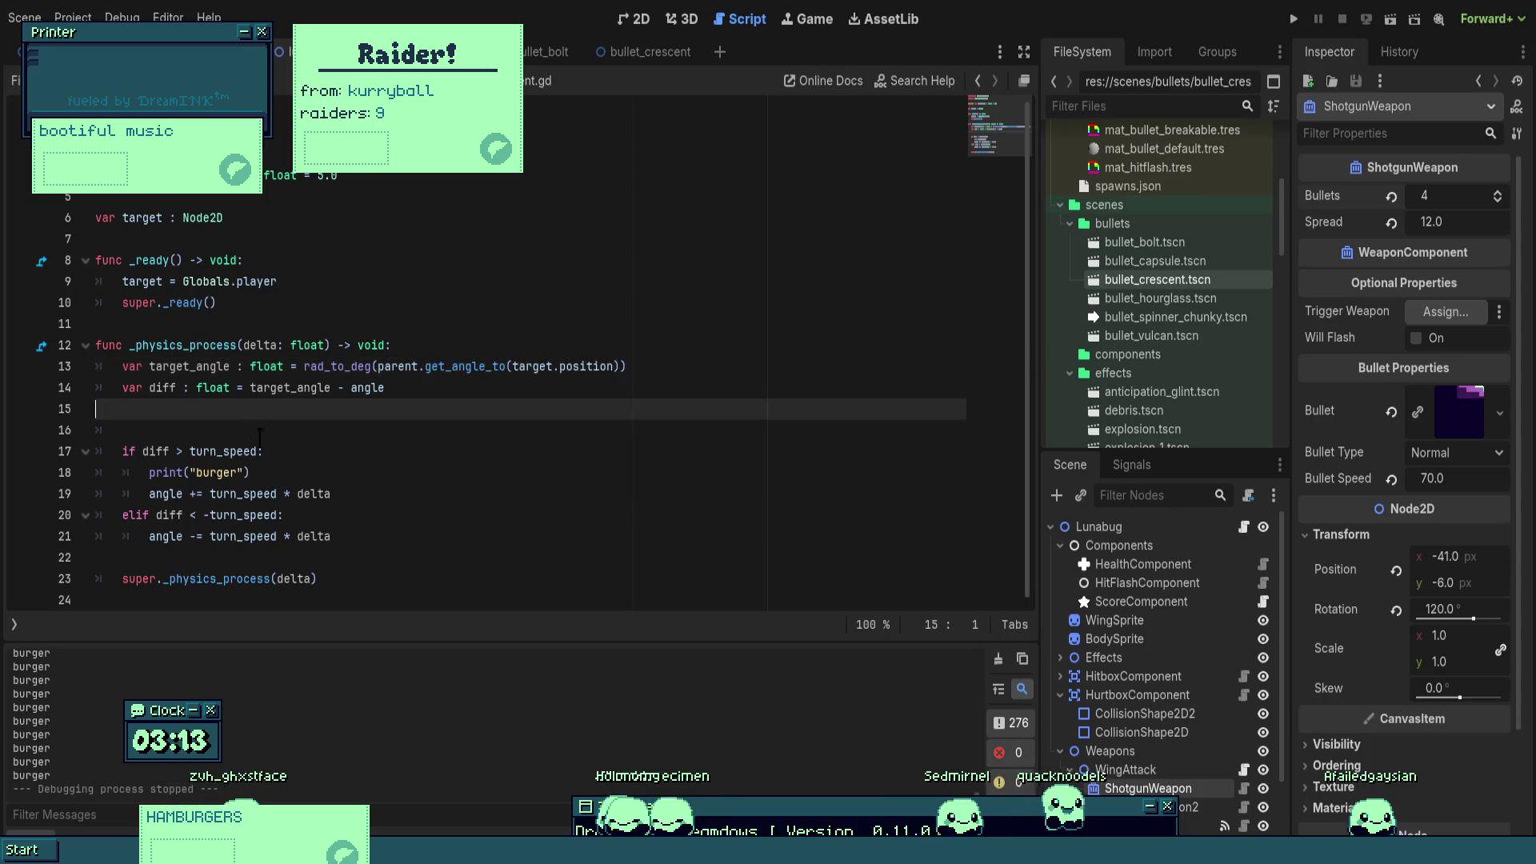
{"action": "key", "text": "ctrl+v"}
{"action": "type", "text": "print(\"burger\")"}
{"action": "key", "text": "Down"}
{"action": "key", "text": "Down"}
{"action": "key", "text": "End"}
{"action": "key", "text": "Return"}
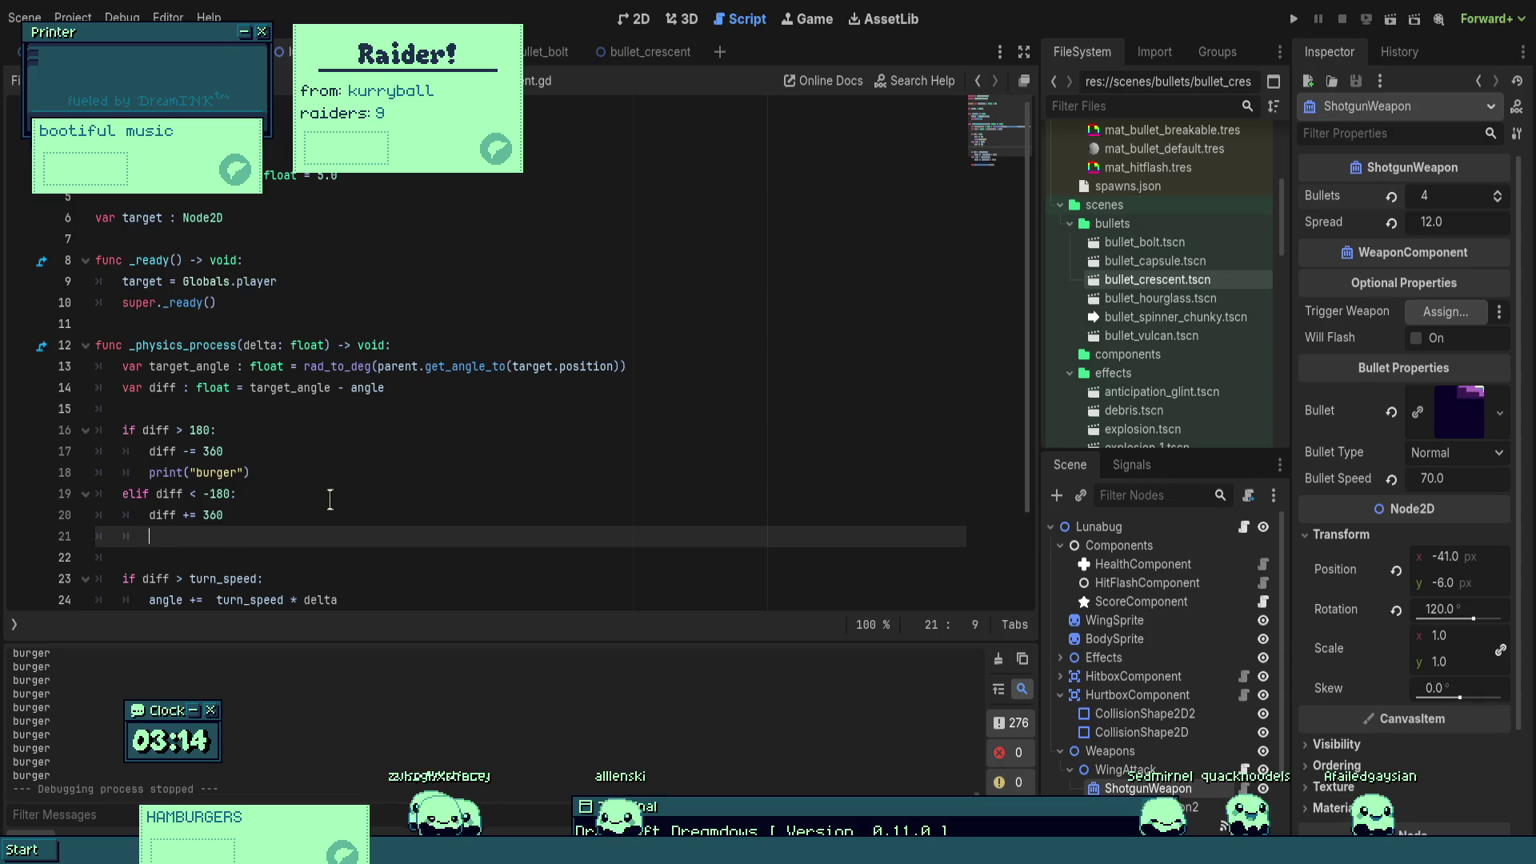
- Remove the burger debug print and rerun the game to test the wrap fix
{"action": "key", "text": "ctrl+z"}
{"action": "key", "text": "ctrl+z"}
{"action": "key", "text": "ctrl+z"}
{"action": "key", "text": "ctrl+y"}
{"action": "type", "text": "op"}
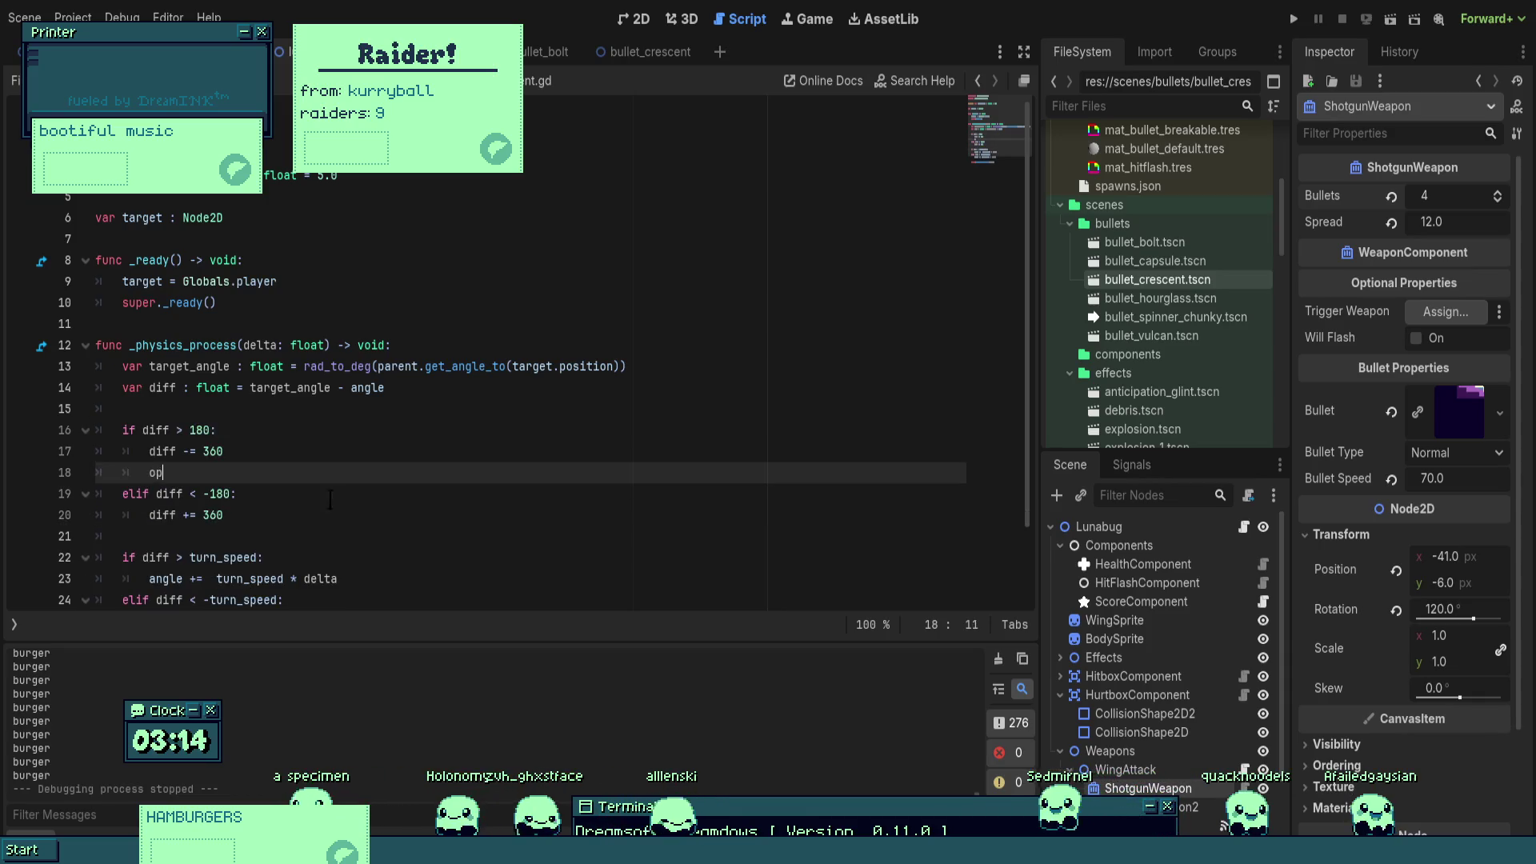
{"action": "key", "text": "BackSpace"}
{"action": "key", "text": "BackSpace"}
{"action": "key", "text": "BackSpace"}
{"action": "left_click", "coordinate": [1293, 19]}
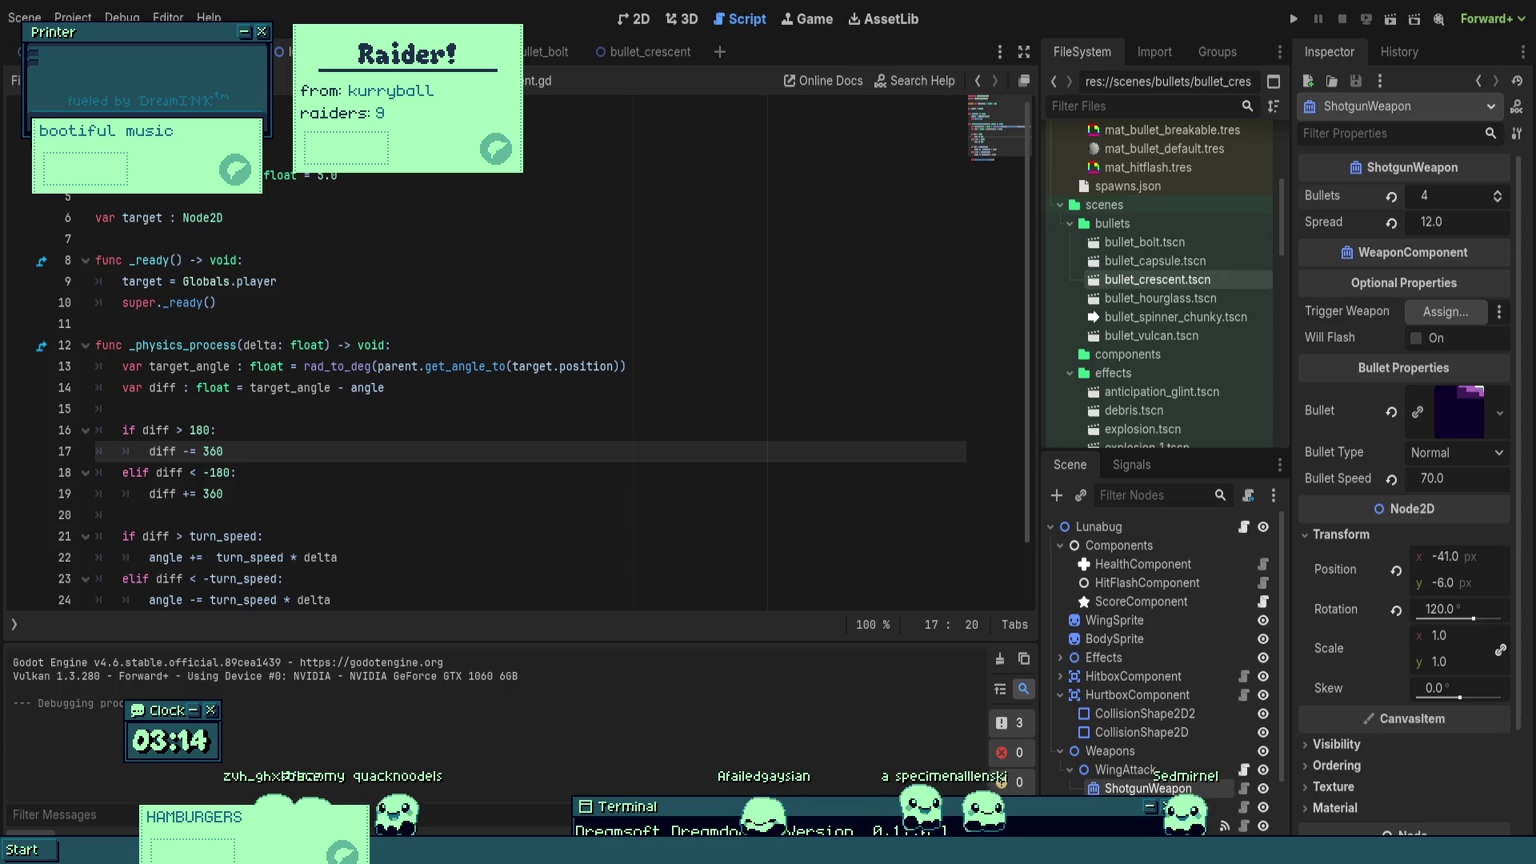
{"action": "left_click", "coordinate": [248, 406]}
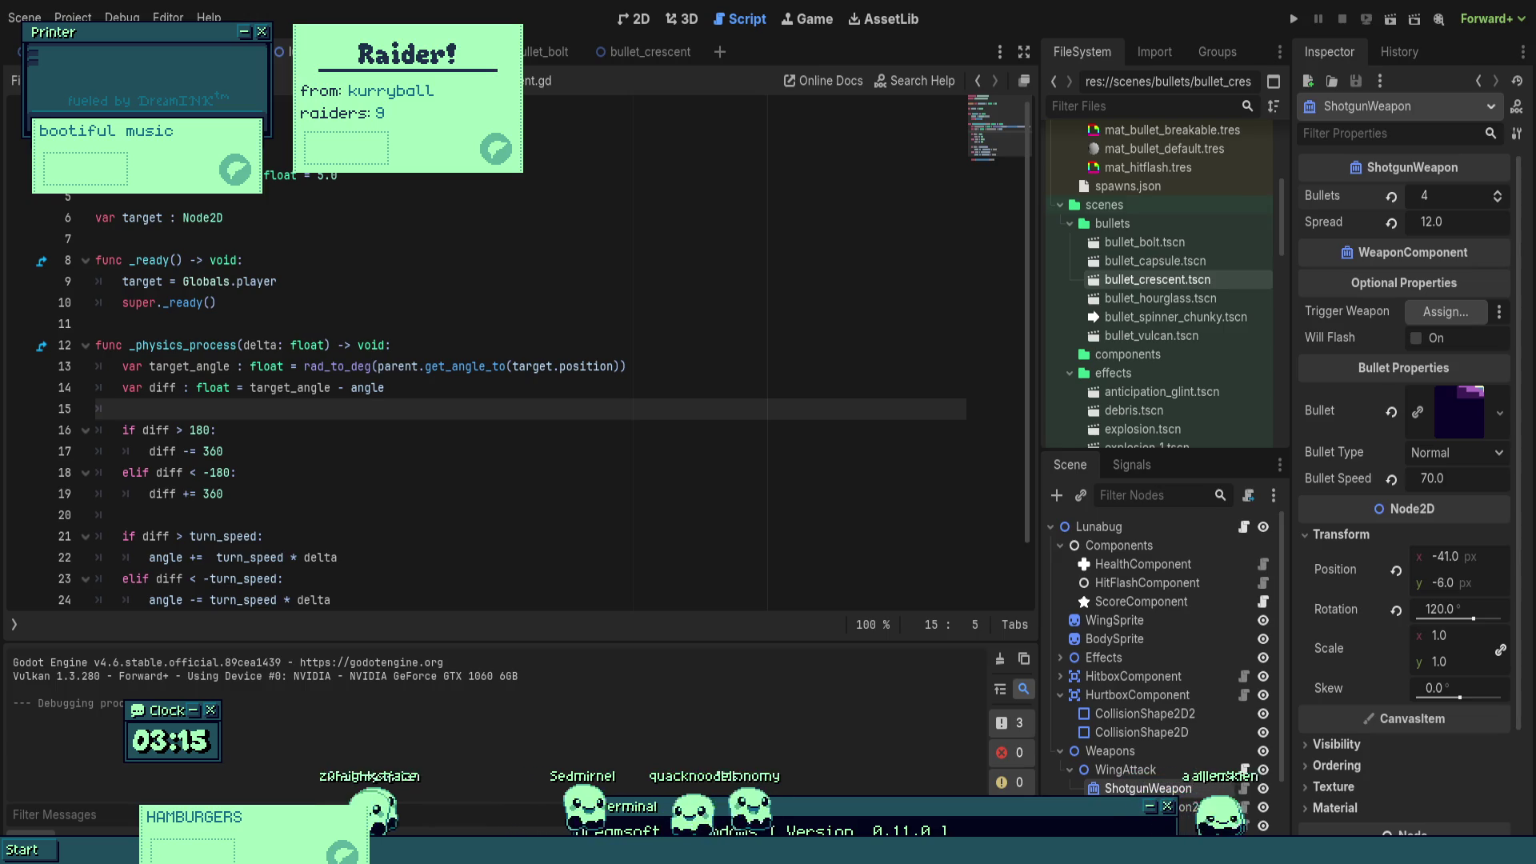
{"action": "left_click", "coordinate": [238, 472]}
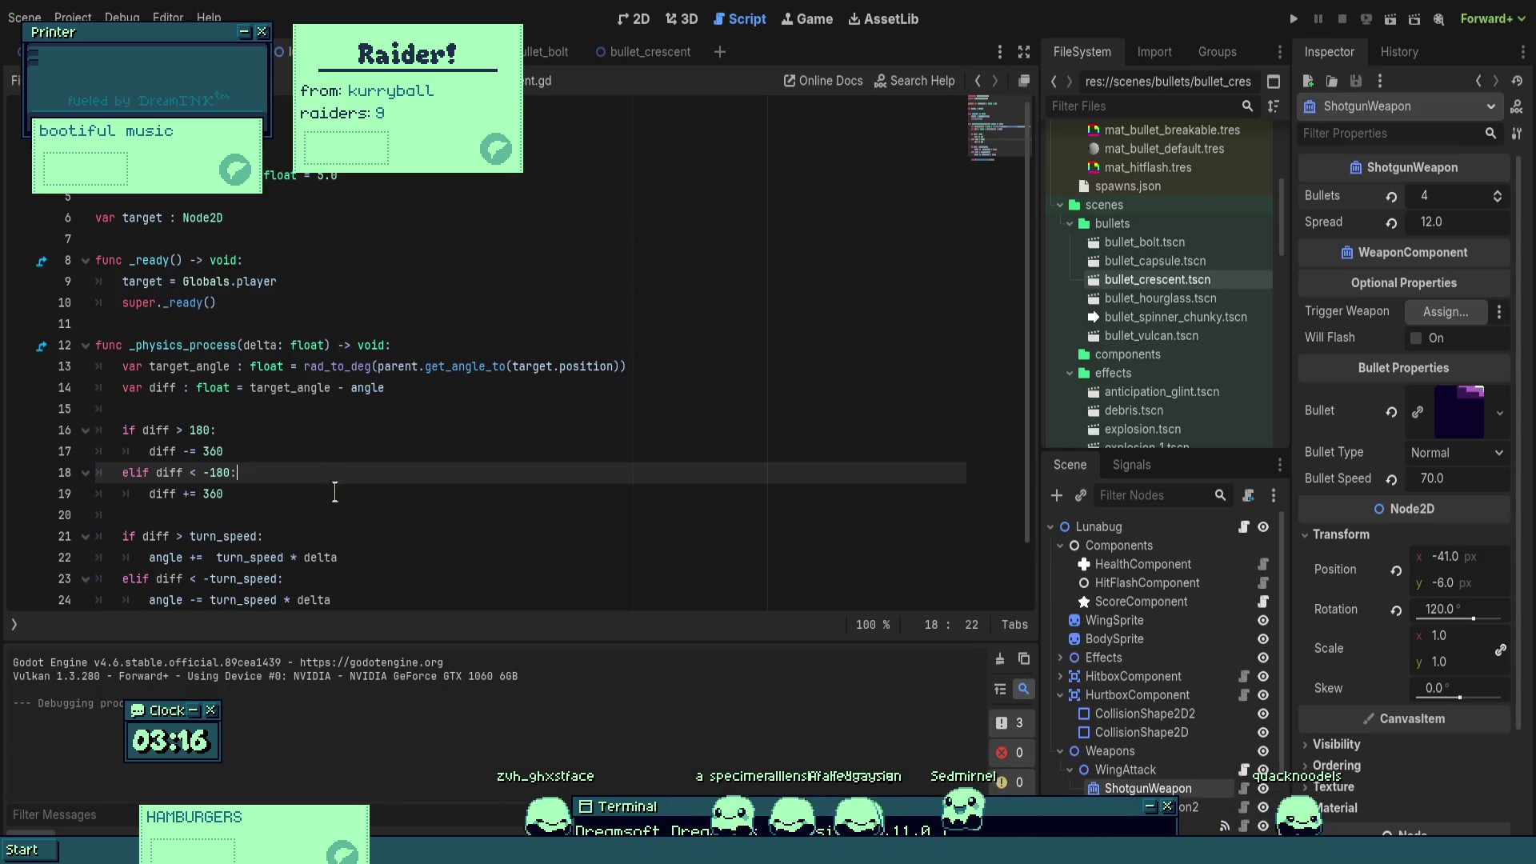
{"action": "scroll", "coordinate": [335, 491], "scroll_direction": "down", "scroll_amount": 1}
{"action": "left_click", "coordinate": [334, 491]}
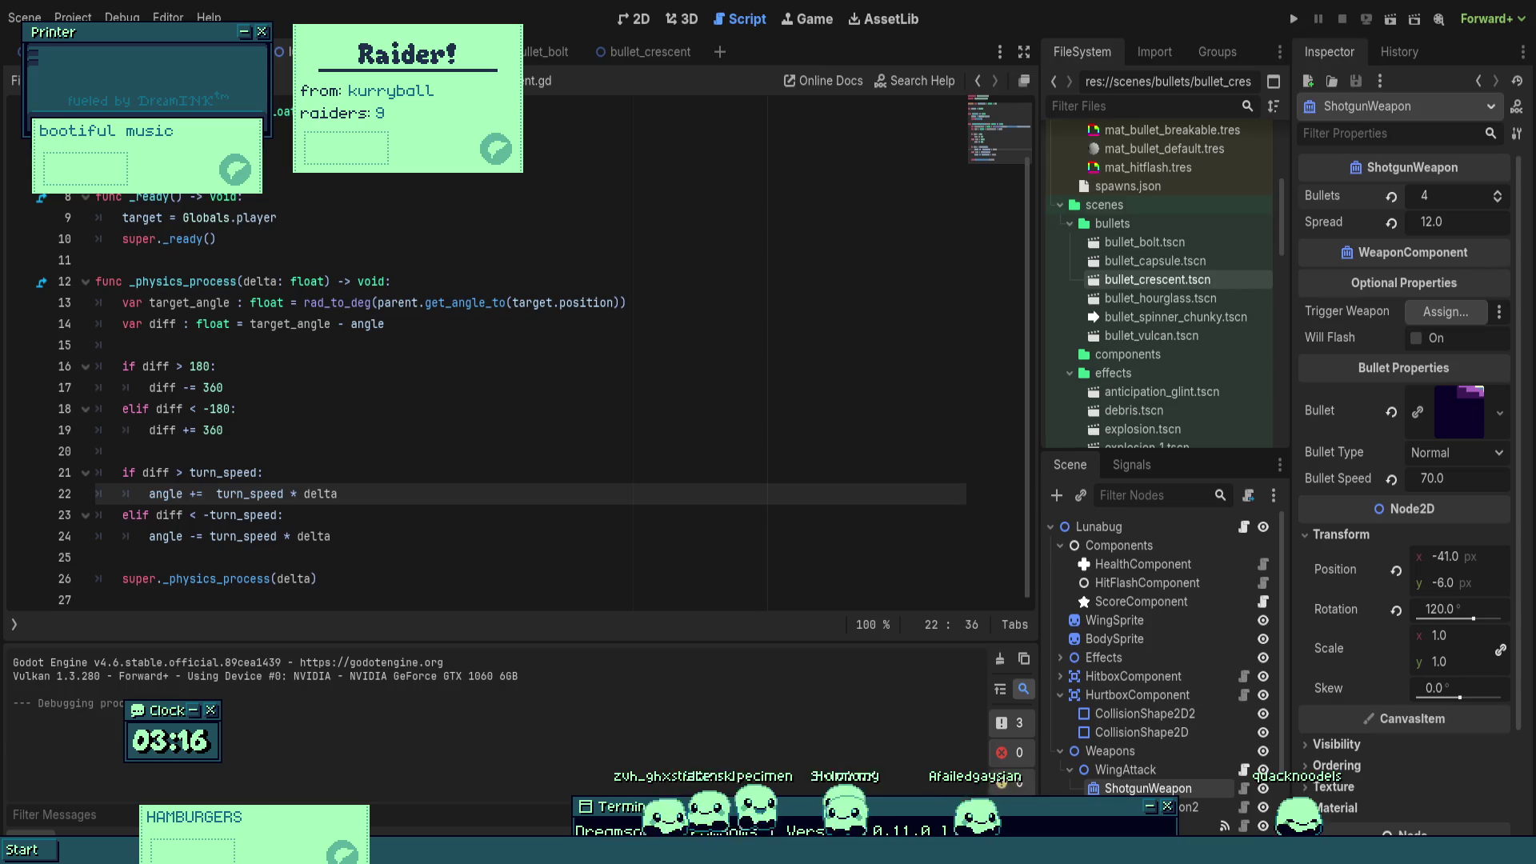
- Launch the game again to watch the crescent bullets home toward the player's ship
{"action": "left_click", "coordinate": [1295, 19]}
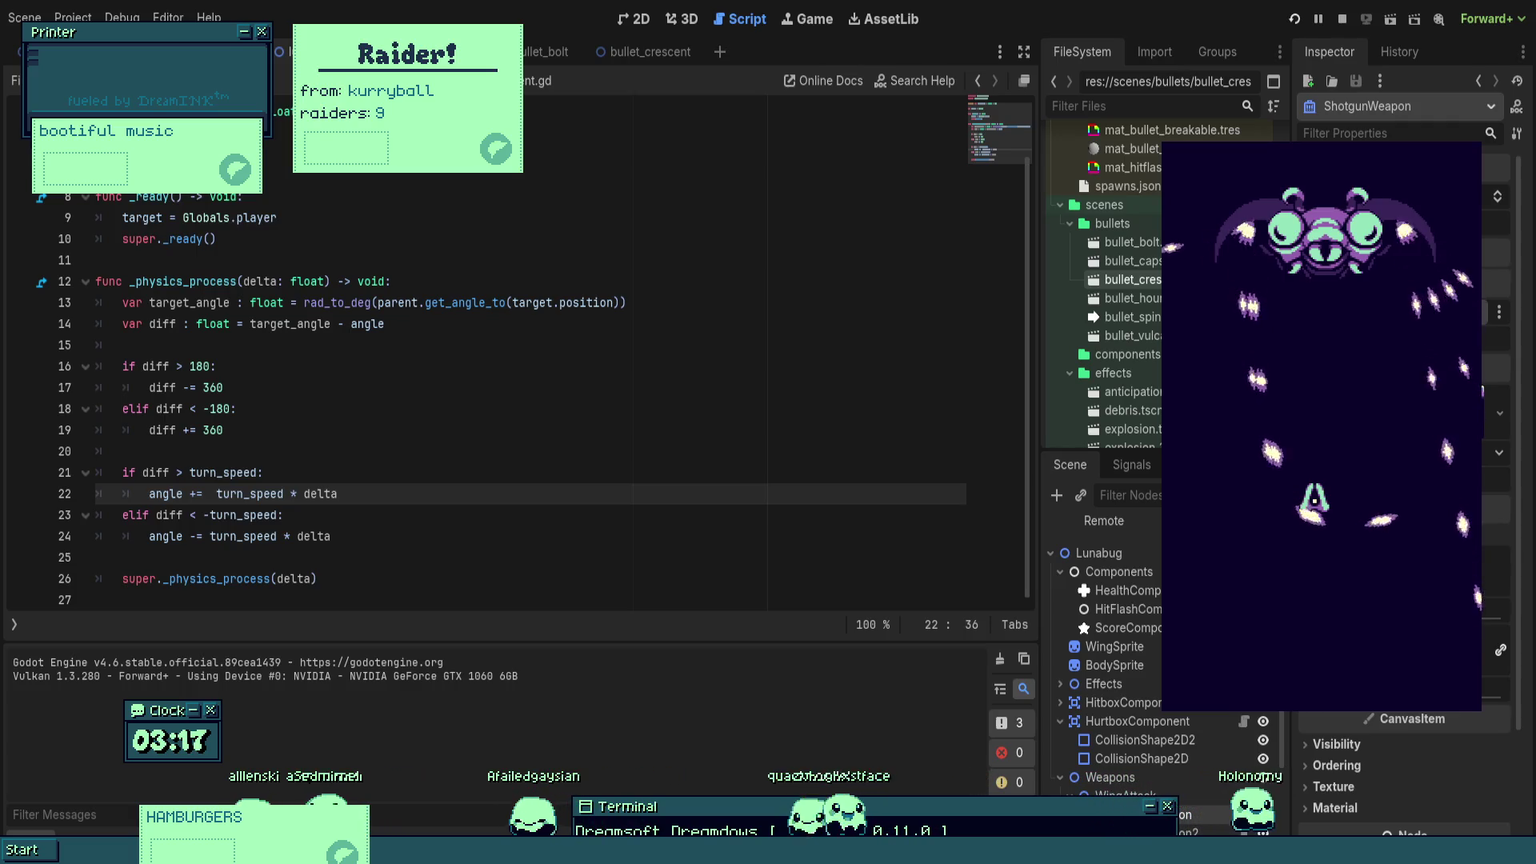
- Set a breakpoint on line 13, move it to line 15, and resume the paused game
{"action": "left_click", "coordinate": [224, 387]}
{"action": "left_click", "coordinate": [32, 303]}
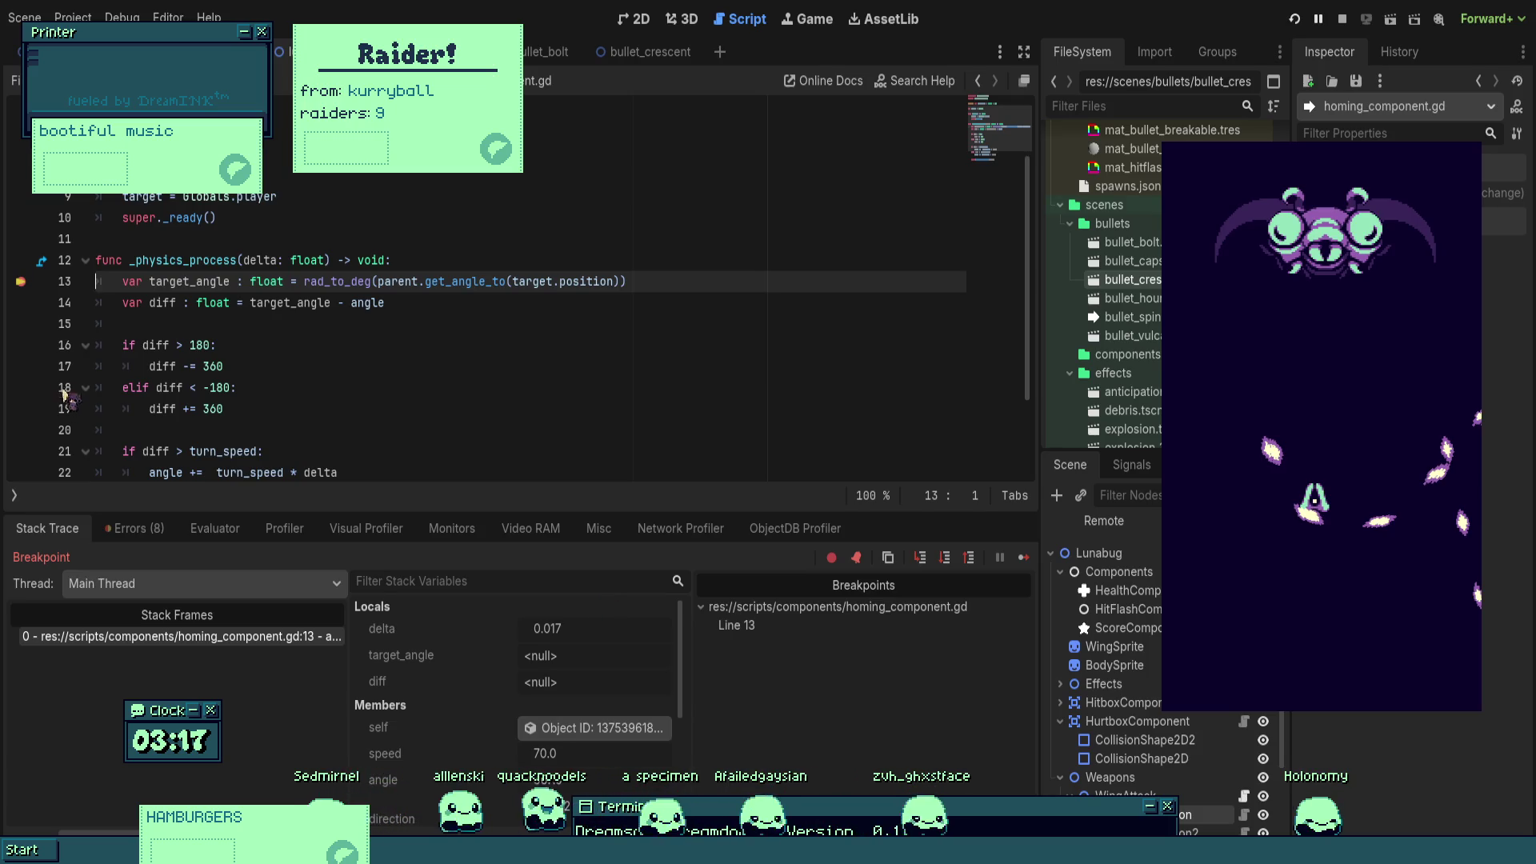
{"action": "left_click", "coordinate": [21, 281]}
{"action": "left_click", "coordinate": [21, 325]}
{"action": "left_click", "coordinate": [1023, 561]}
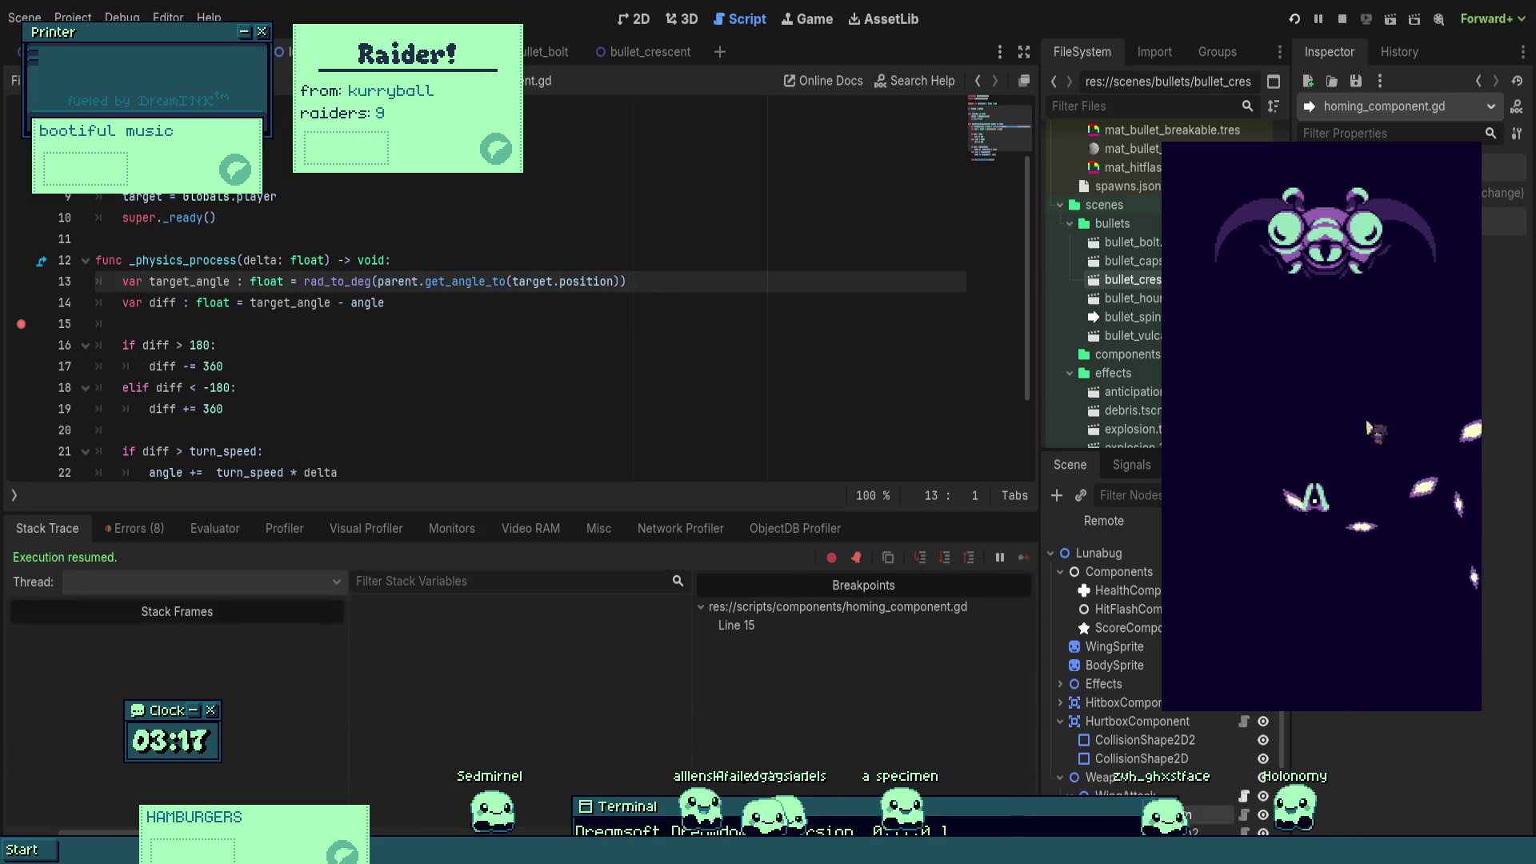
- Move the breakpoint to line 16's diff > 180 check, inspect target_angle and diff, and continue
{"action": "left_click", "coordinate": [364, 387]}
{"action": "left_click", "coordinate": [21, 324]}
{"action": "left_click", "coordinate": [21, 345]}
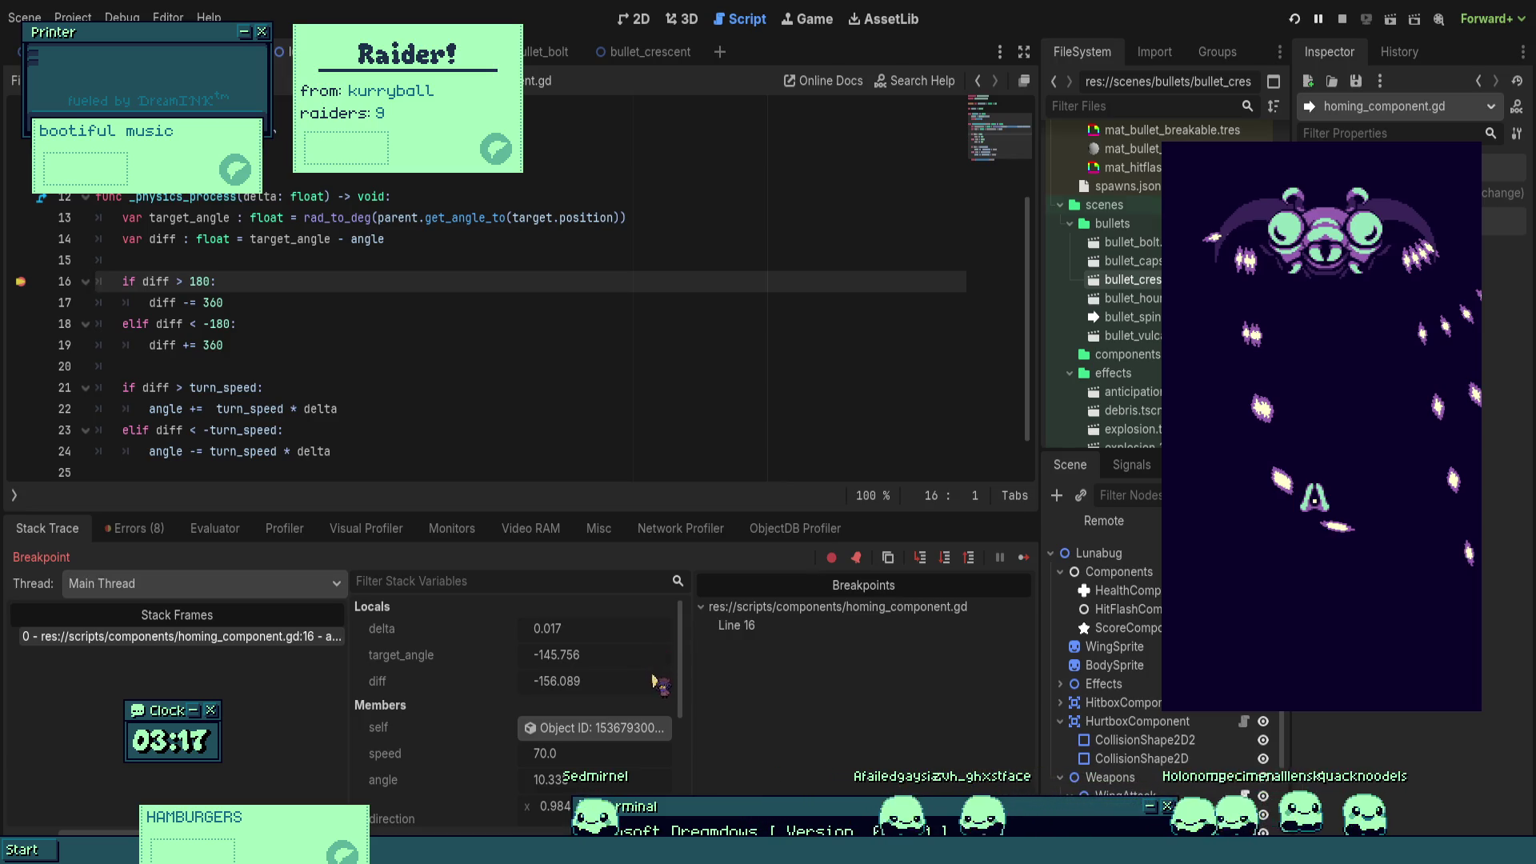
{"action": "scroll", "coordinate": [653, 685], "scroll_direction": "down", "scroll_amount": 1}
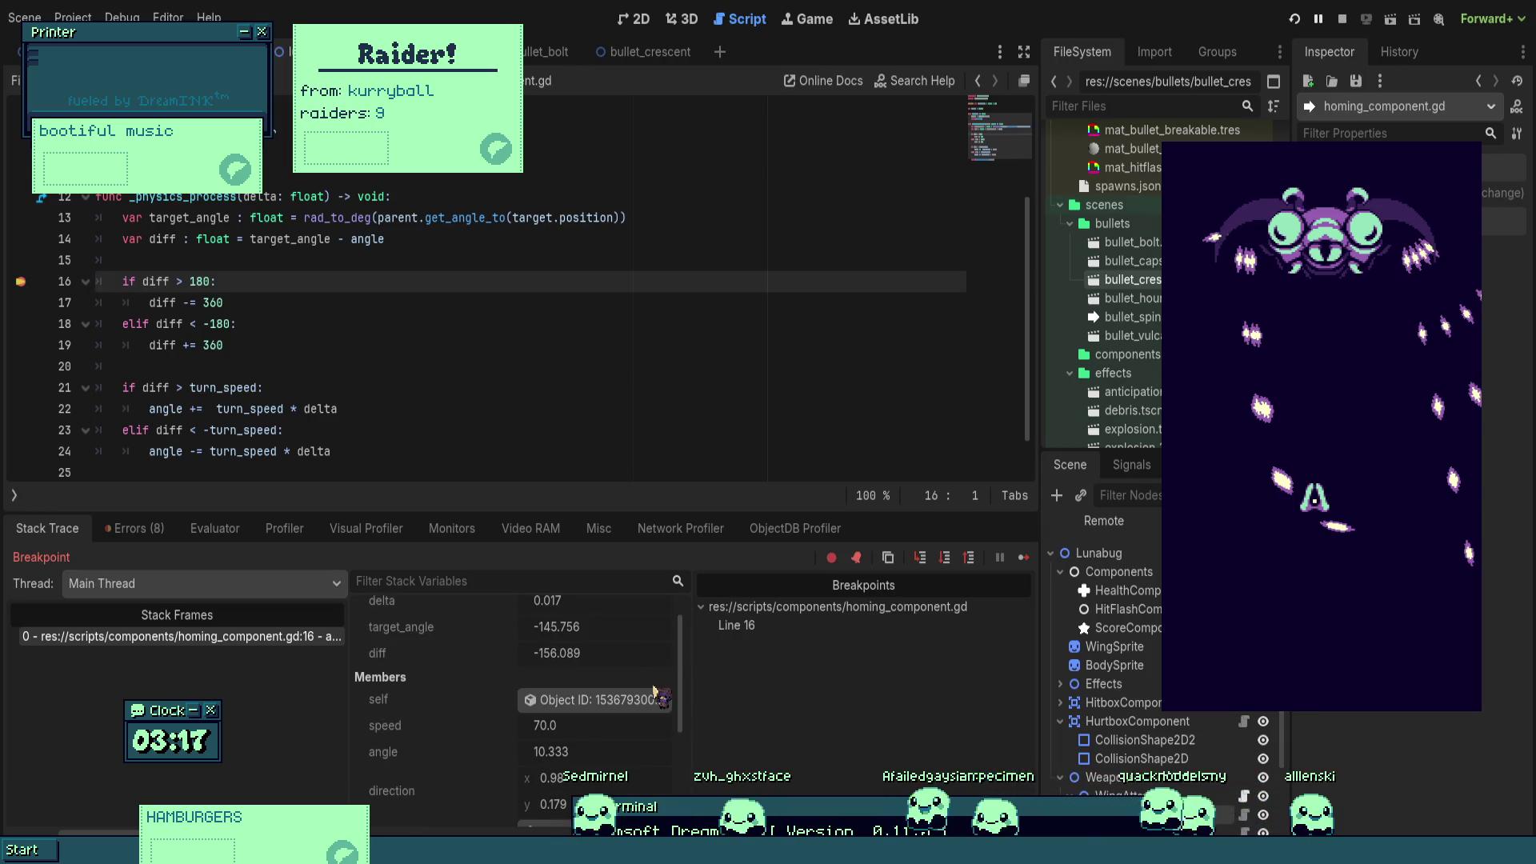
{"action": "scroll", "coordinate": [652, 694], "scroll_direction": "up", "scroll_amount": 1}
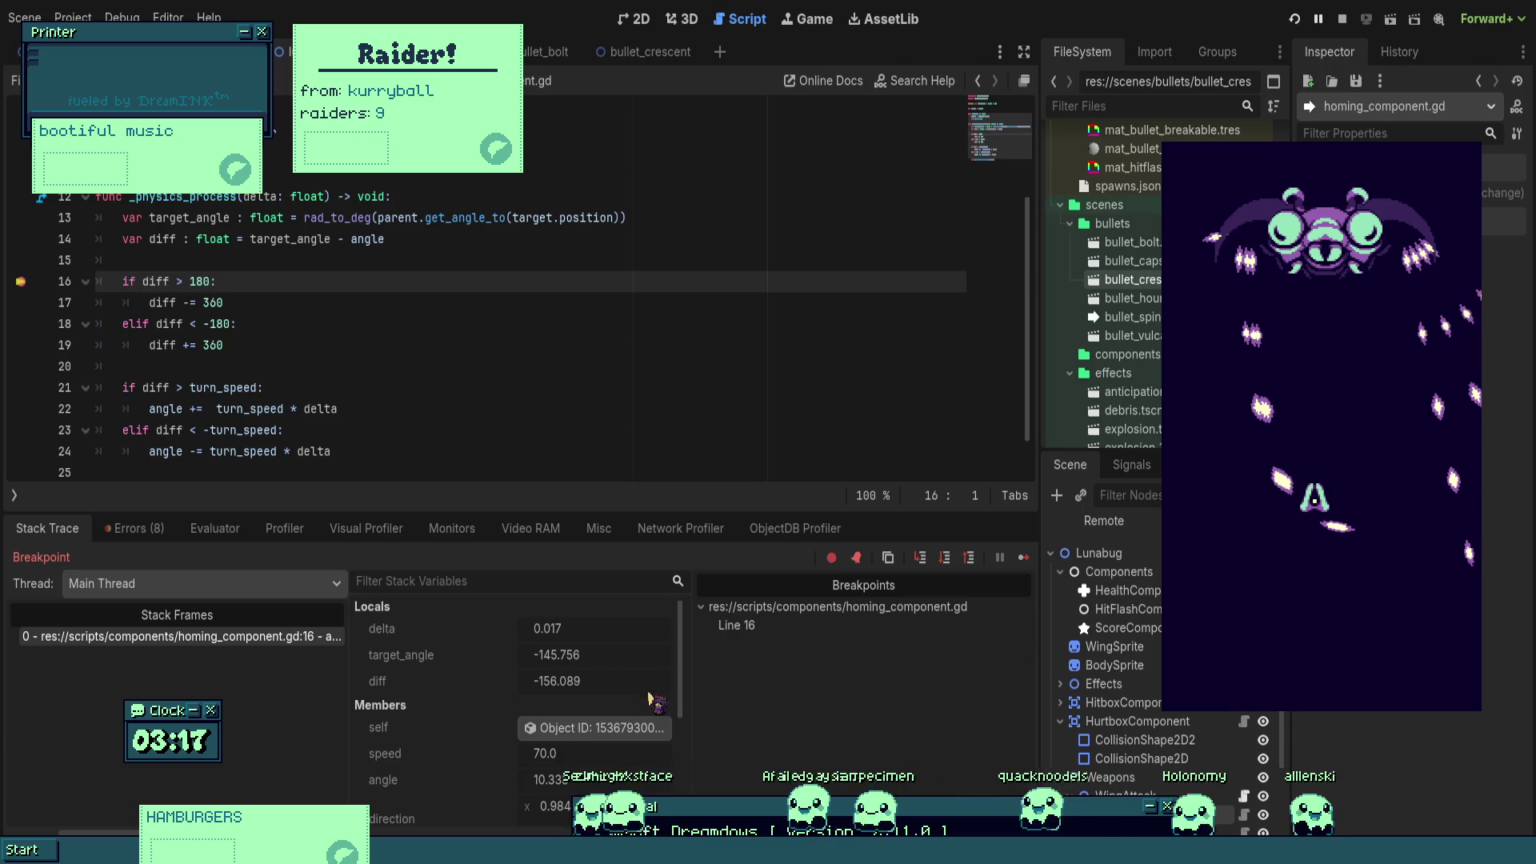
{"action": "scroll", "coordinate": [646, 701], "scroll_direction": "down", "scroll_amount": 1}
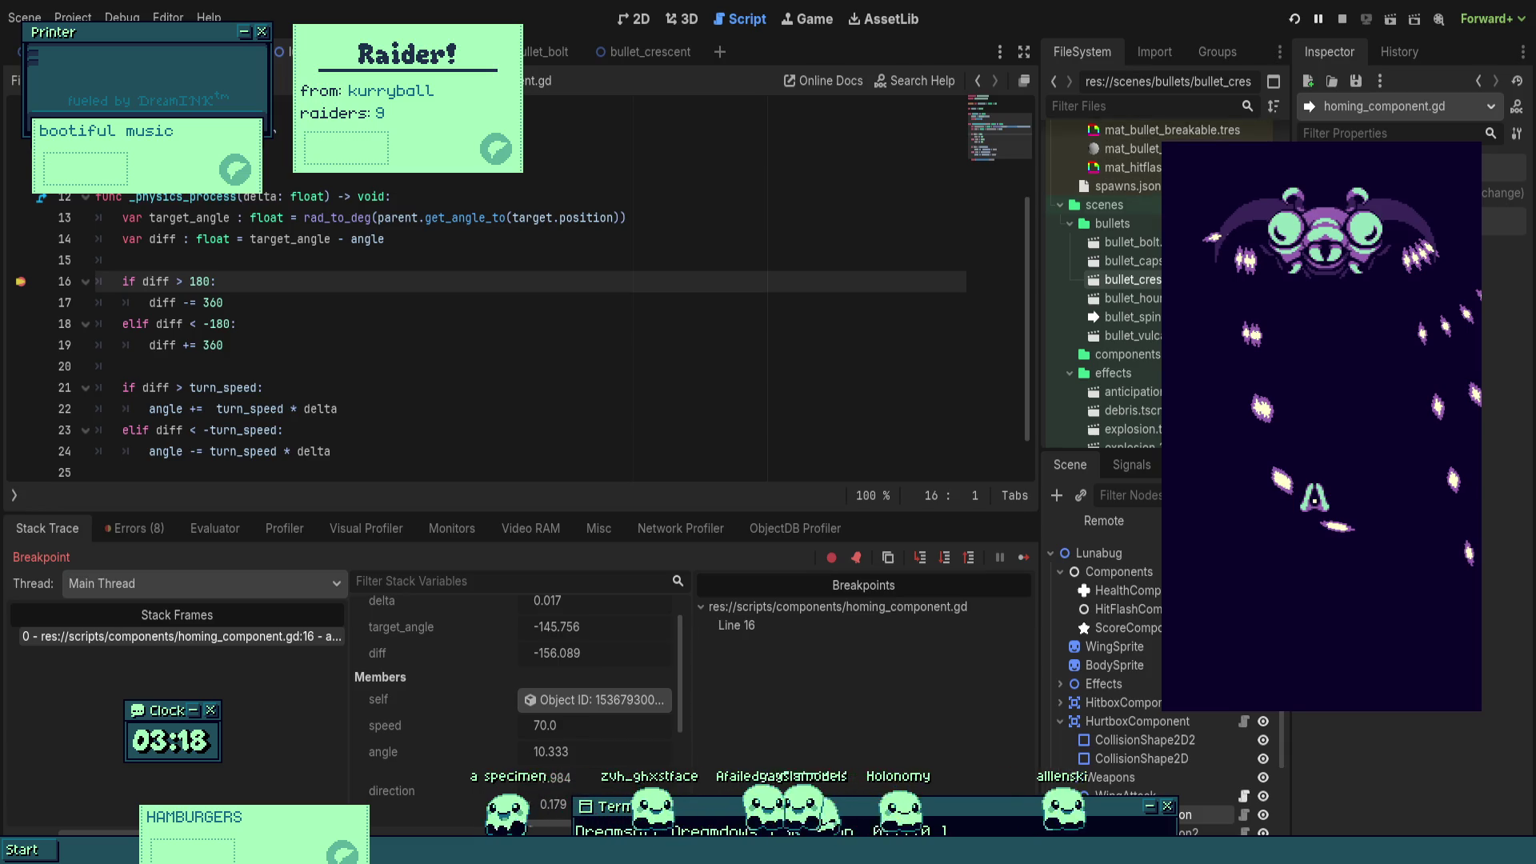
{"action": "key", "text": "F12"}
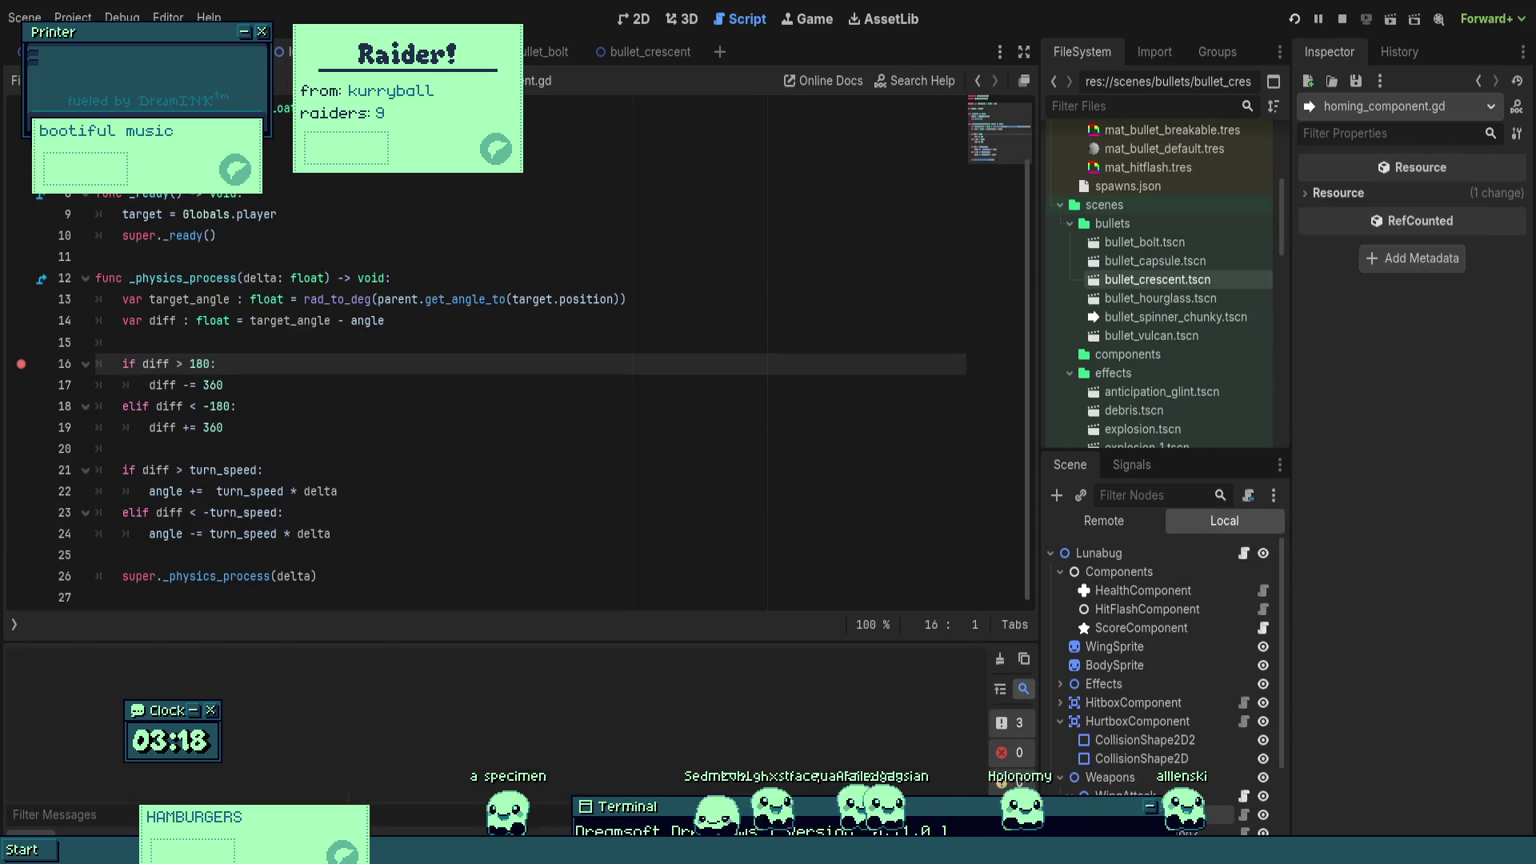
- Clear the line 16 breakpoint, let the game resume, and stop the run
{"action": "left_click", "coordinate": [590, 429]}
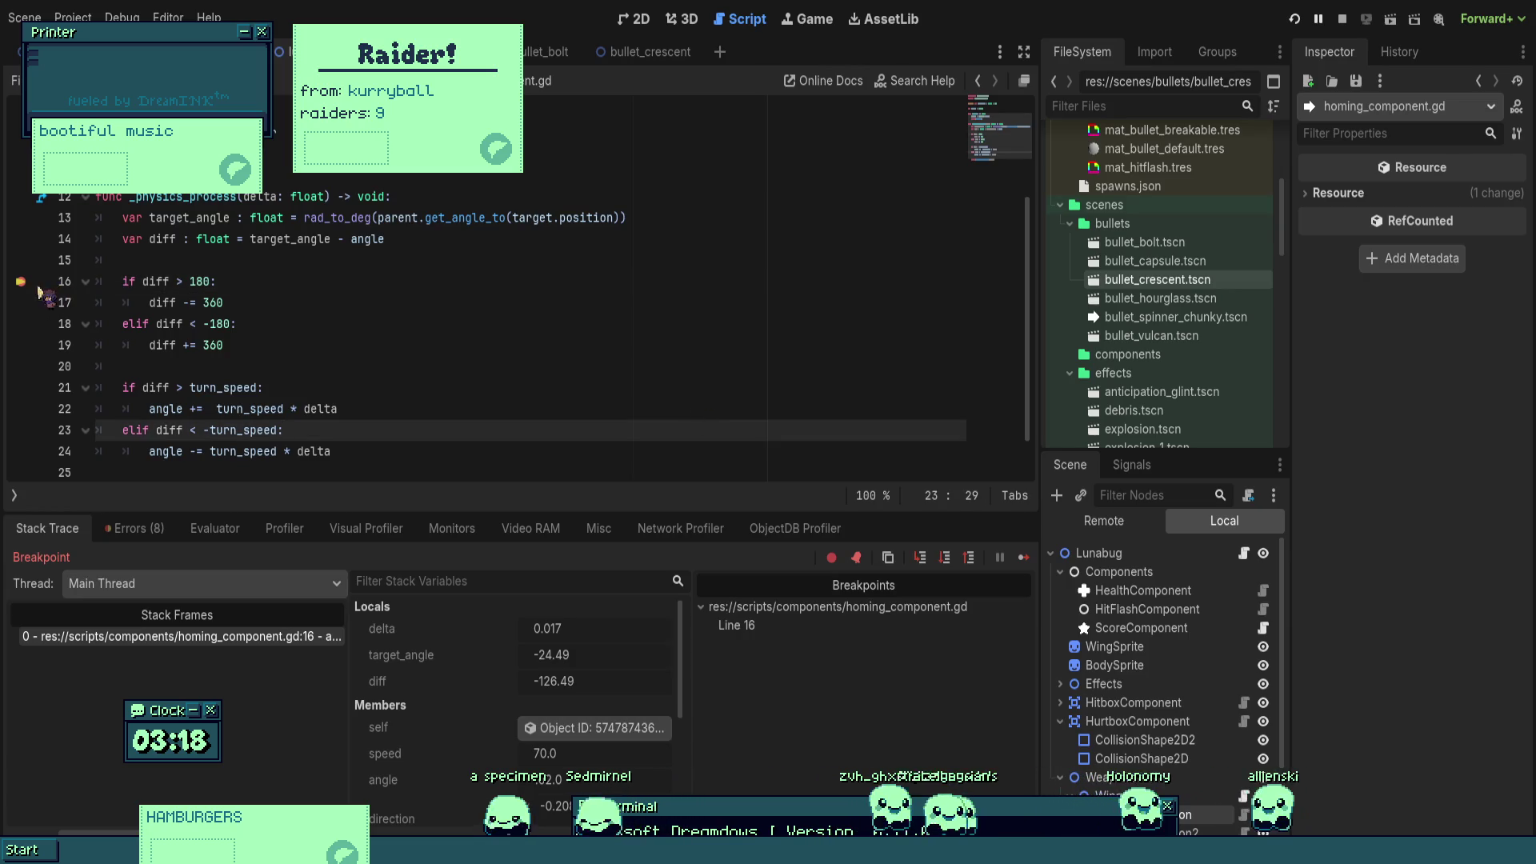
{"action": "key", "text": "ctrl+shift+F9"}
{"action": "key", "text": "F12"}
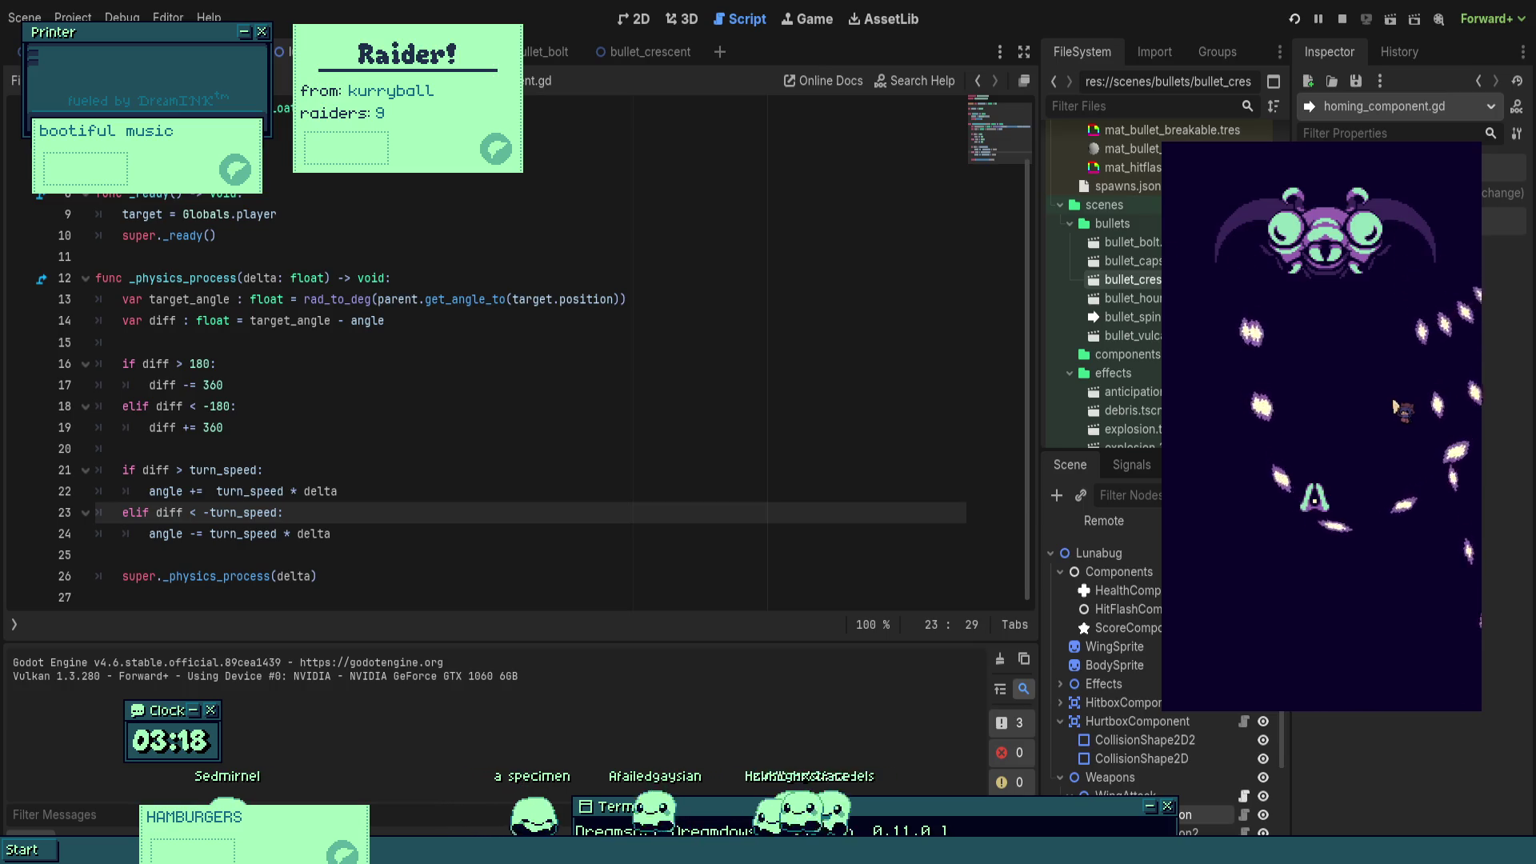
{"action": "left_click", "coordinate": [1344, 20]}
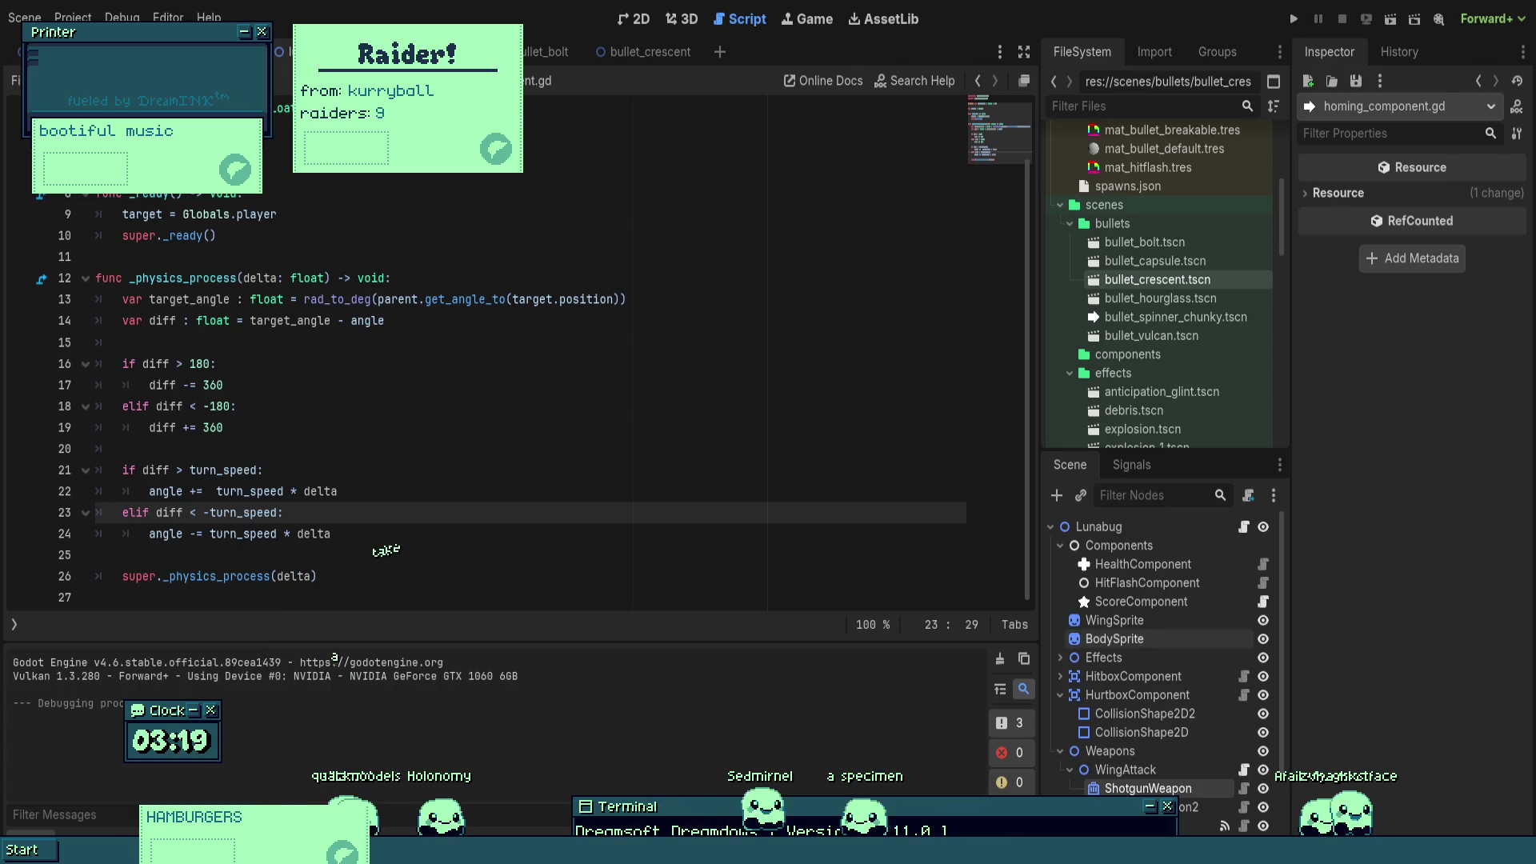
- Change the Eyedrops timer's Process Mode from Disabled to Inherit, then save and run with F5
{"action": "left_click", "coordinate": [775, 408]}
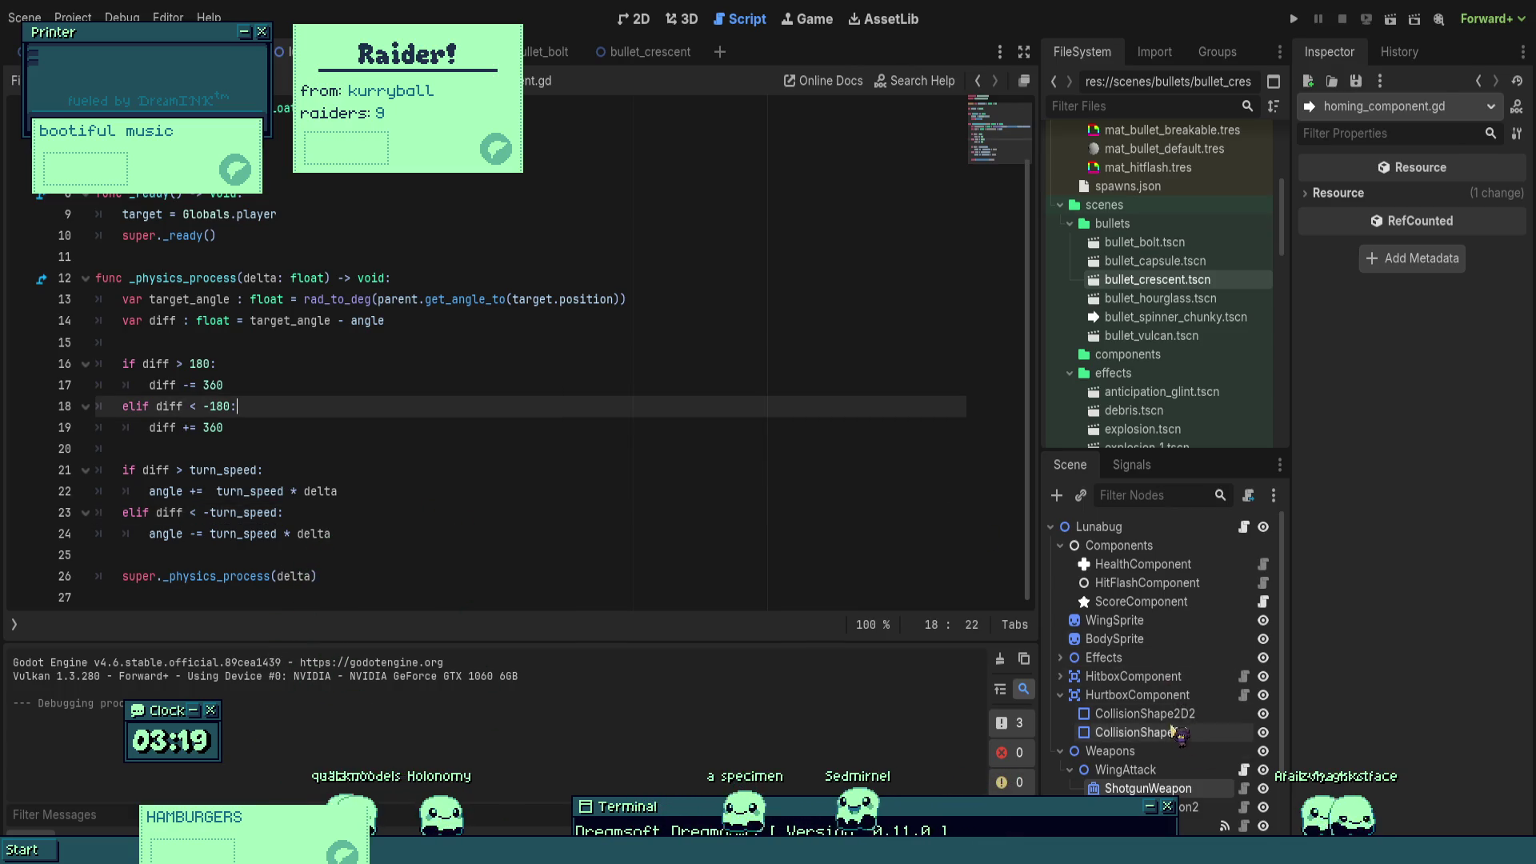
{"action": "scroll", "coordinate": [1239, 744], "scroll_direction": "down", "scroll_amount": 3}
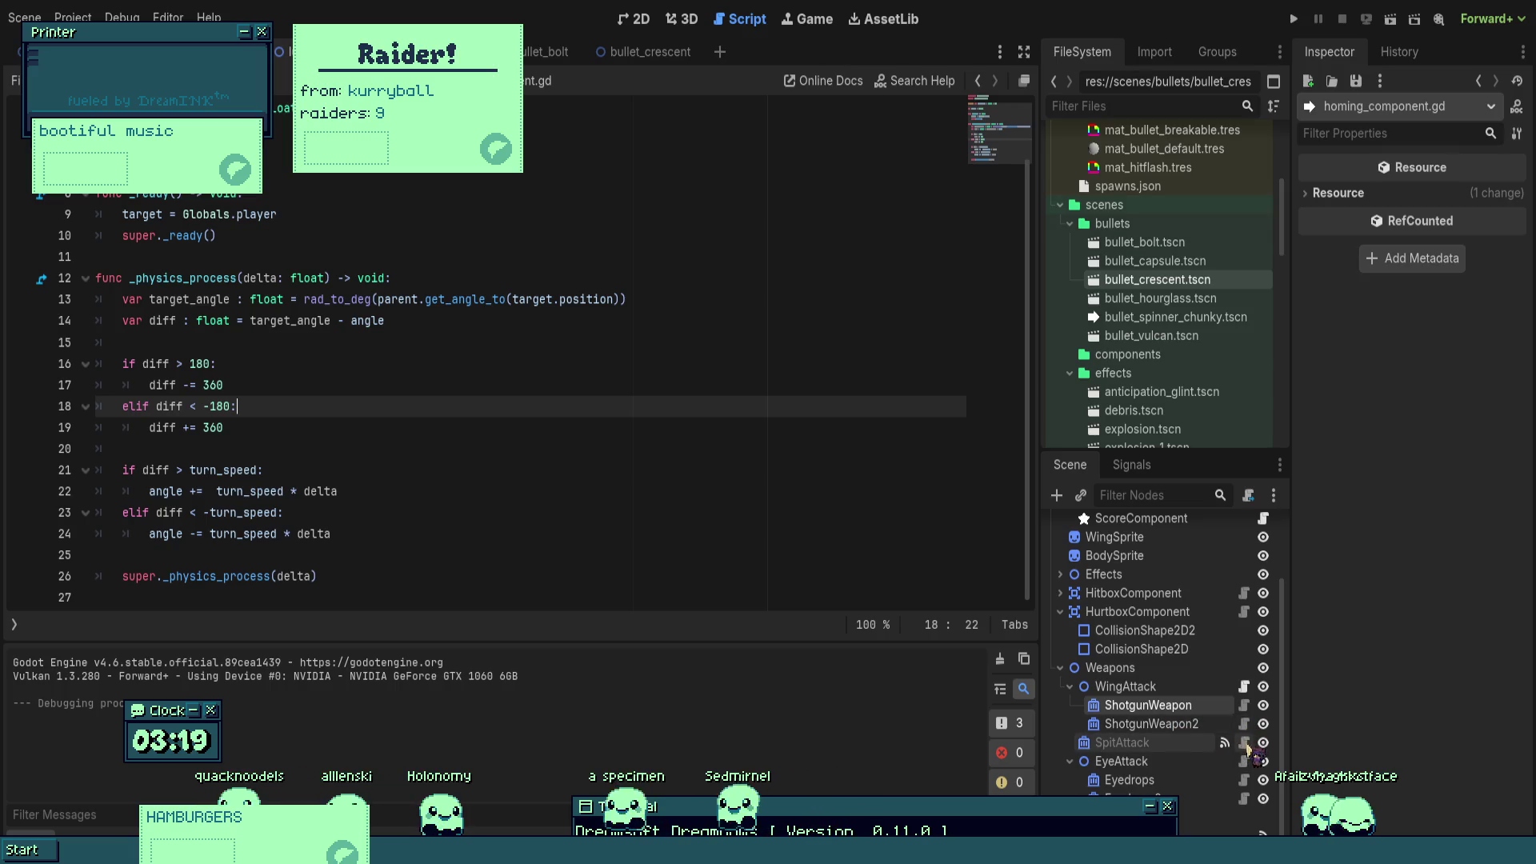
{"action": "left_click", "coordinate": [1199, 741]}
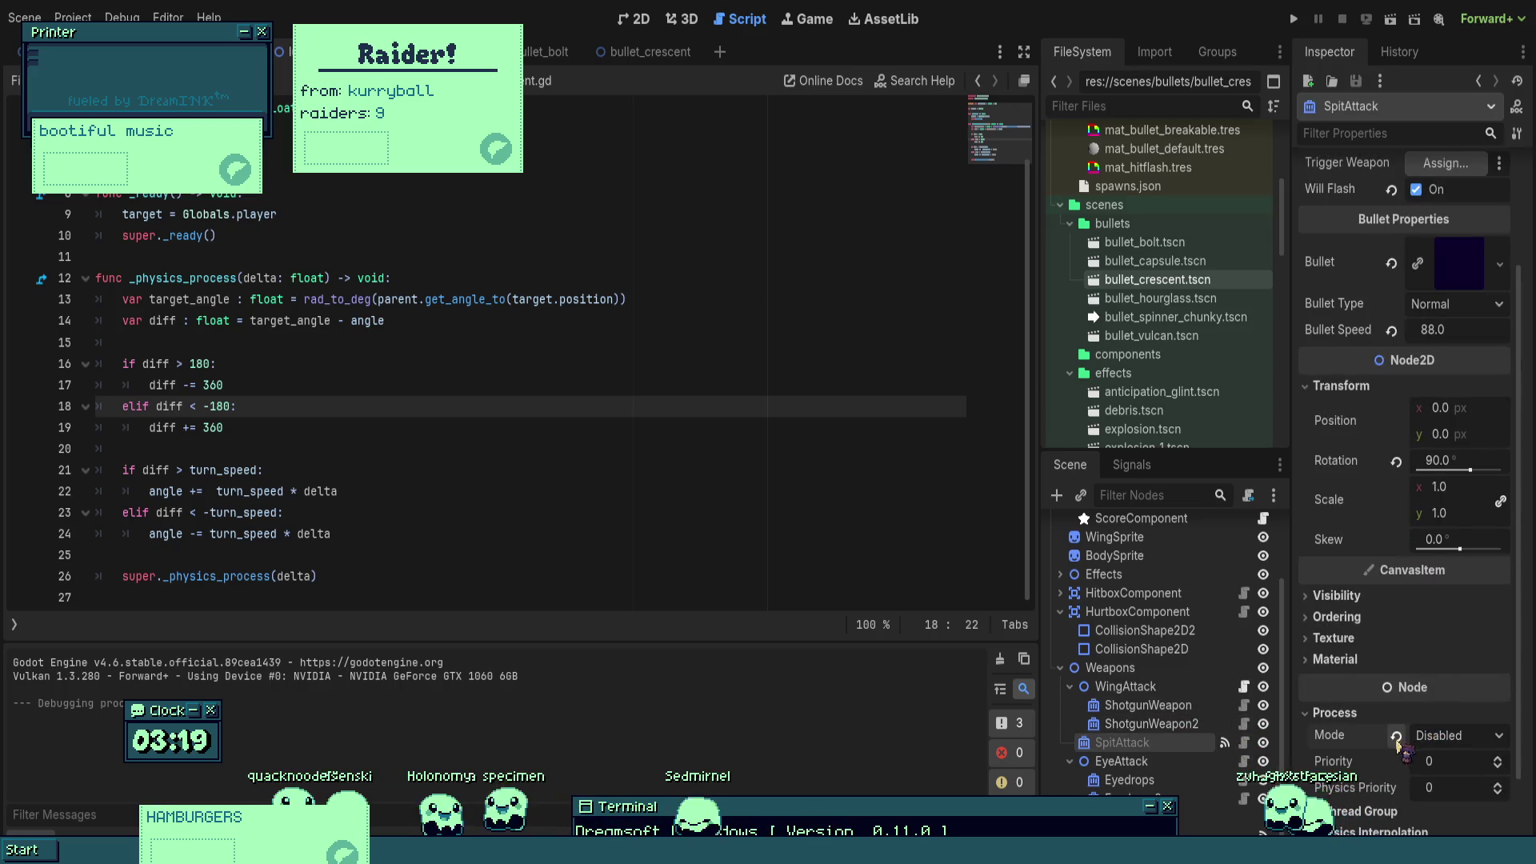
{"action": "scroll", "coordinate": [1160, 711], "scroll_direction": "down", "scroll_amount": 2}
{"action": "left_click", "coordinate": [1130, 768]}
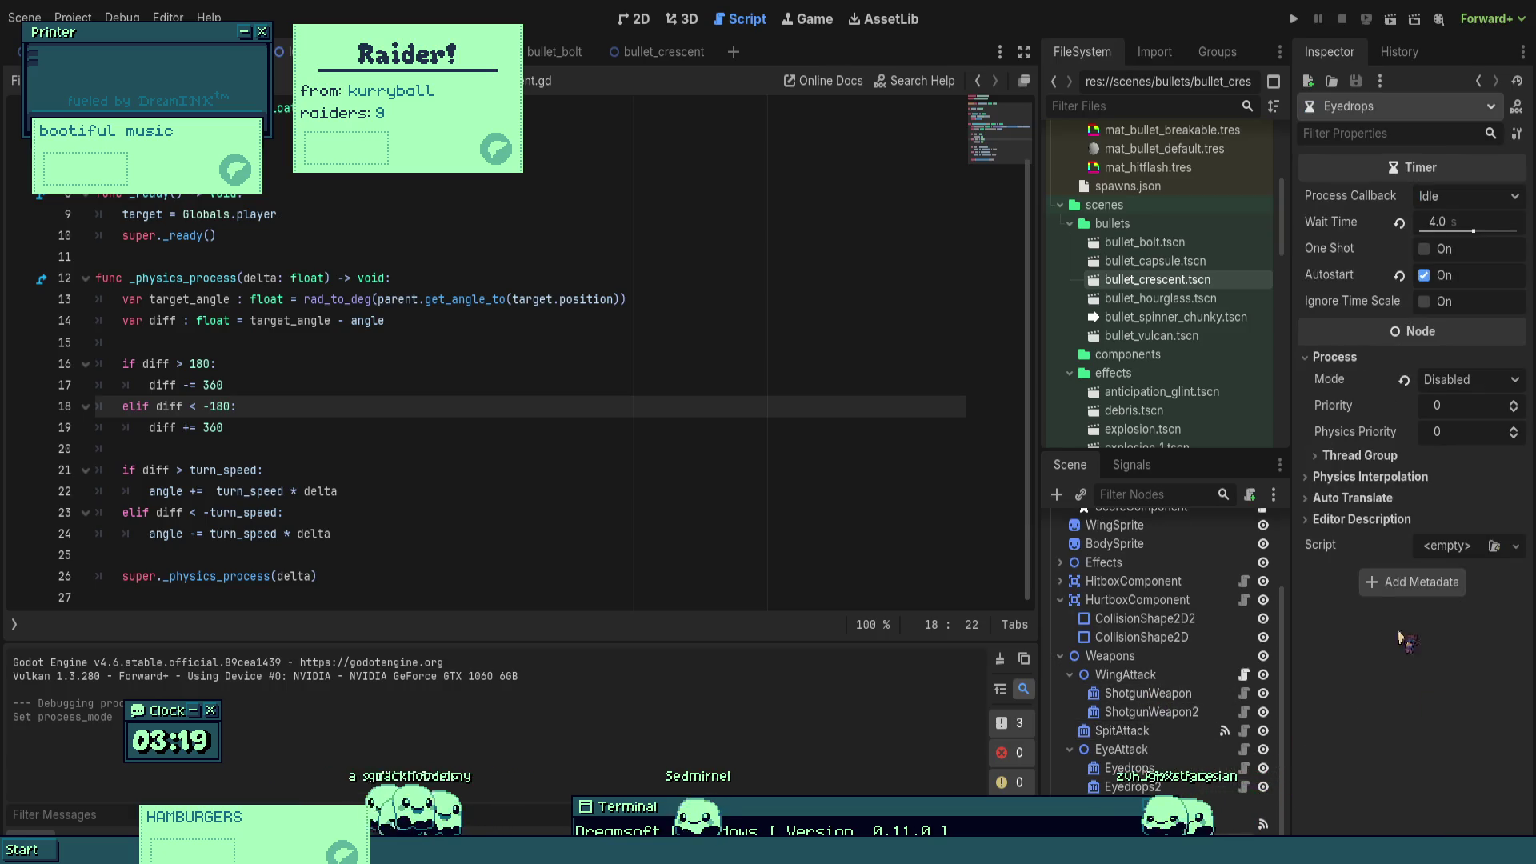
{"action": "left_click", "coordinate": [1405, 380]}
{"action": "key", "text": "F5"}
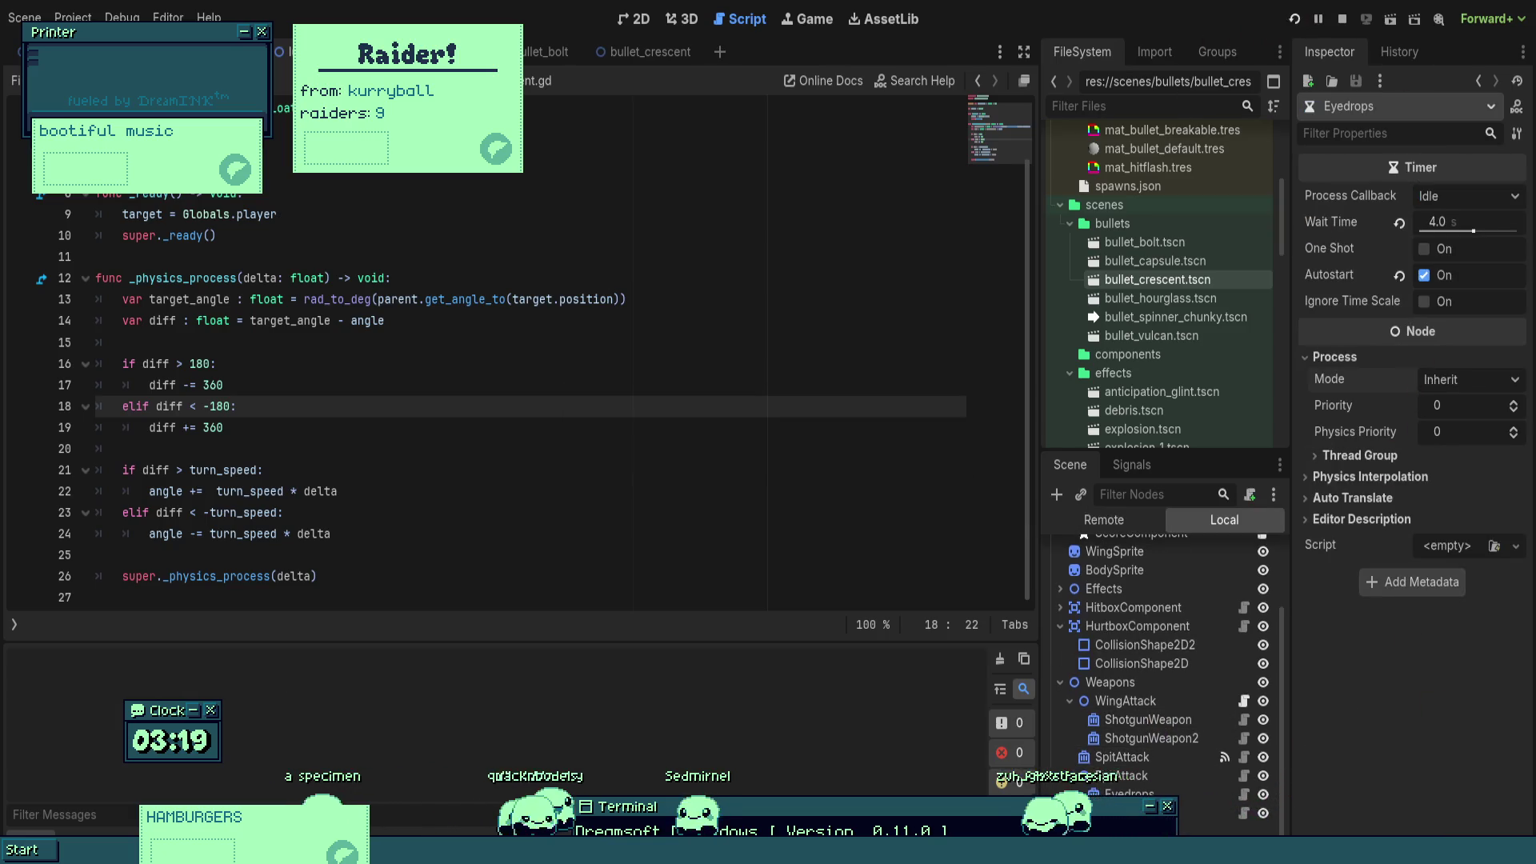
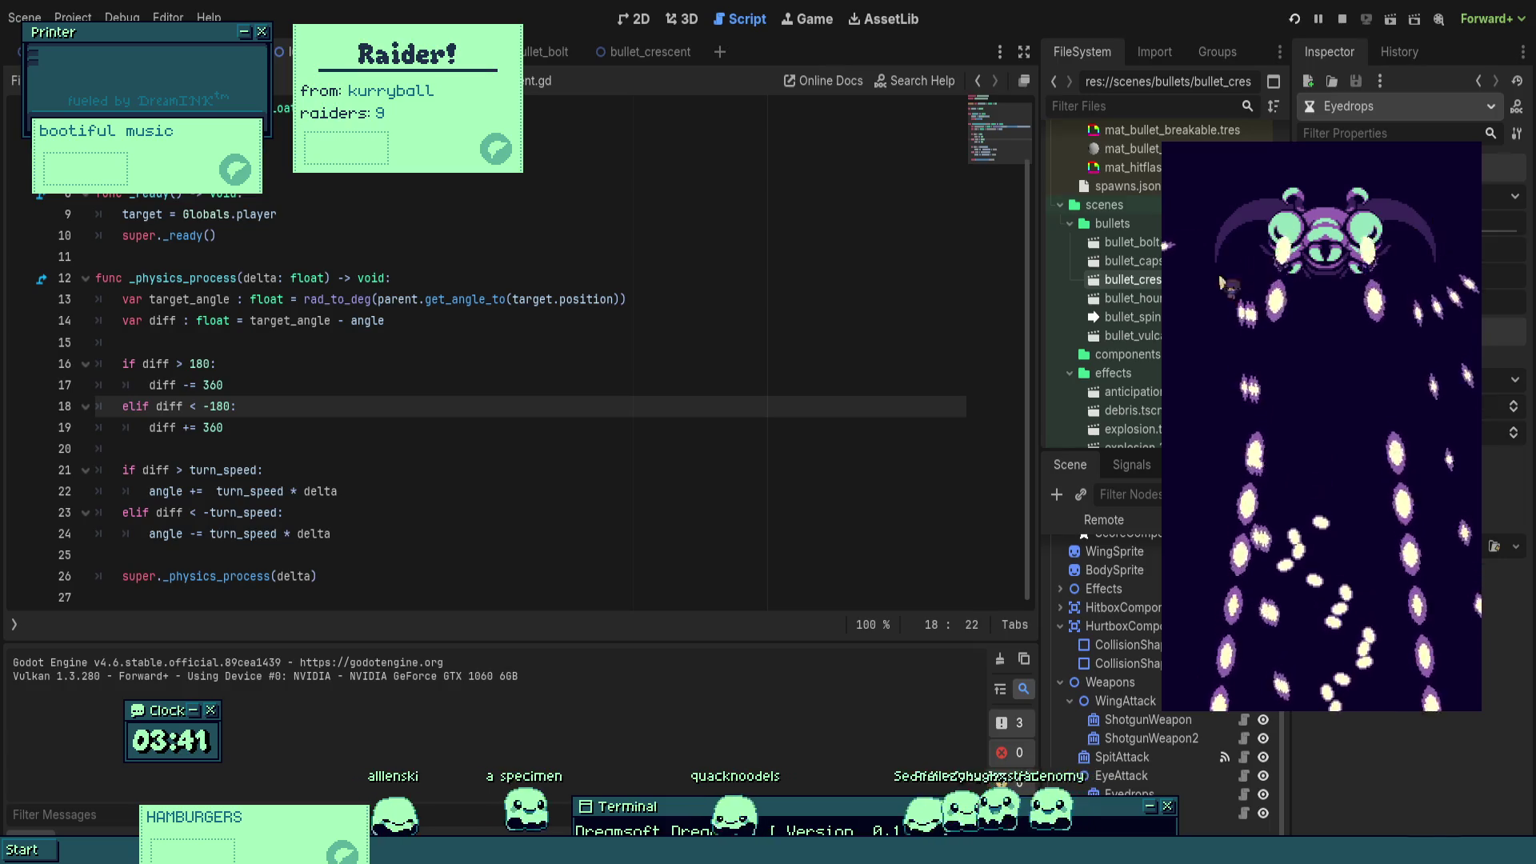
- Return focus to the homing bullet script editor and stop the running game with F8
{"action": "left_click", "coordinate": [678, 387]}
{"action": "key", "text": "F8"}
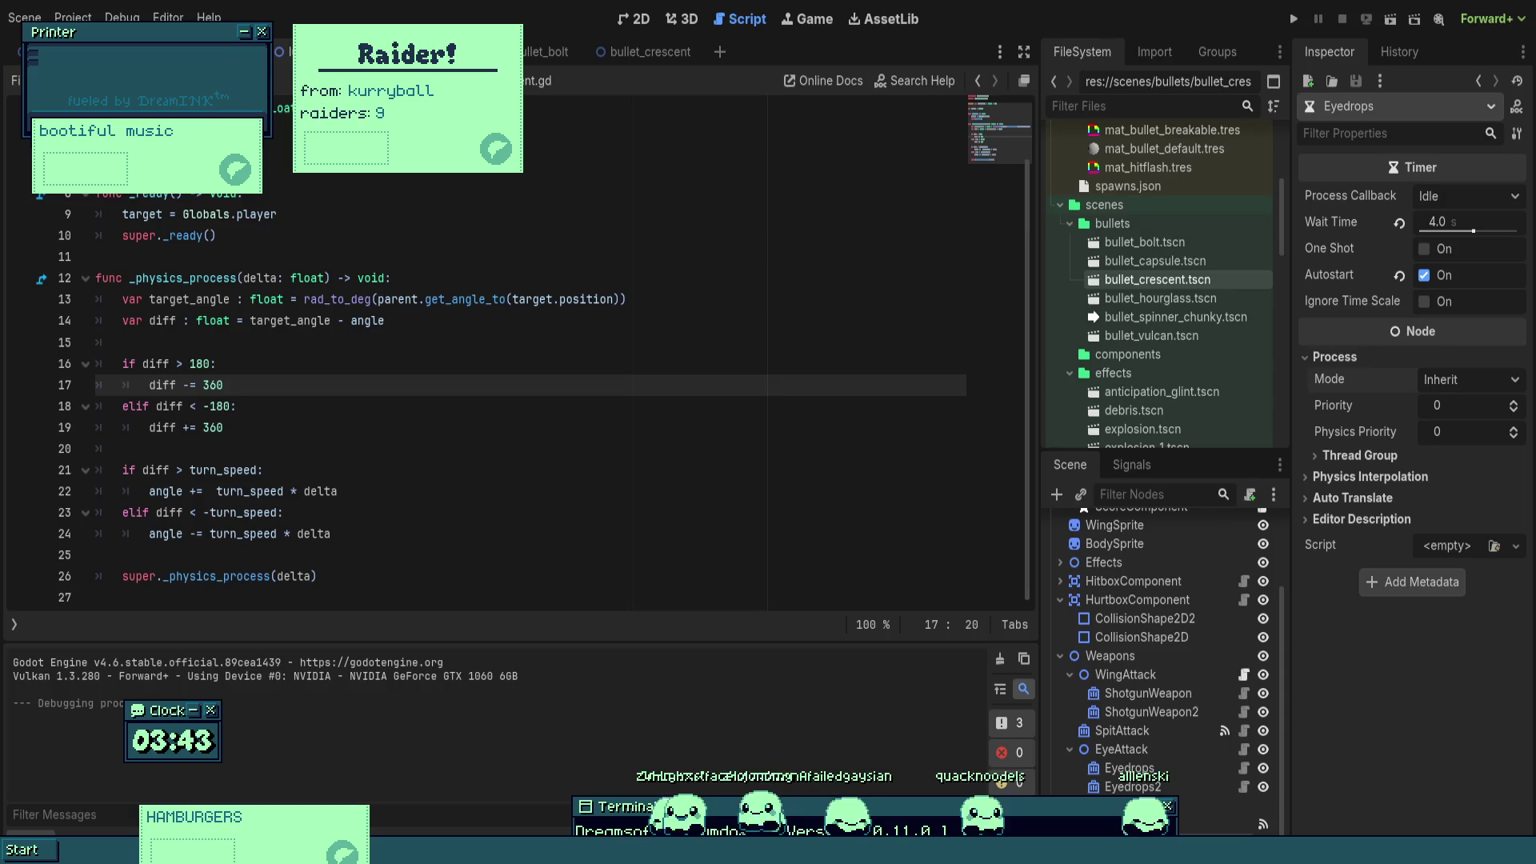
- Comment out the ±180 wrap-around block on lines 16–19
{"action": "left_click_drag", "start_coordinate": [386, 320], "coordinate": [80, 320]}
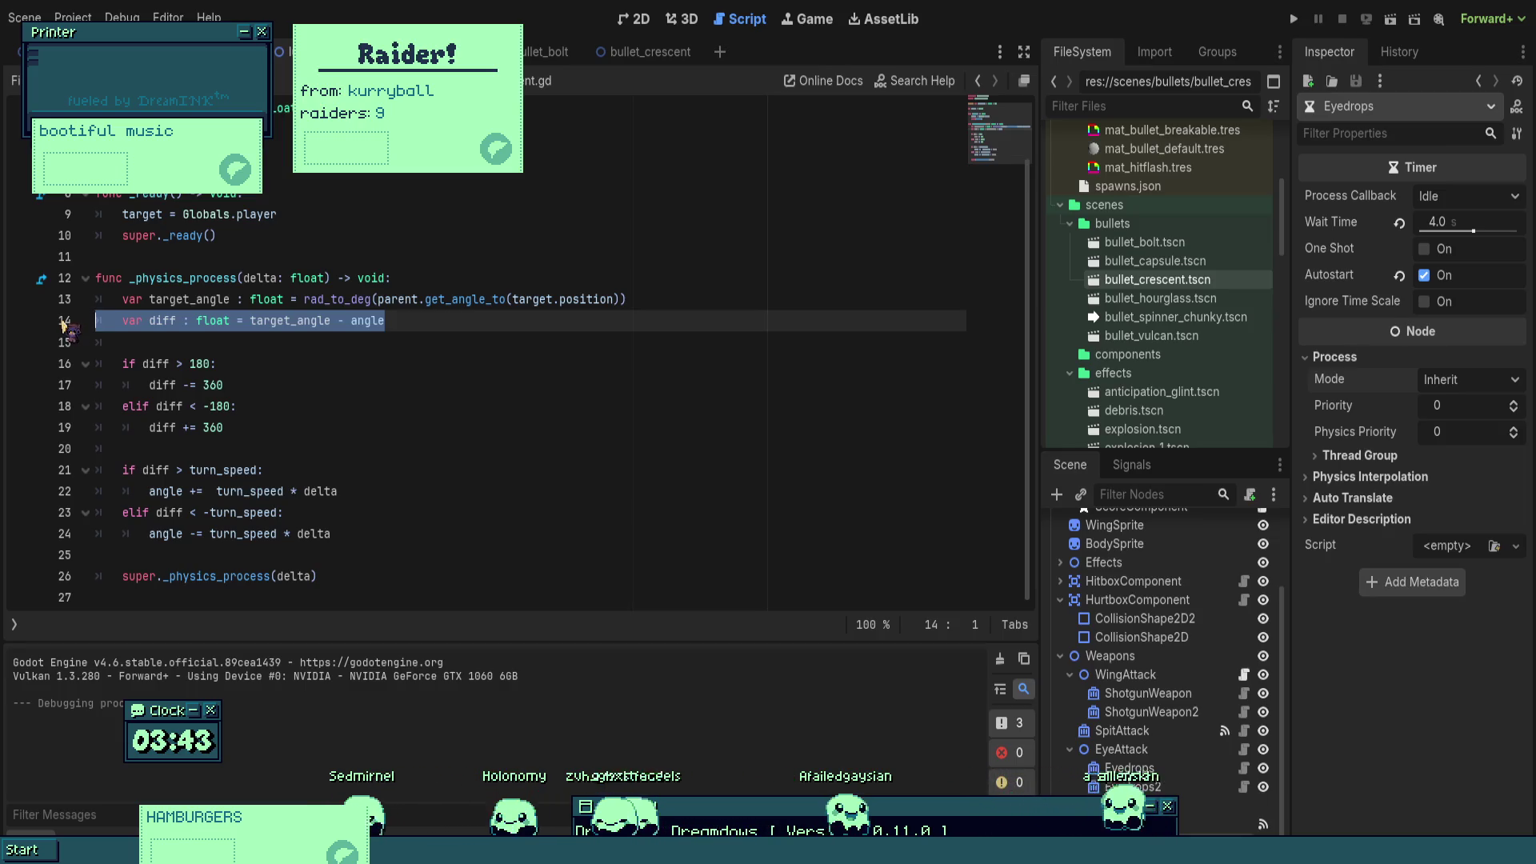
{"action": "double_click", "coordinate": [192, 299]}
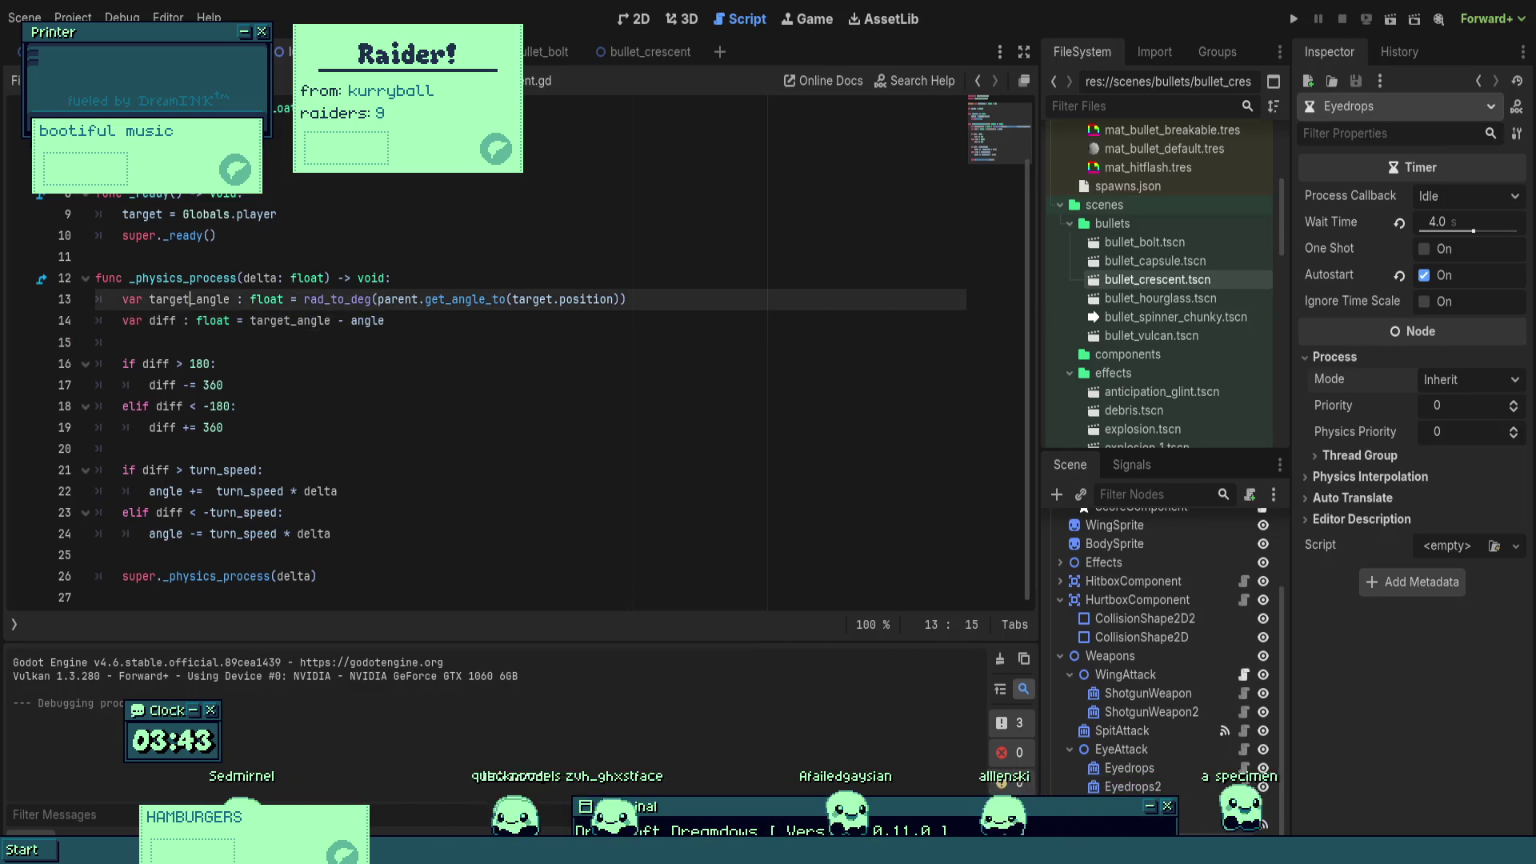
{"action": "mouse_move", "coordinate": [224, 427]}
{"action": "left_mouse_down"}
{"action": "mouse_move", "coordinate": [97, 407]}
{"action": "mouse_move", "coordinate": [96, 367]}
{"action": "left_mouse_up"}
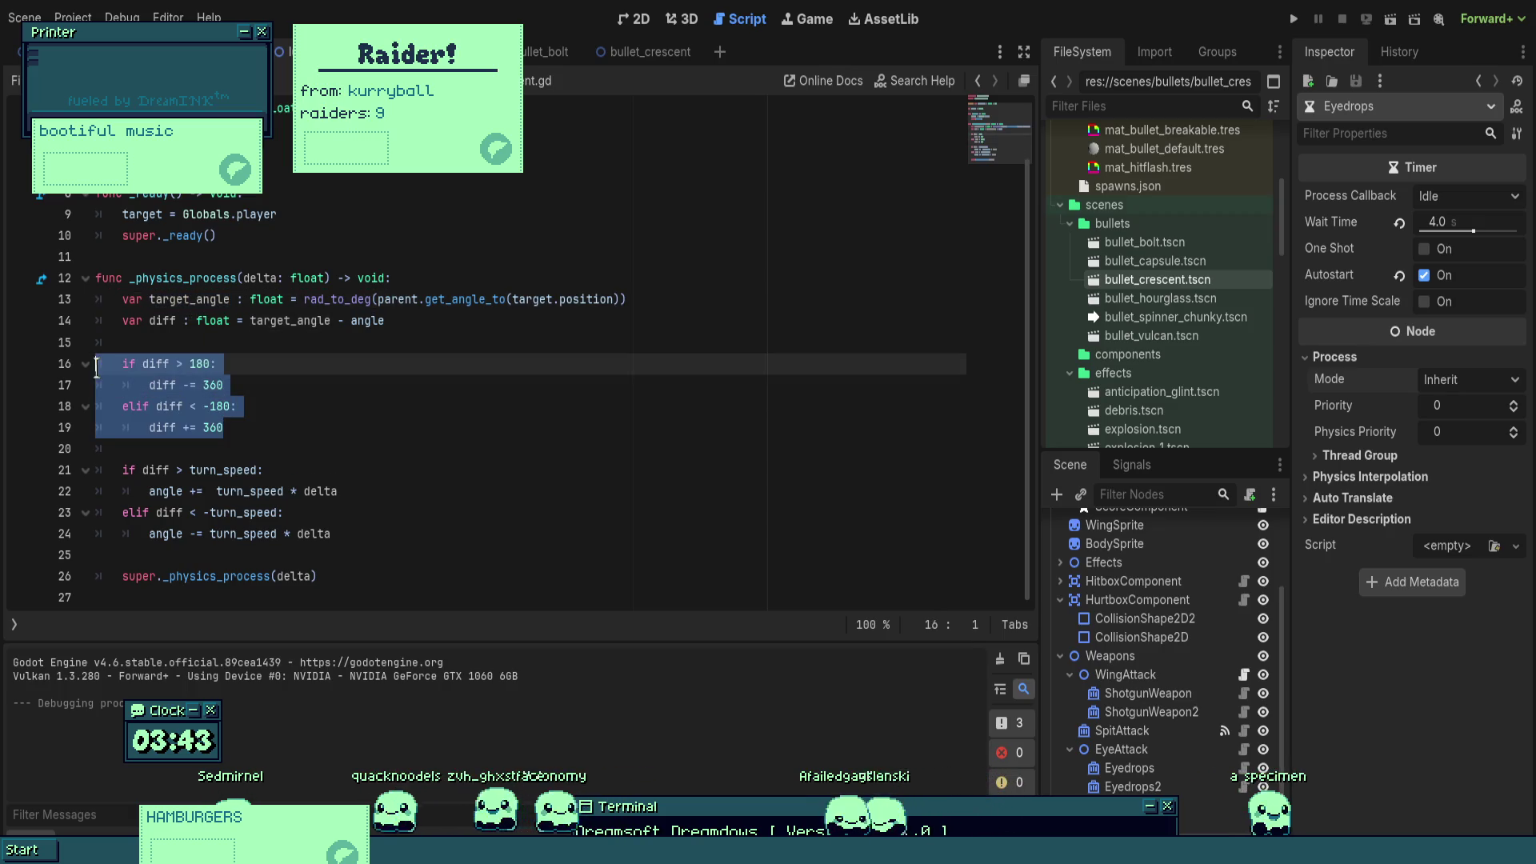
{"action": "key", "text": "ctrl+k"}
- Make the line 21 and 23 turn checks compare target_angle instead of diff, then test-run the game
{"action": "double_click", "coordinate": [156, 470]}
{"action": "type", "text": "target_angle"}
{"action": "double_click", "coordinate": [169, 512]}
{"action": "type", "text": "target_angle"}
{"action": "left_click", "coordinate": [244, 407]}
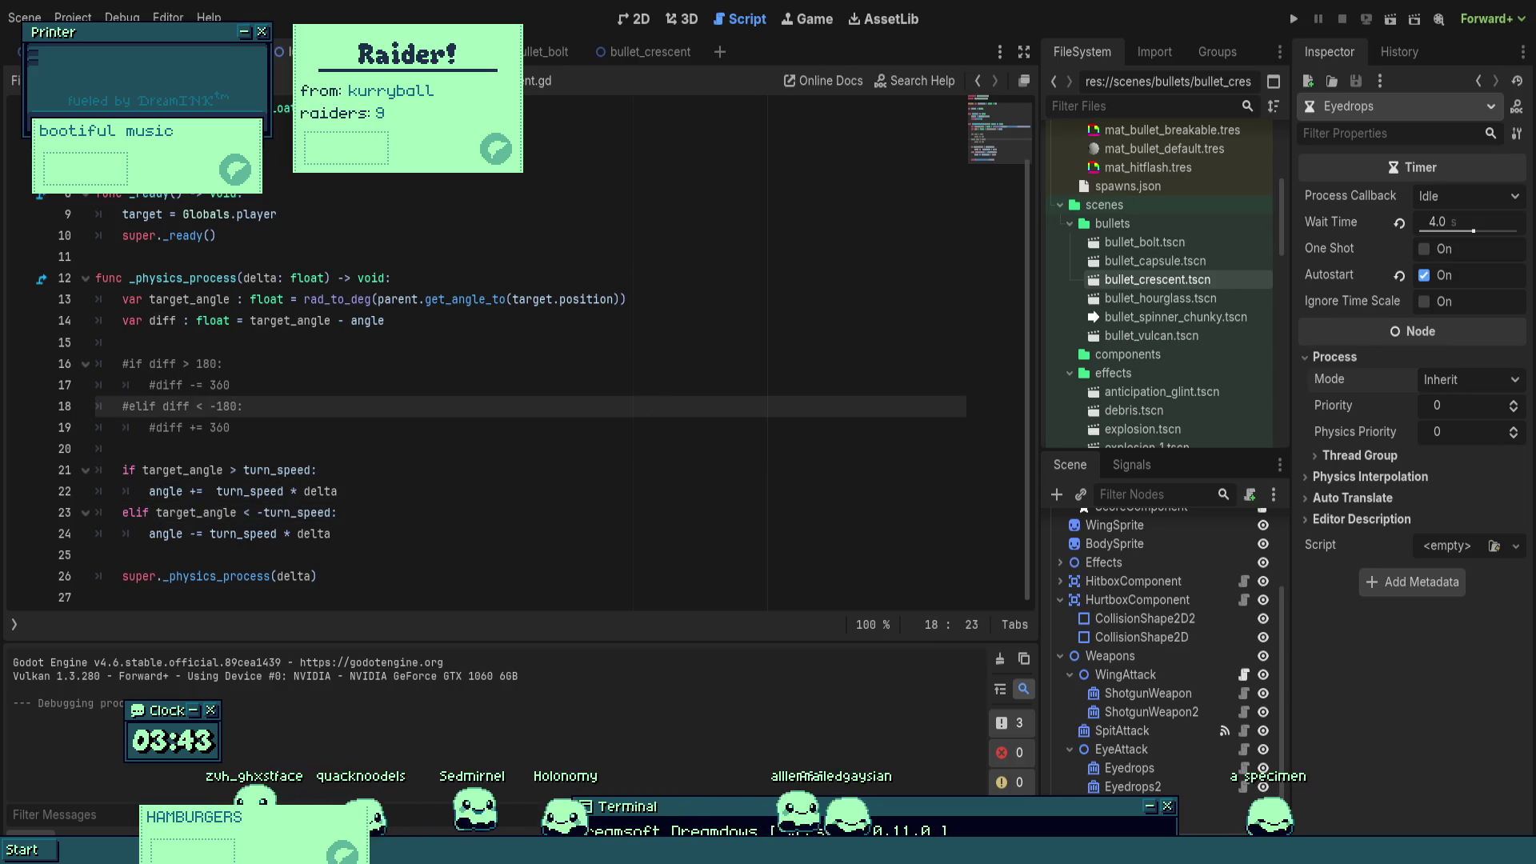
{"action": "left_click", "coordinate": [1291, 19]}
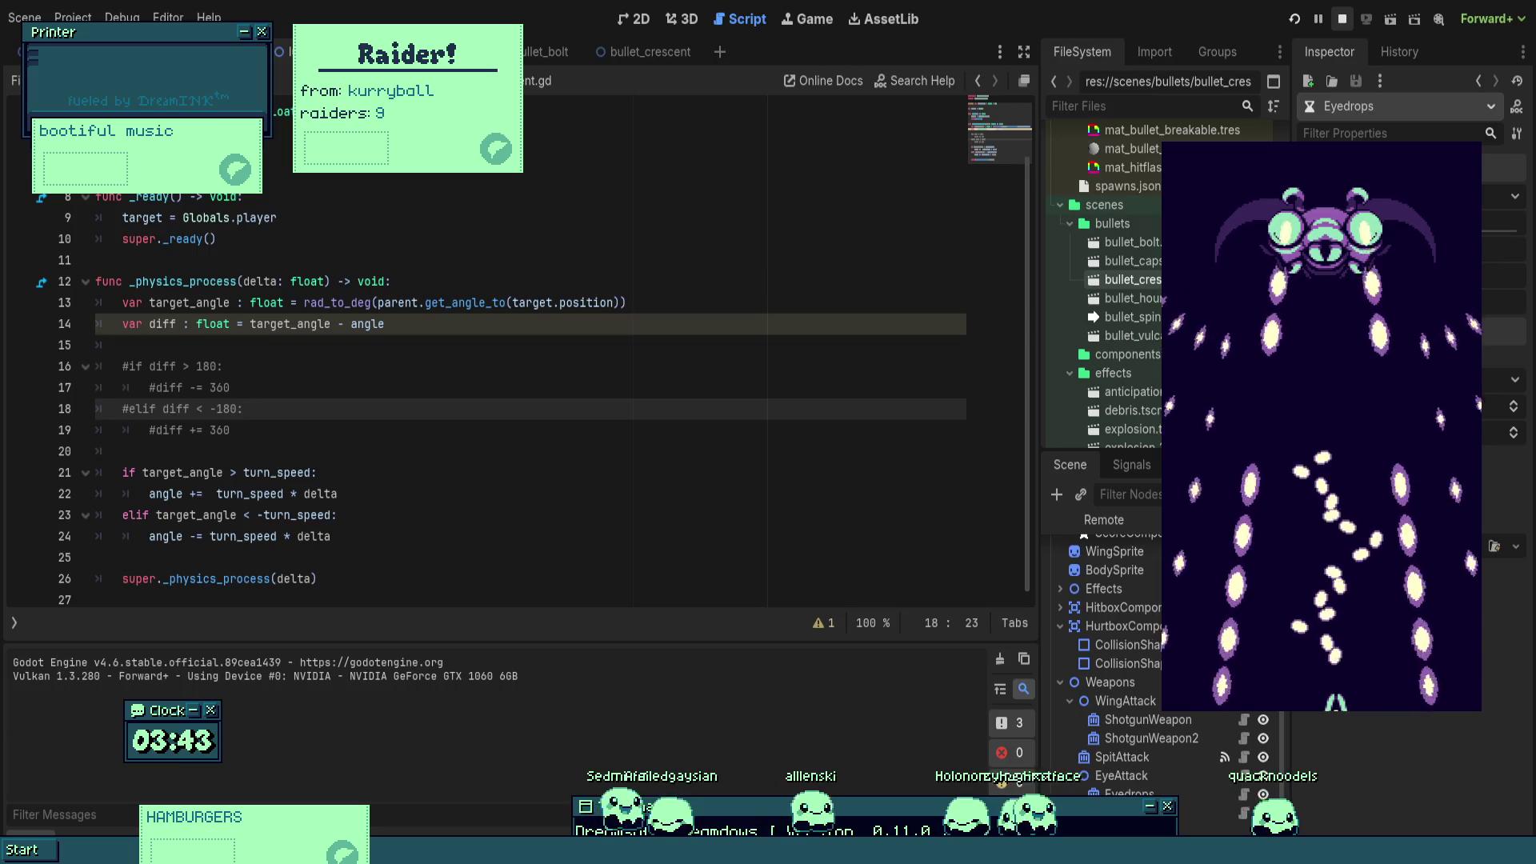
{"action": "key", "text": "F8"}
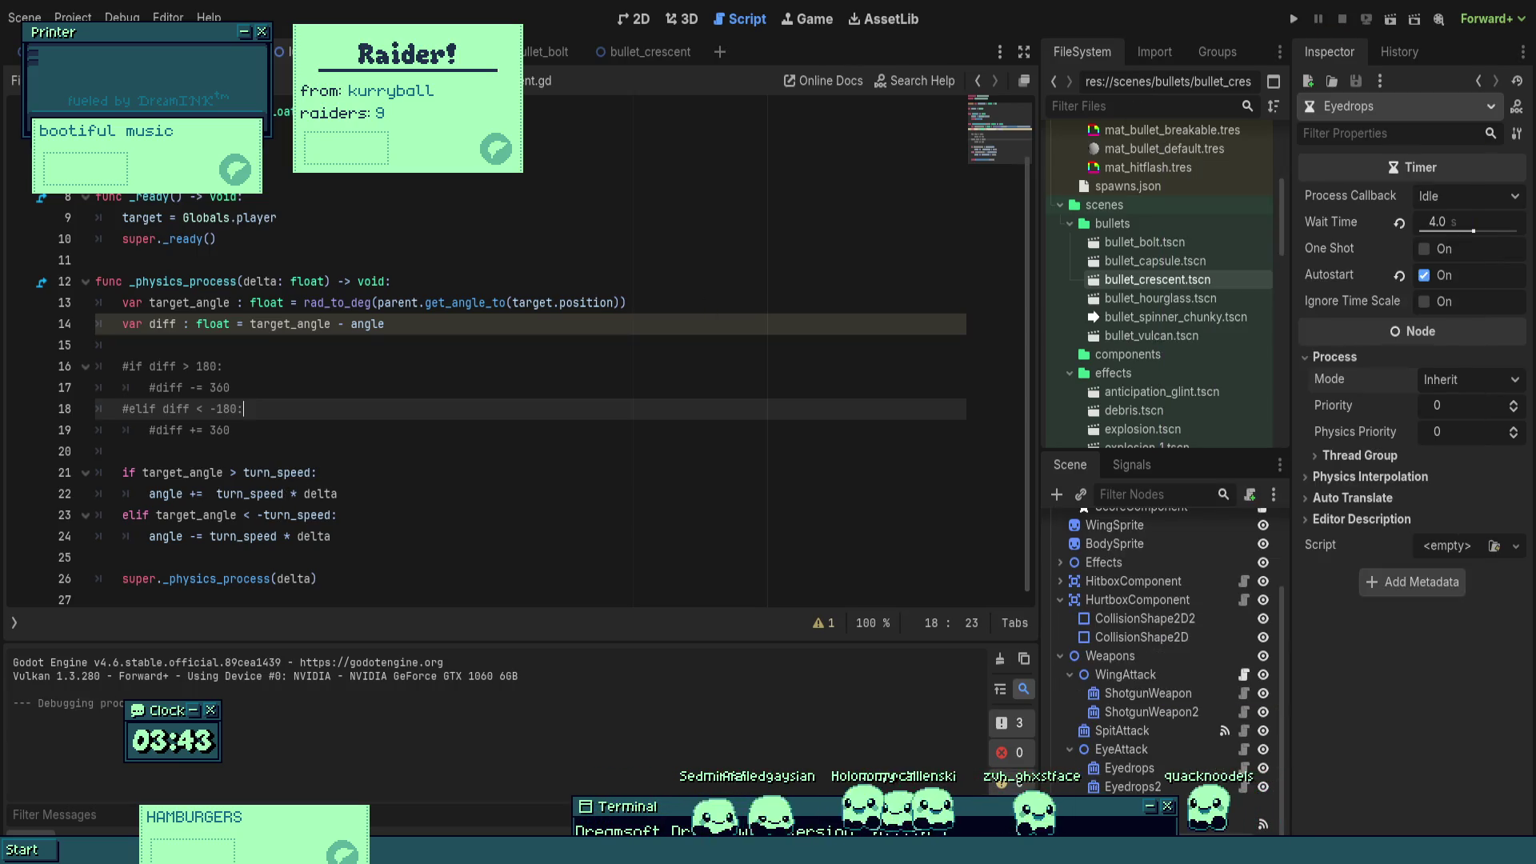
{"action": "double_click", "coordinate": [269, 473]}
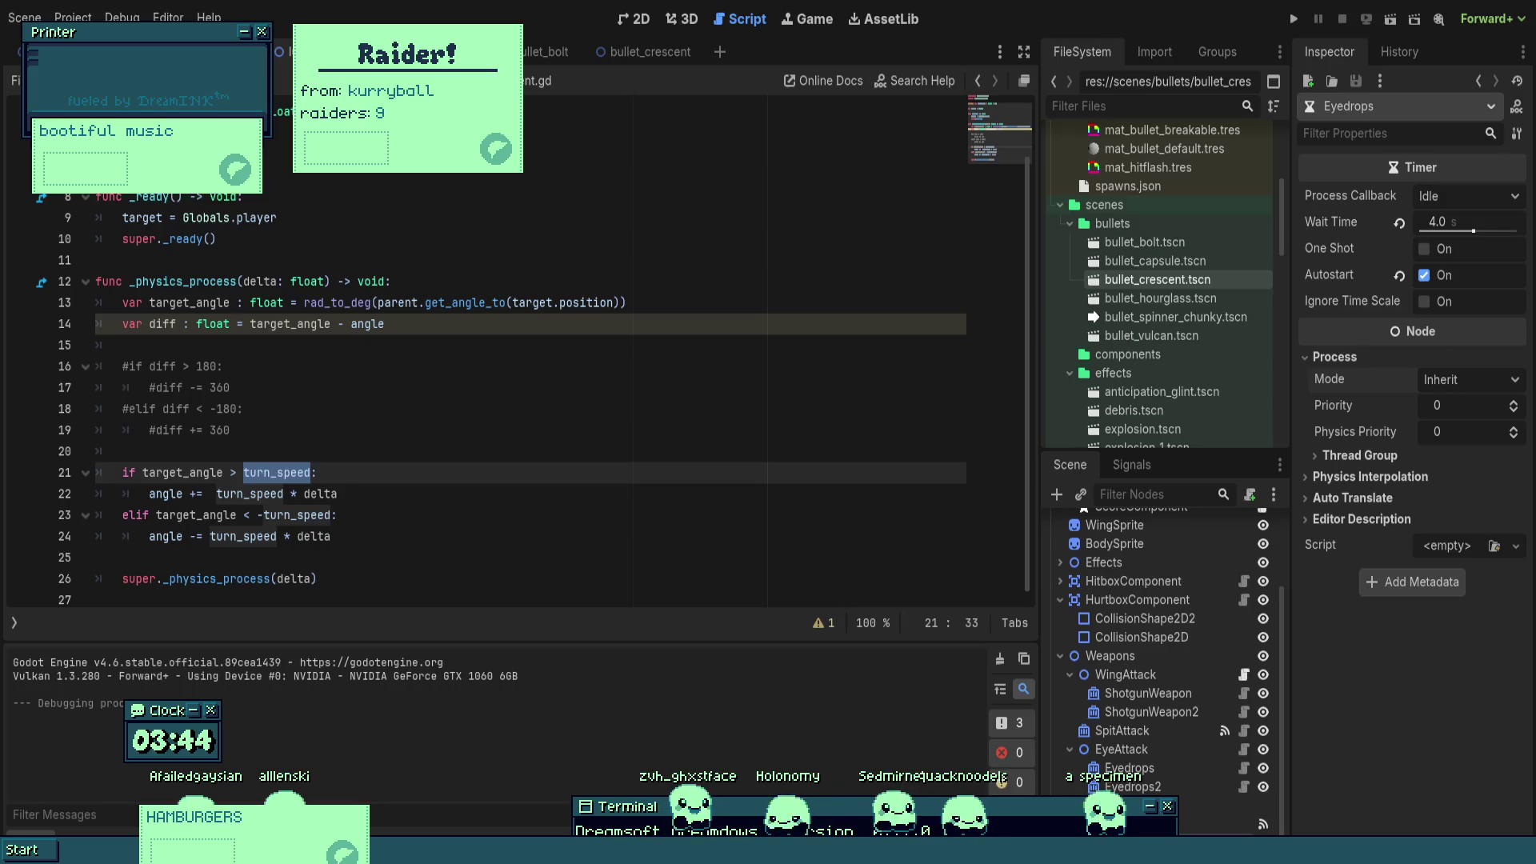
{"action": "left_click", "coordinate": [224, 366]}
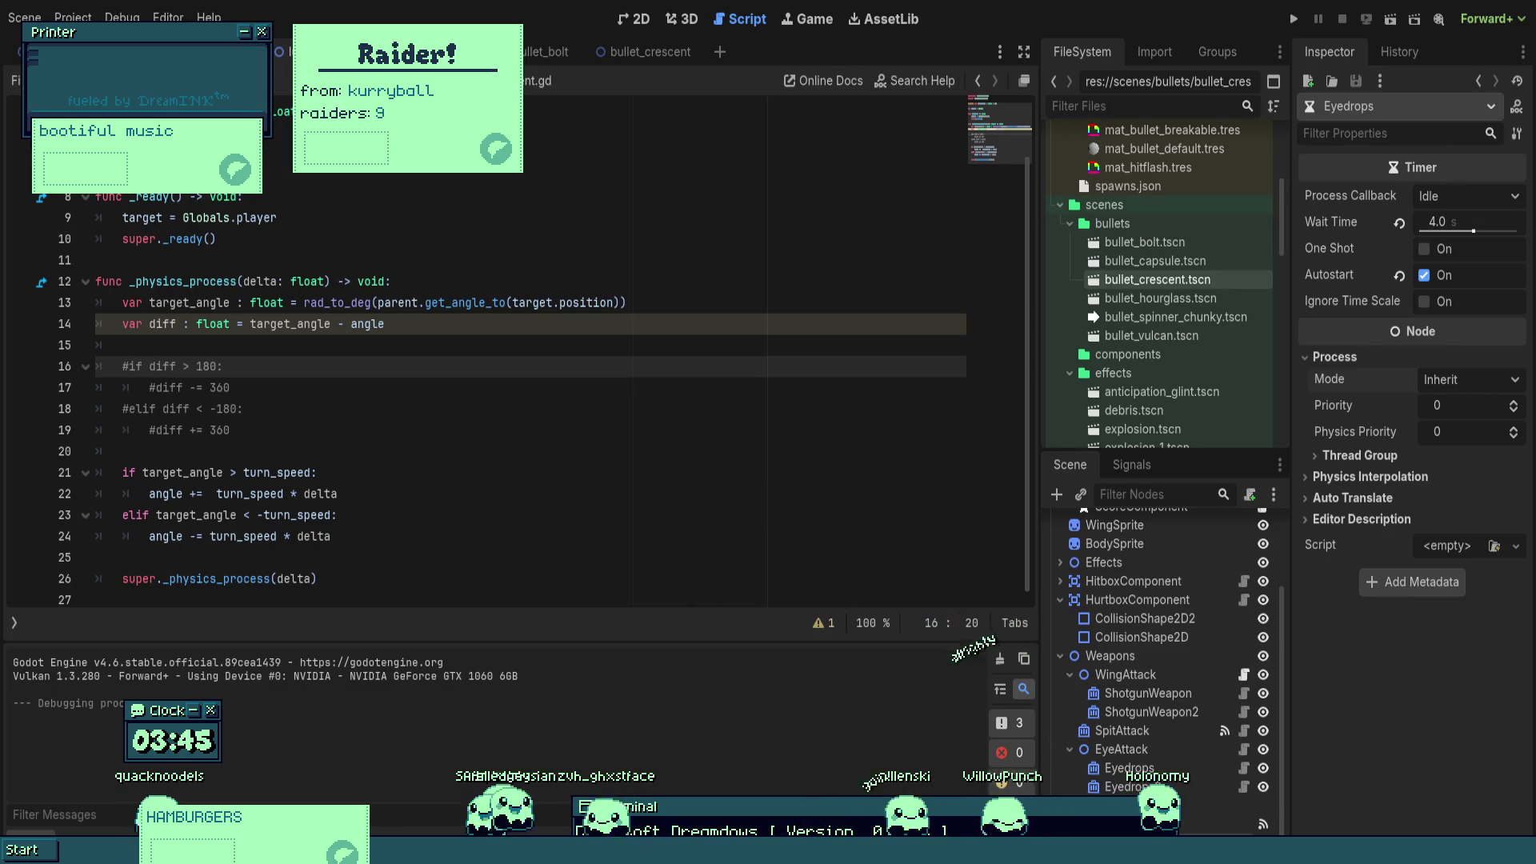
{"action": "left_click", "coordinate": [608, 473]}
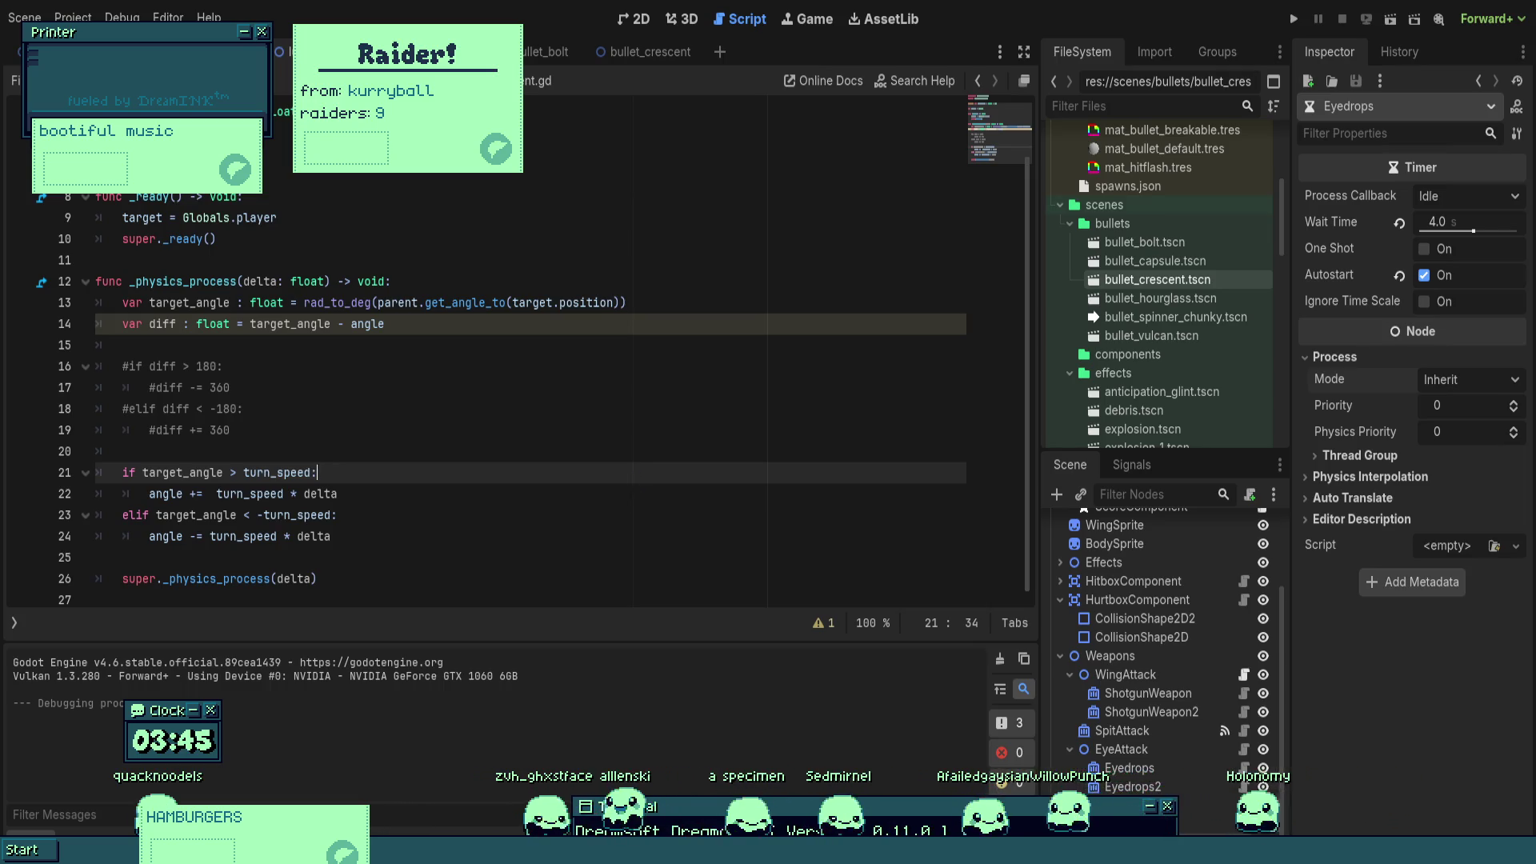
{"action": "left_click", "coordinate": [560, 451]}
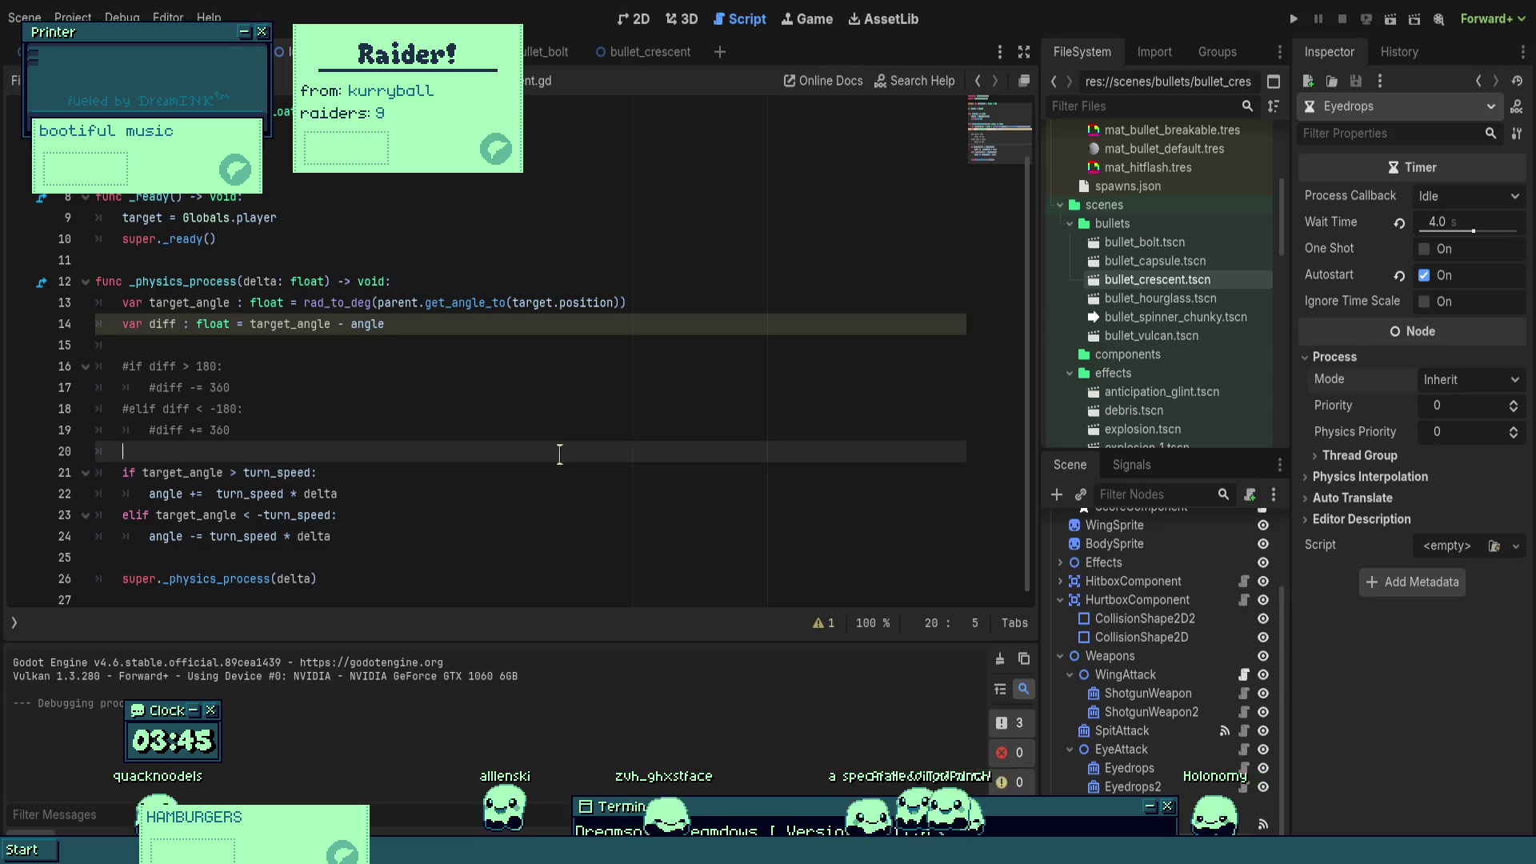
{"action": "scroll", "coordinate": [560, 453], "scroll_direction": "up", "scroll_amount": 1}
{"action": "left_click", "coordinate": [244, 472]}
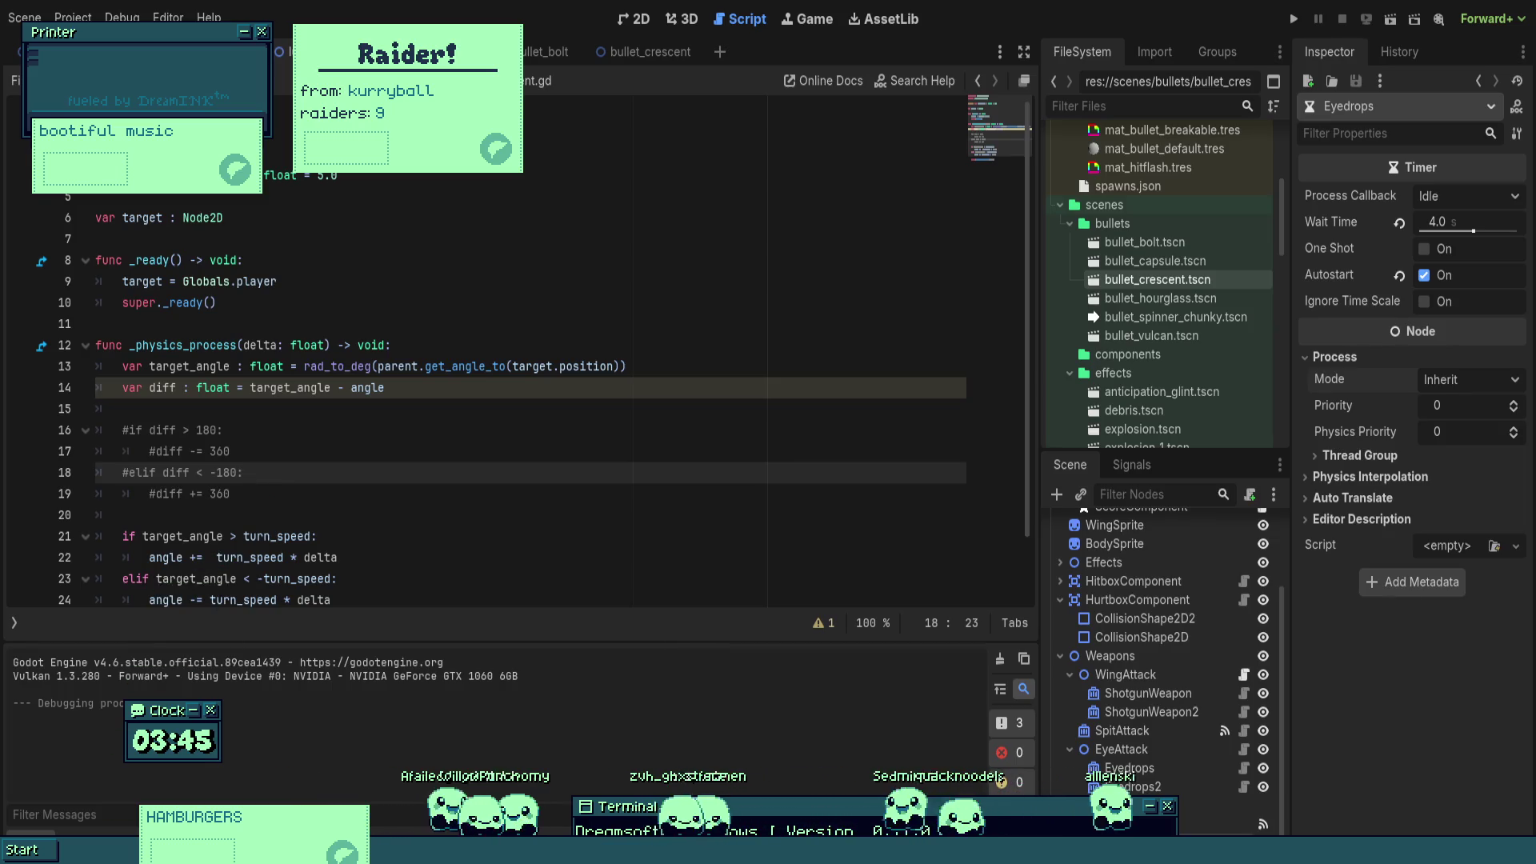
{"action": "left_click", "coordinate": [736, 409]}
{"action": "scroll", "coordinate": [737, 402], "scroll_direction": "down", "scroll_amount": 1}
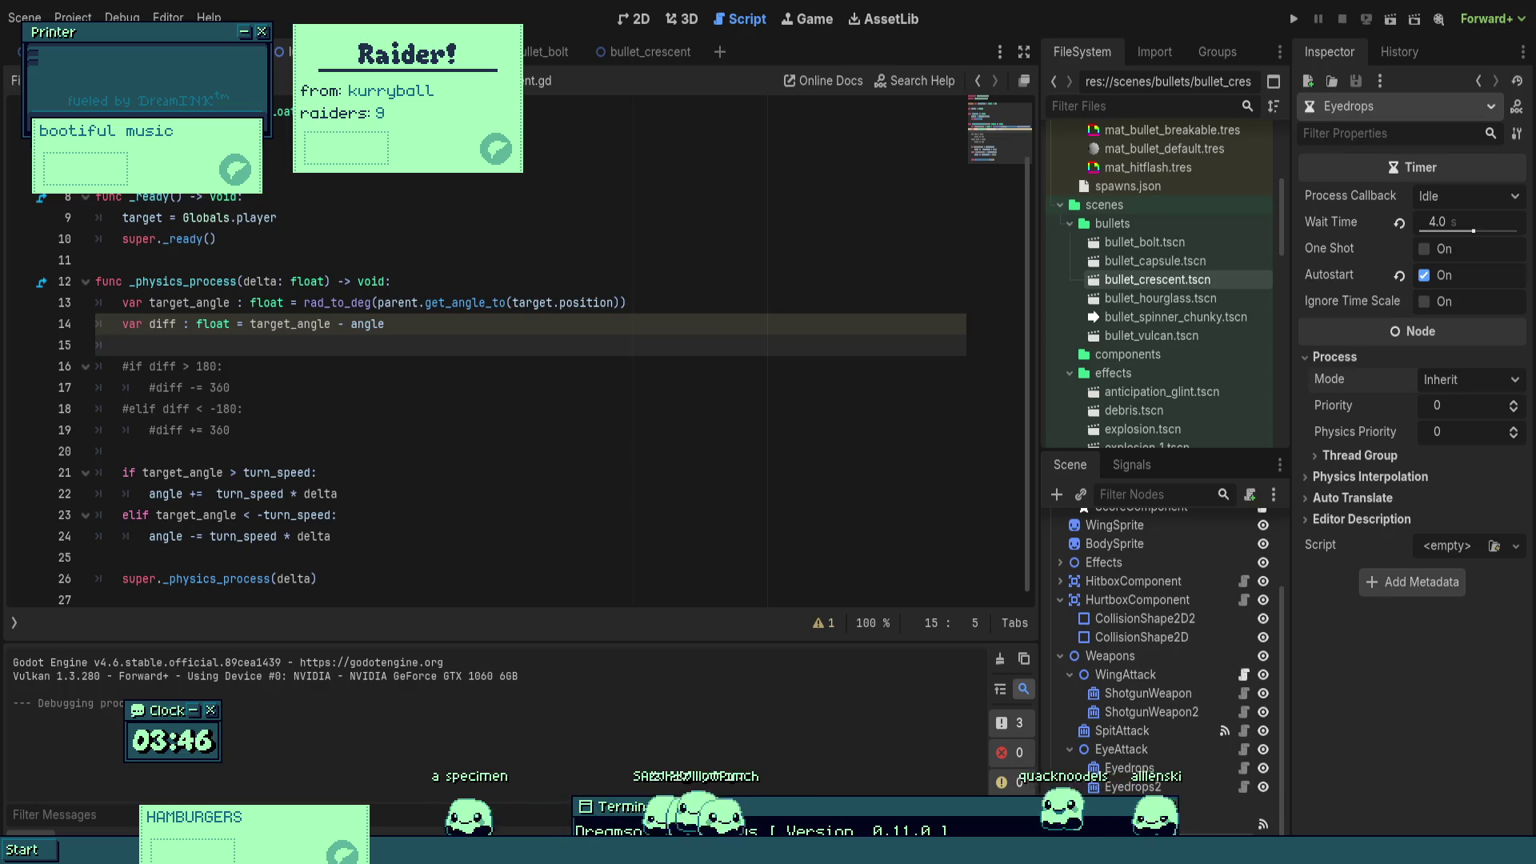
{"action": "left_click", "coordinate": [396, 451]}
{"action": "left_click", "coordinate": [279, 473]}
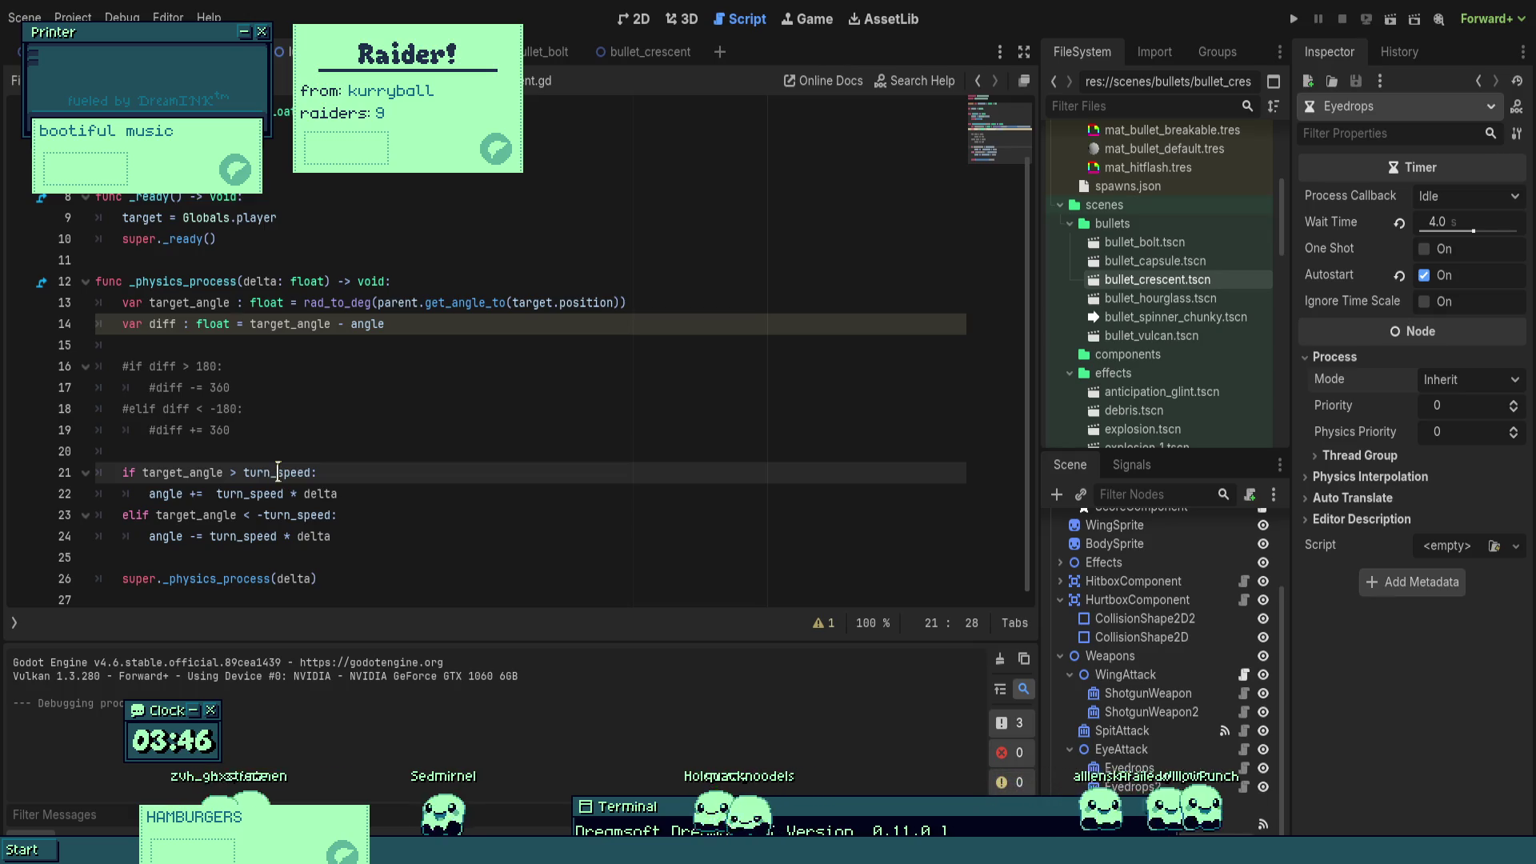
{"action": "left_click", "coordinate": [481, 324]}
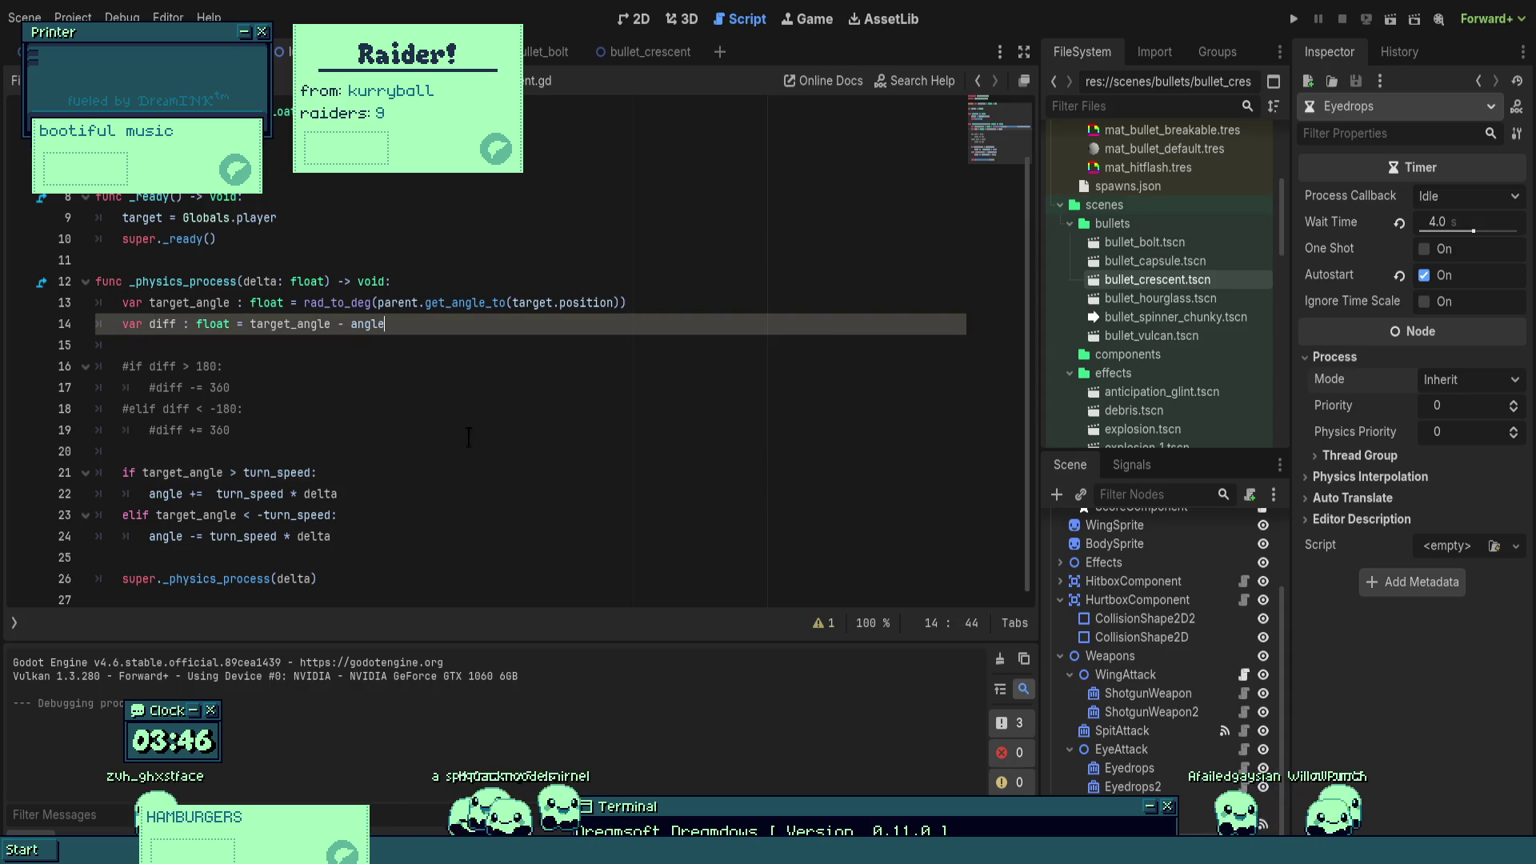
{"action": "double_click", "coordinate": [277, 472]}
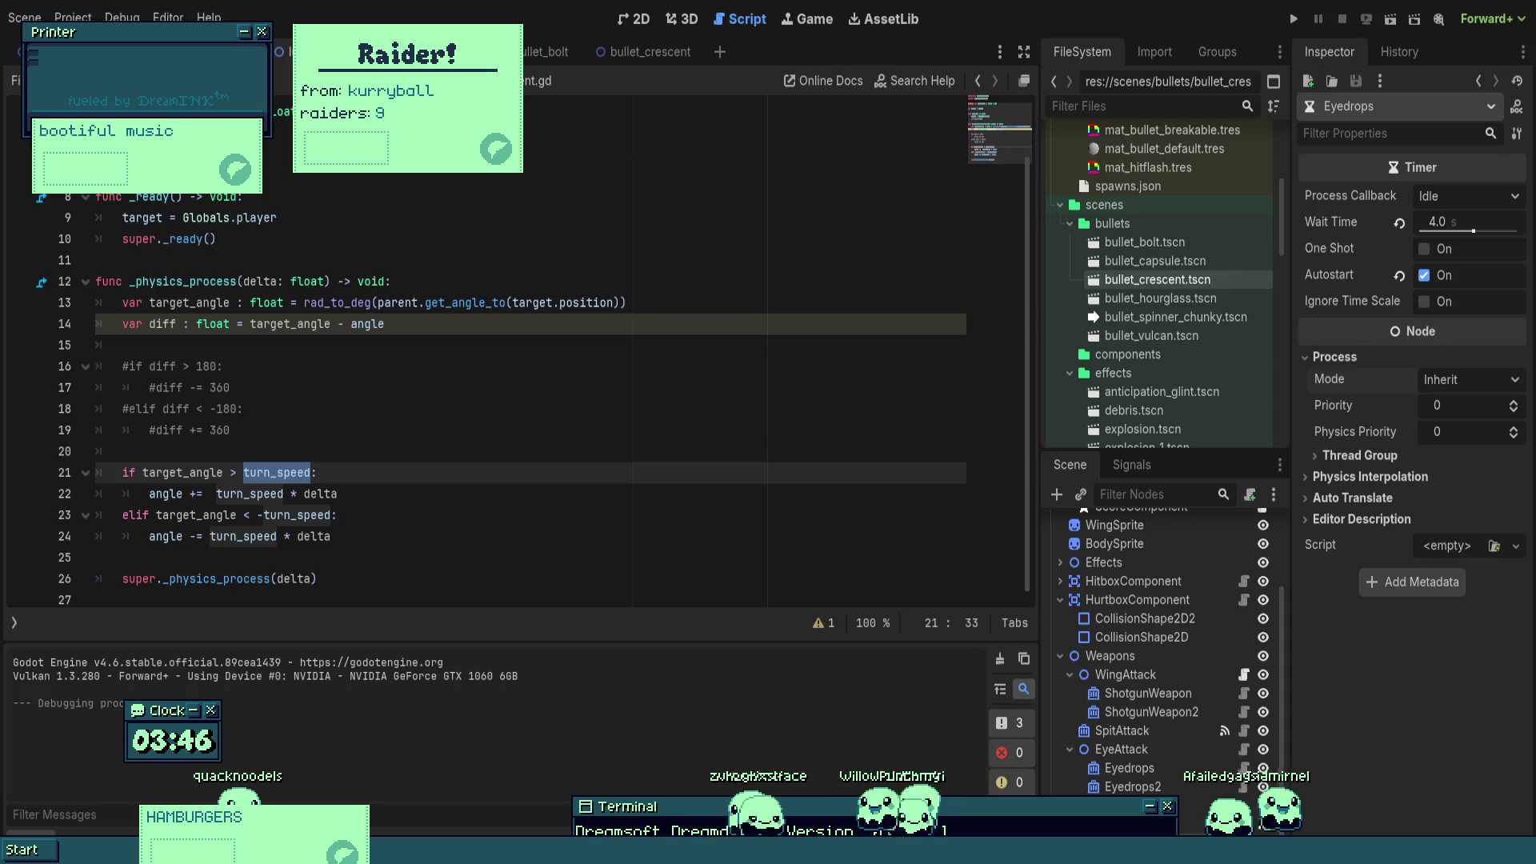
- Replace turn_speed with angle in the line 21 and 23 turn checks and test-run the game
{"action": "left_click", "coordinate": [271, 430]}
{"action": "double_click", "coordinate": [271, 472]}
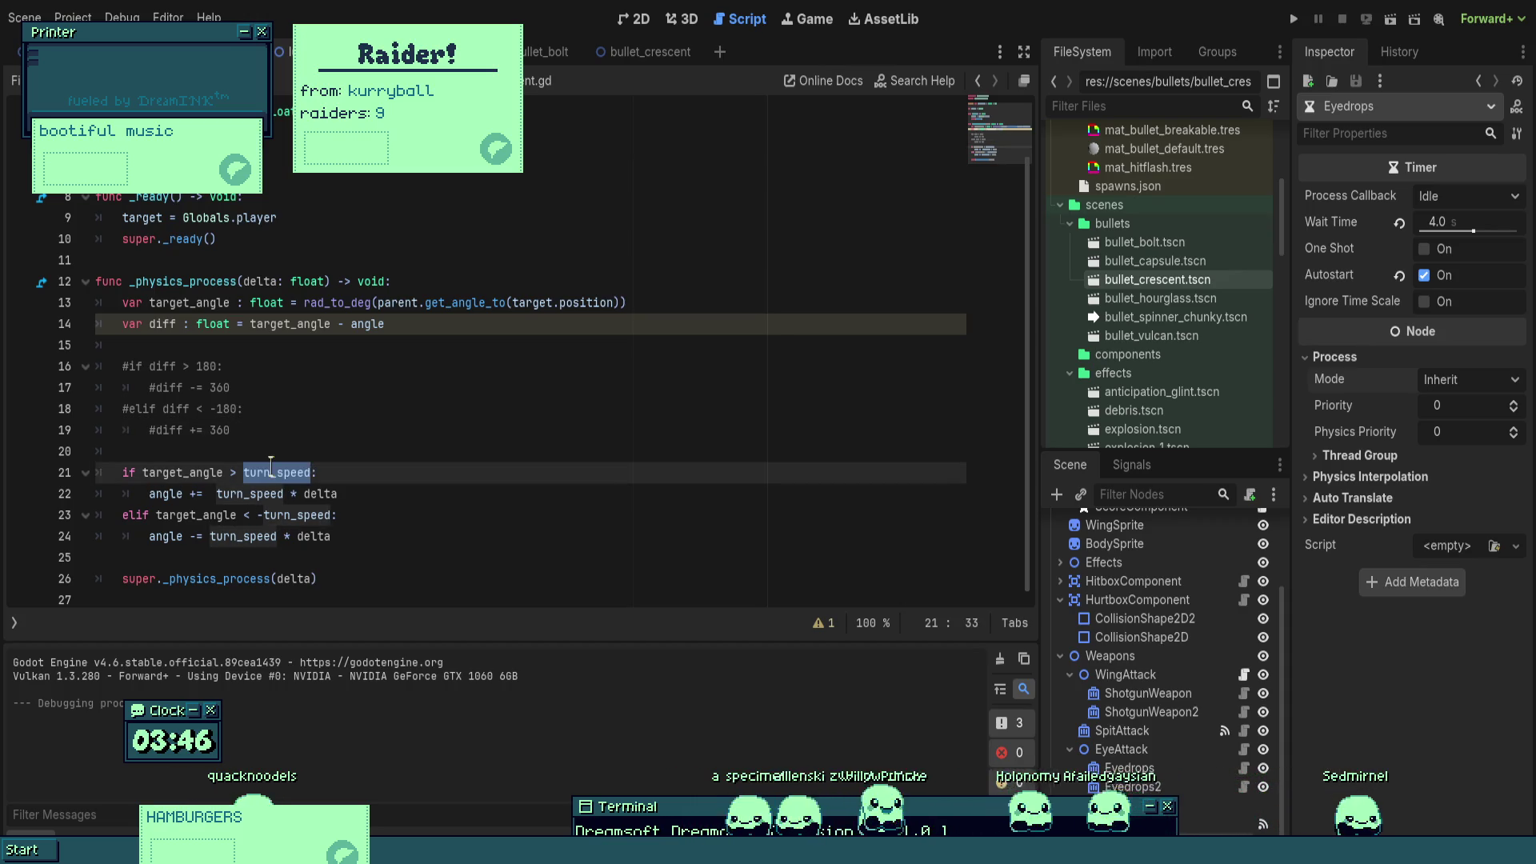
{"action": "type", "text": "angle"}
{"action": "left_click", "coordinate": [258, 516]}
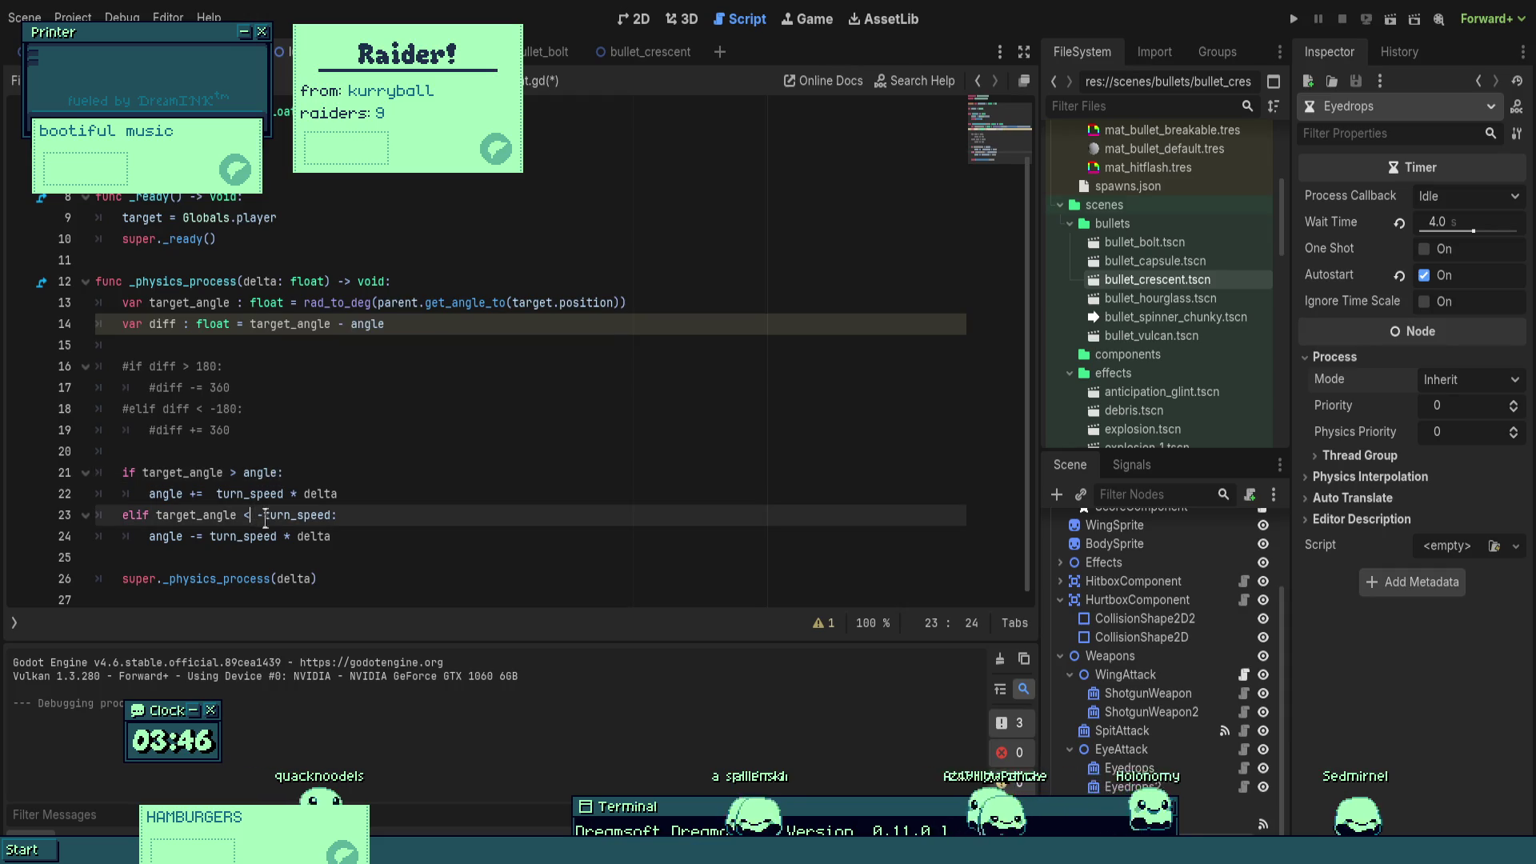
{"action": "double_click", "coordinate": [287, 516]}
{"action": "type", "text": "angl"}
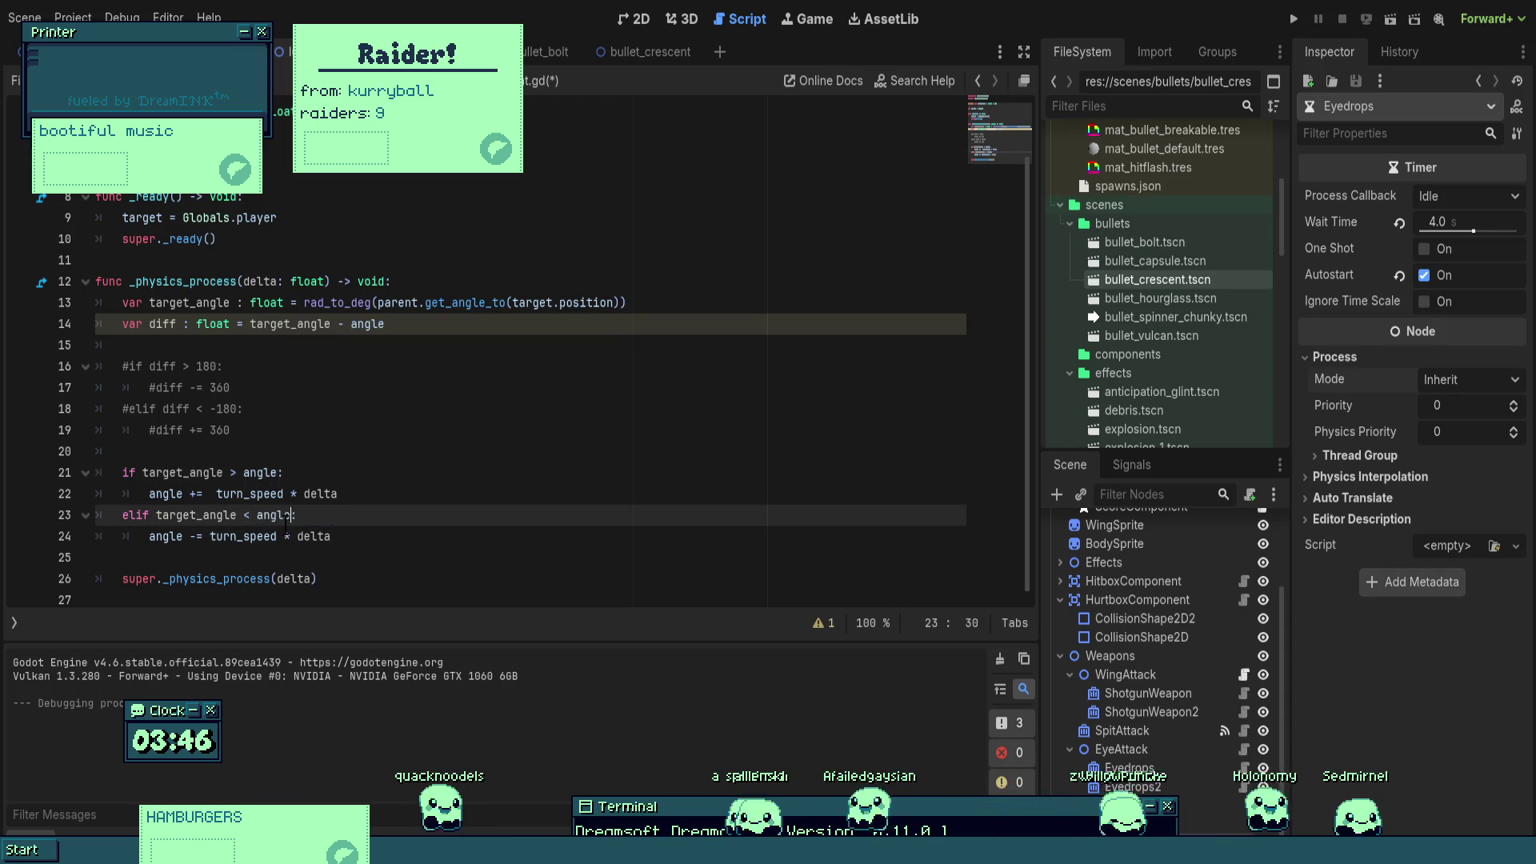
{"action": "type", "text": "e"}
{"action": "left_click", "coordinate": [1294, 18]}
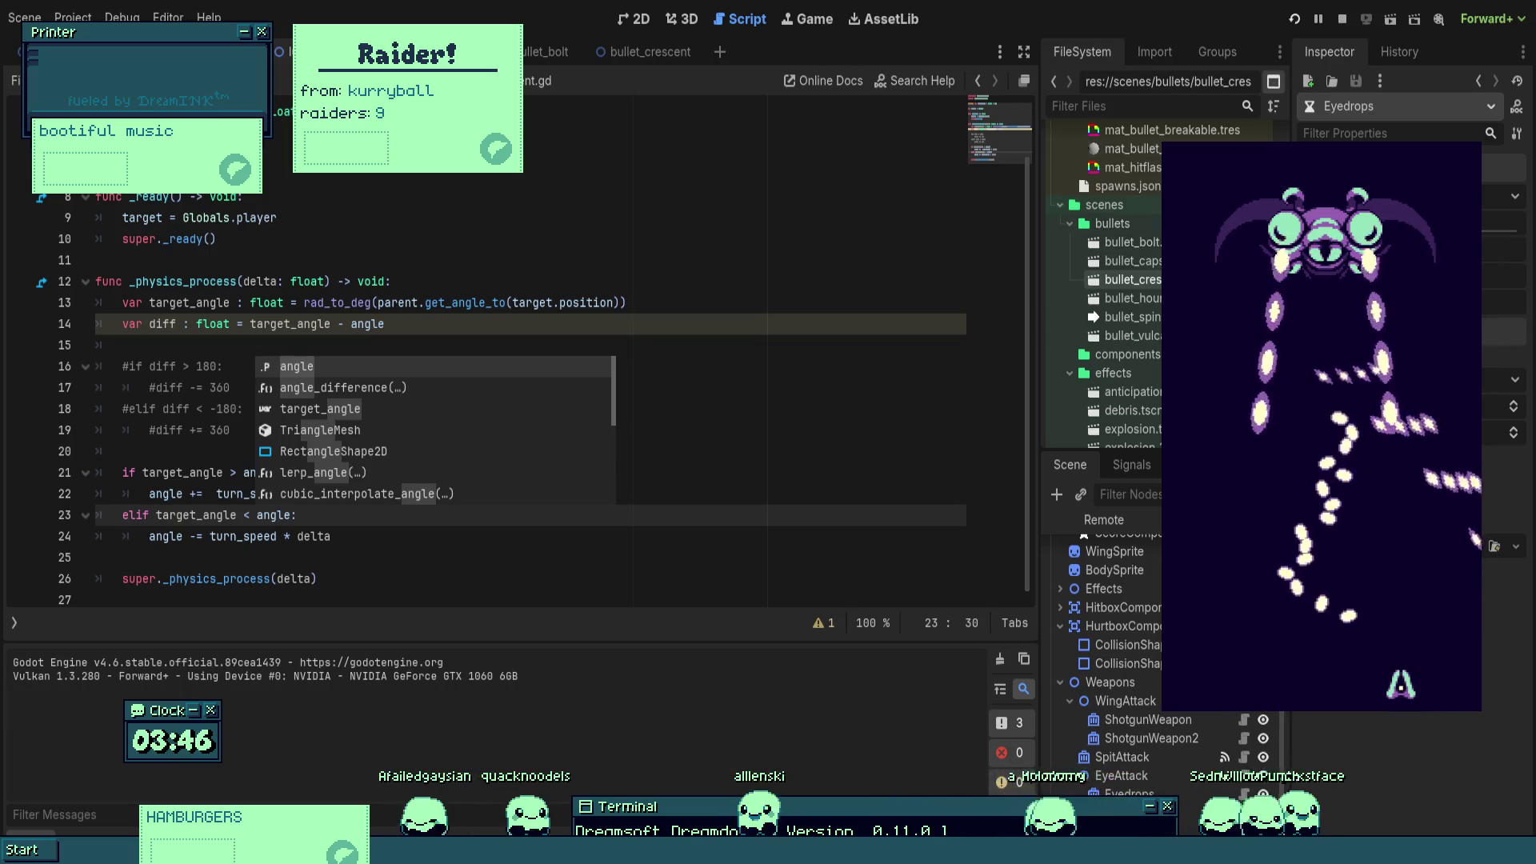
{"action": "key", "text": "F8"}
- Change the line 23 comparison to -angle and run the game again
{"action": "key", "text": "BackSpace"}
{"action": "key", "text": "BackSpace"}
{"action": "key", "text": "BackSpace"}
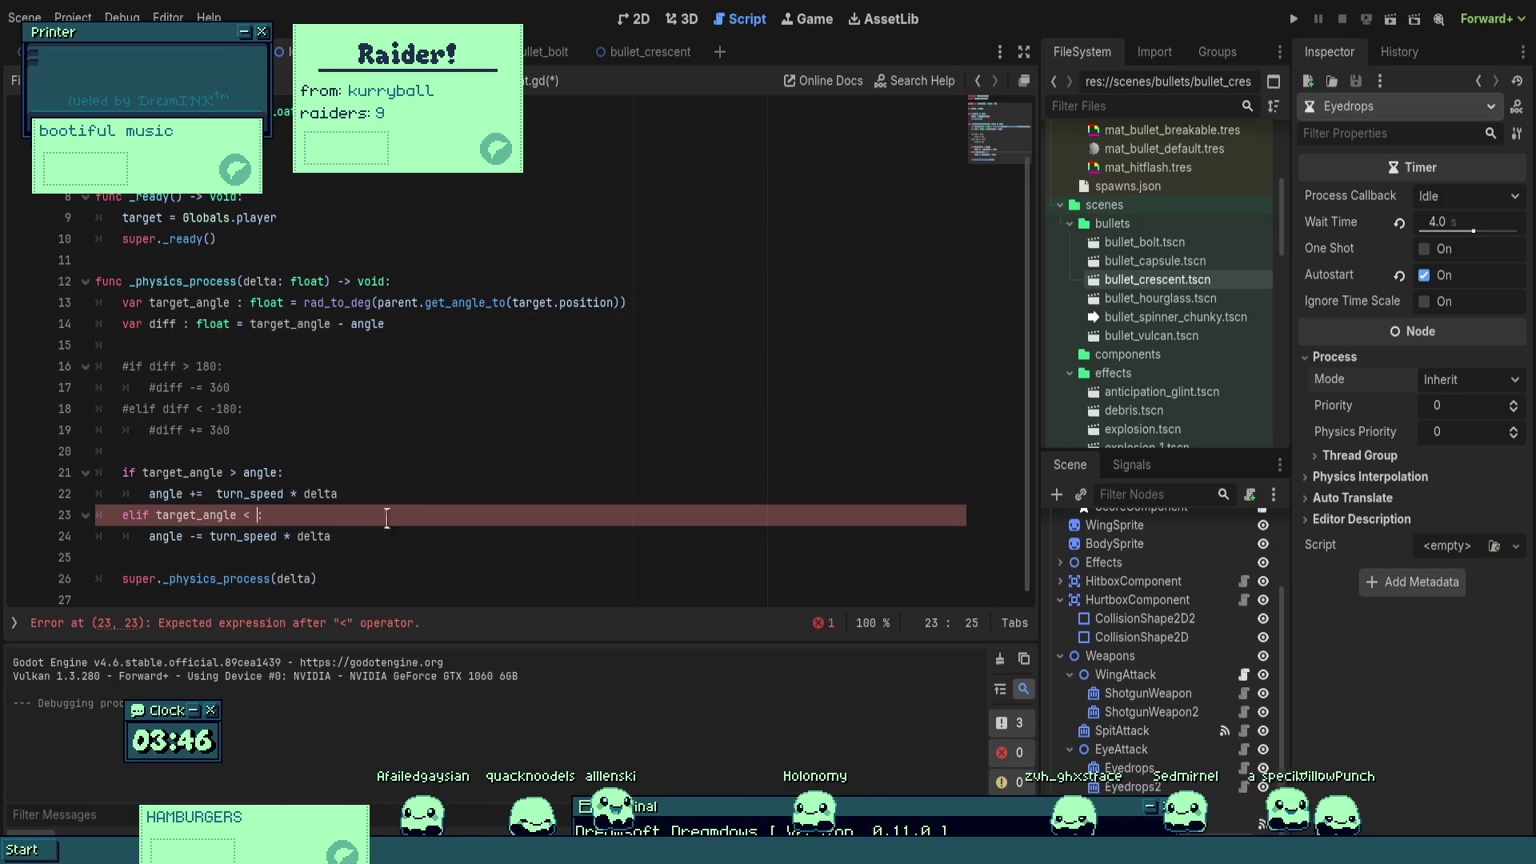
{"action": "type", "text": "-angle"}
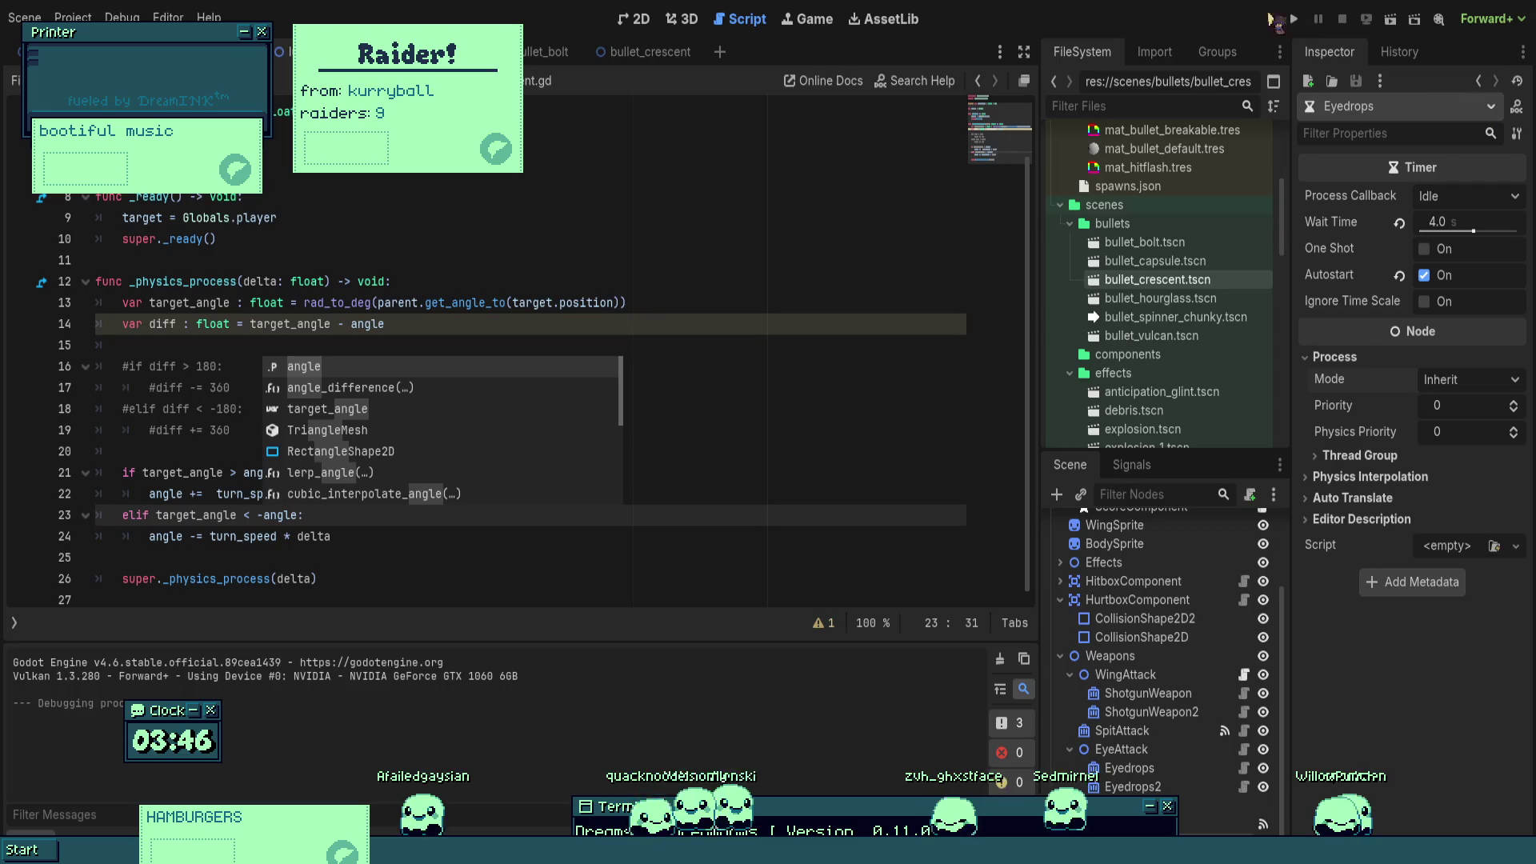
{"action": "left_click", "coordinate": [1304, 22]}
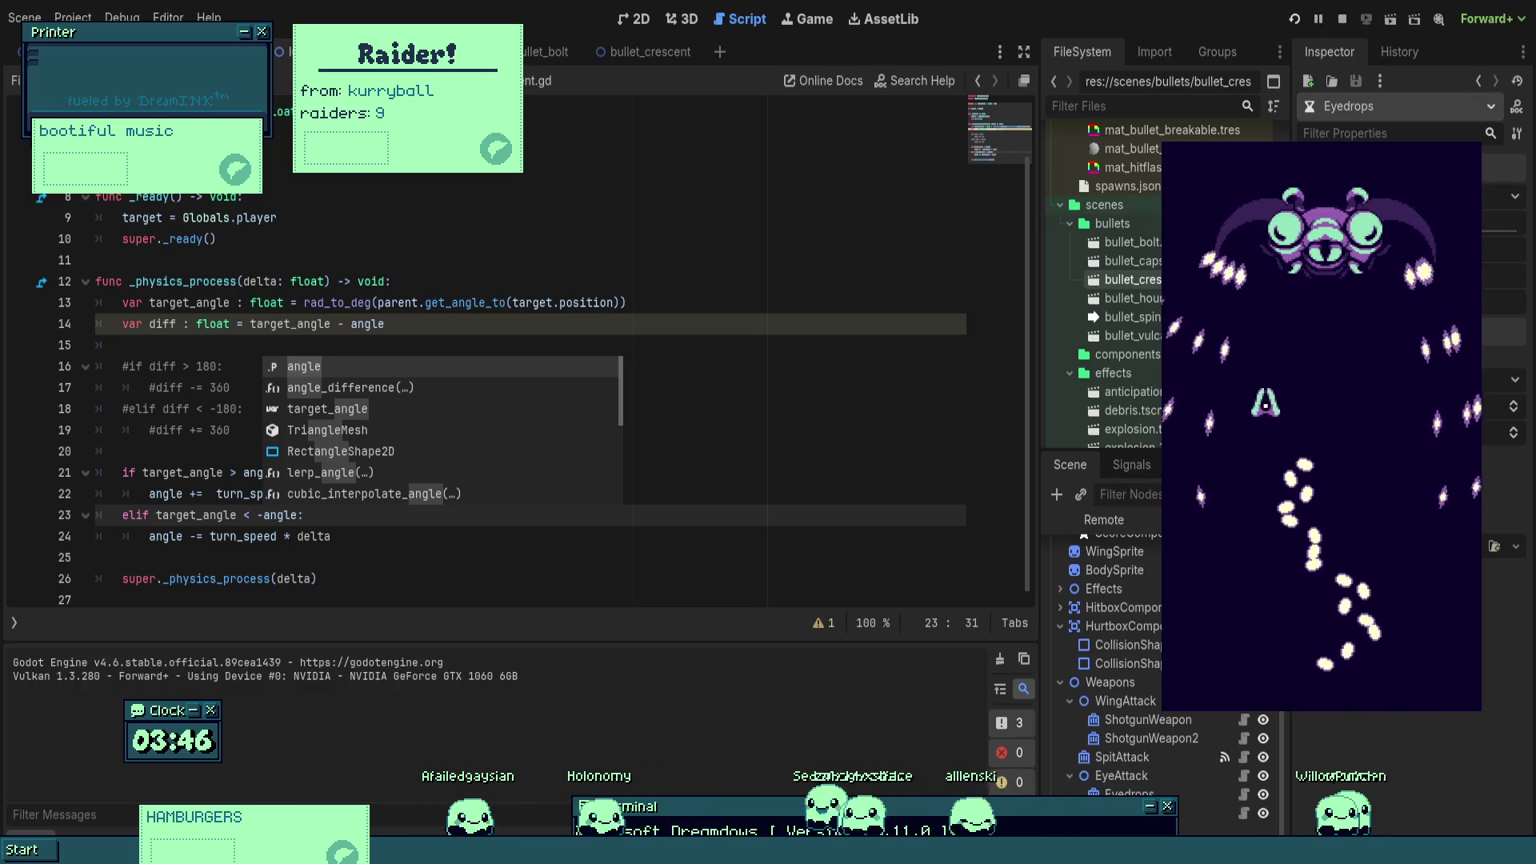
- Play-test the homing bullets, steering the ship up, down and left, then quit the game
{"action": "key", "text": "Down"}
{"action": "key", "text": "Up"}
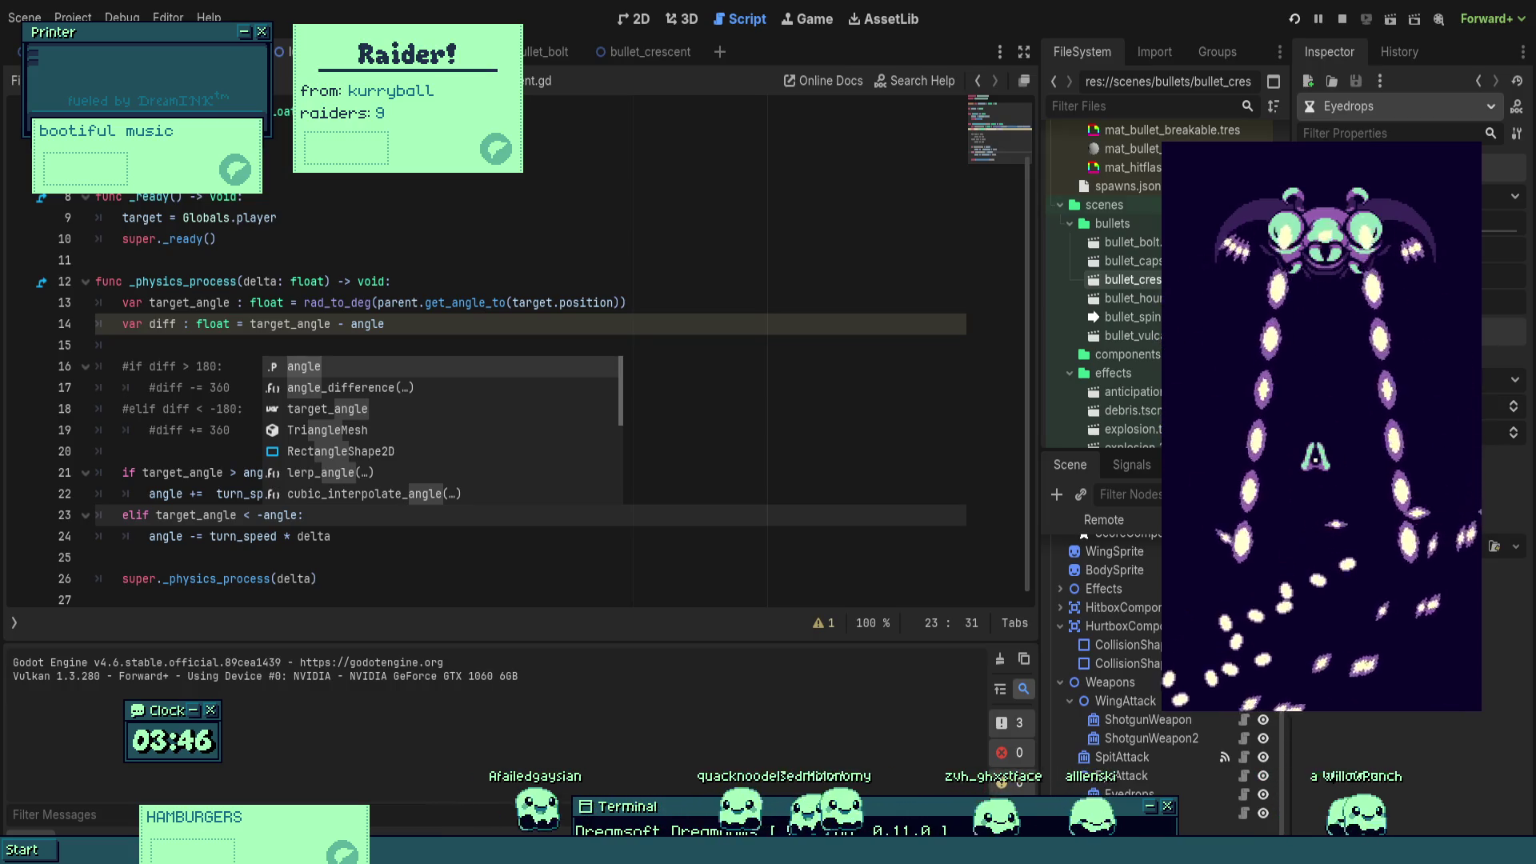
{"action": "key", "text": "Down"}
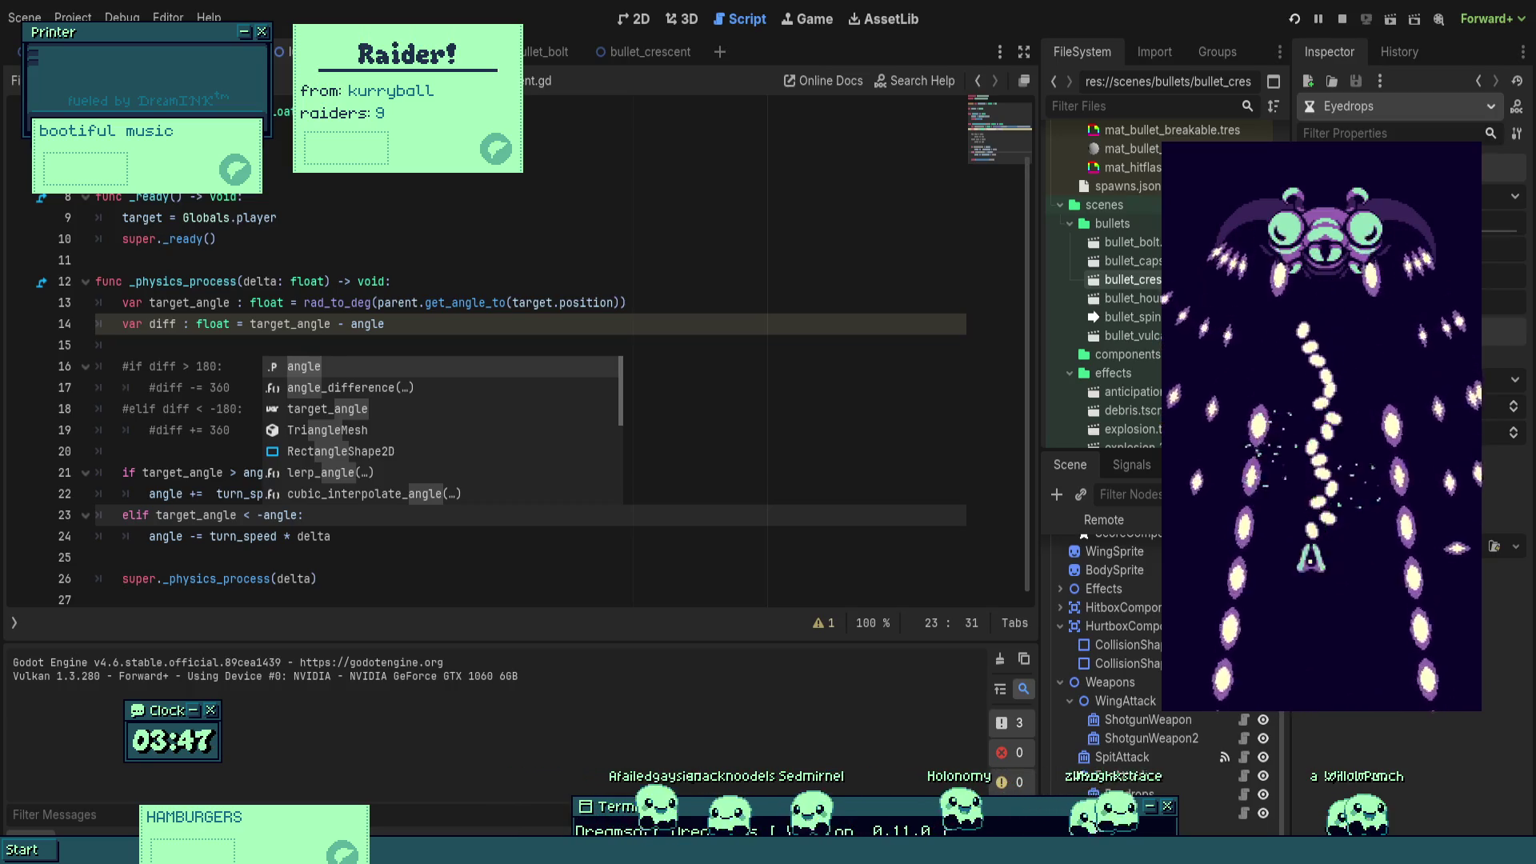
{"action": "key", "text": "Up"}
{"action": "key", "text": "Down"}
{"action": "key", "text": "Left"}
{"action": "key", "text": "Escape"}
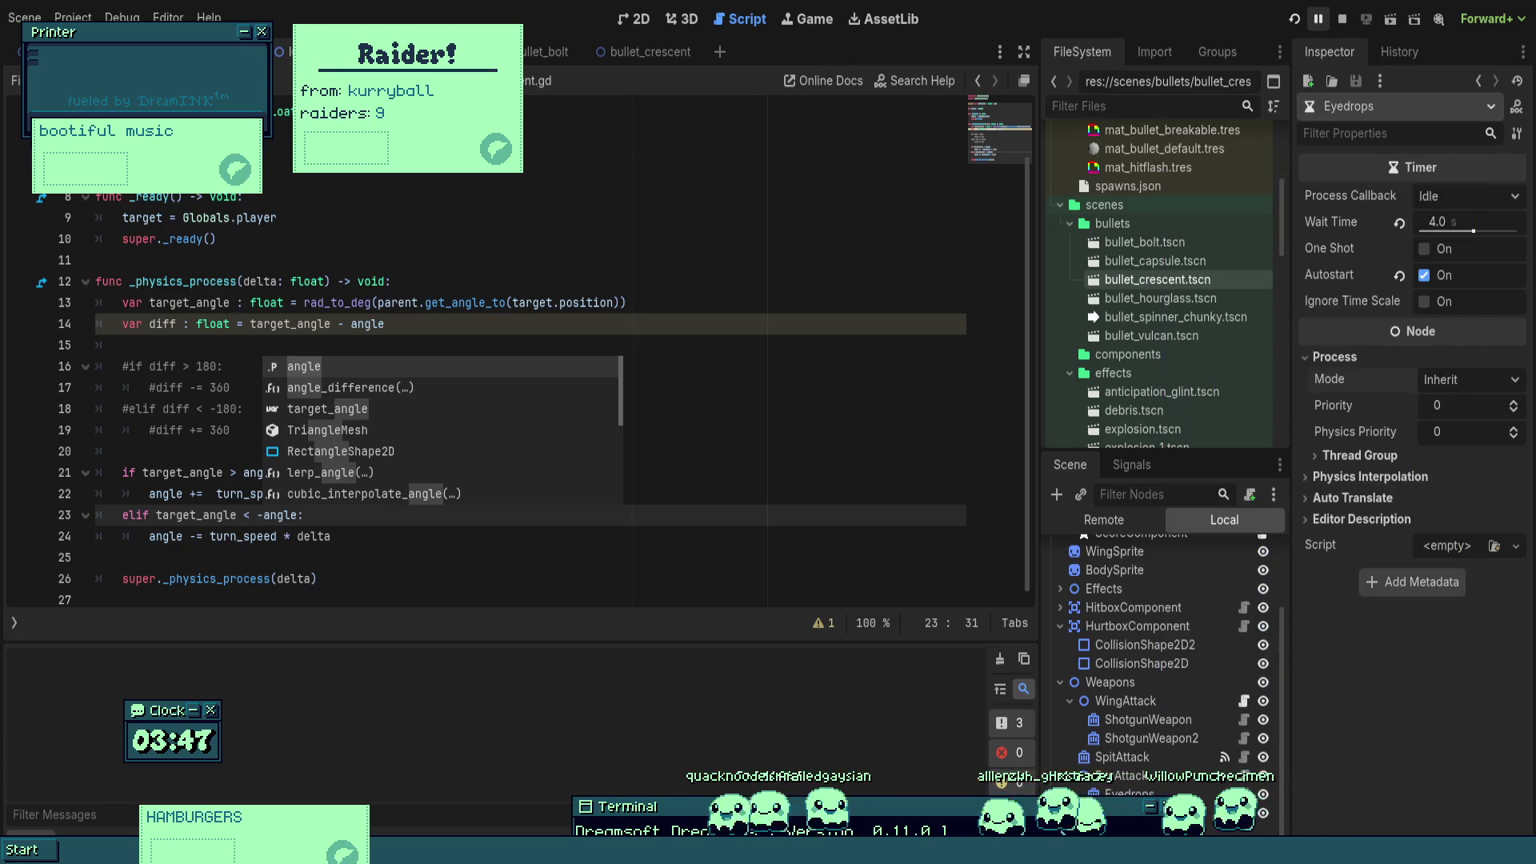
- Inspect the WingAttack and ShotgunWeapon2 nodes, then run and stop the game twice
{"action": "left_click", "coordinate": [1152, 712]}
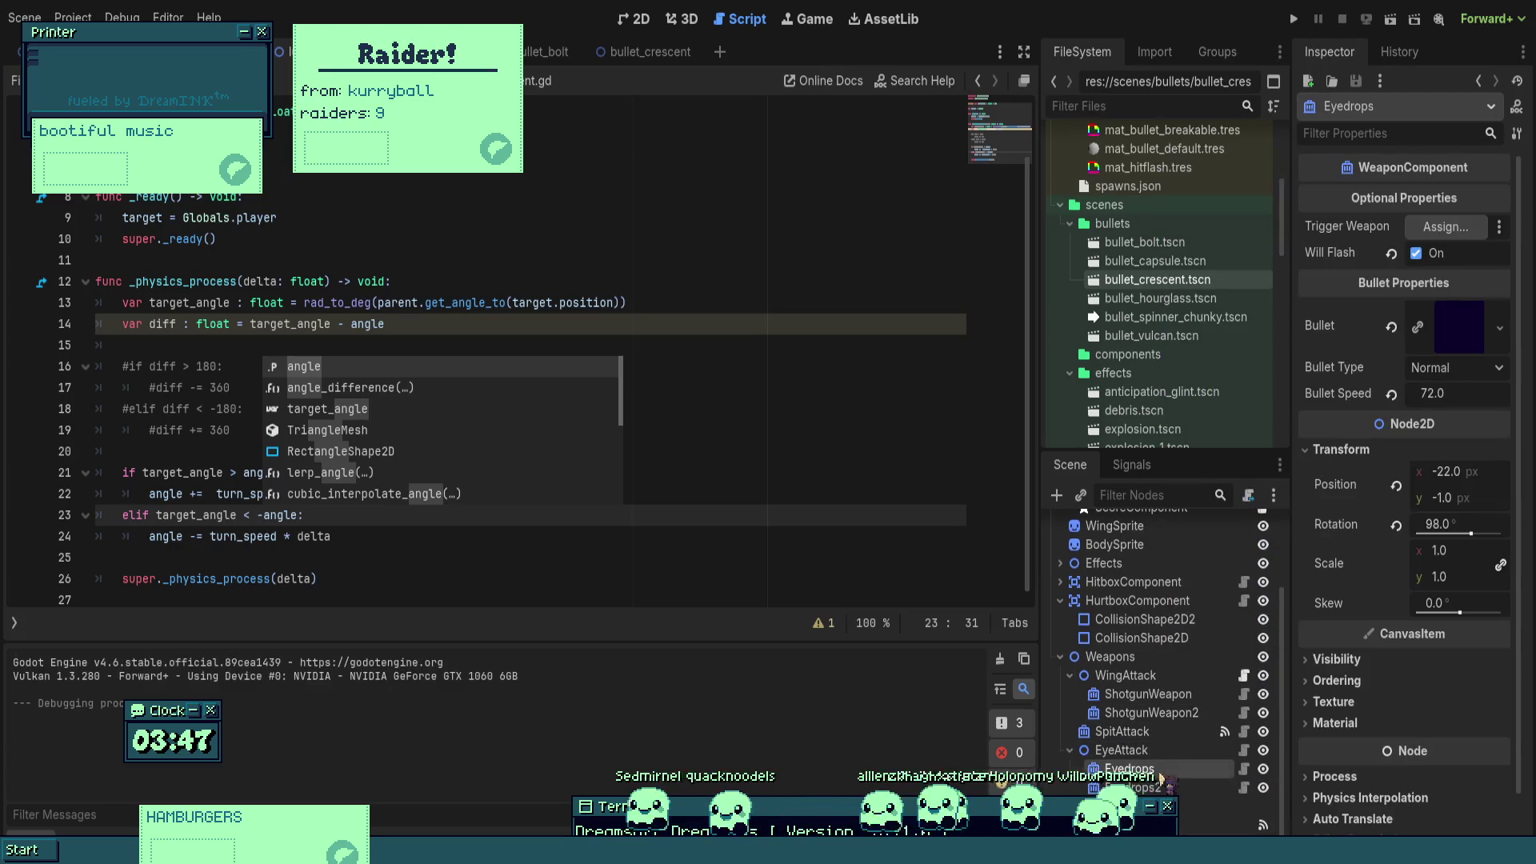
{"action": "left_click", "coordinate": [1154, 711]}
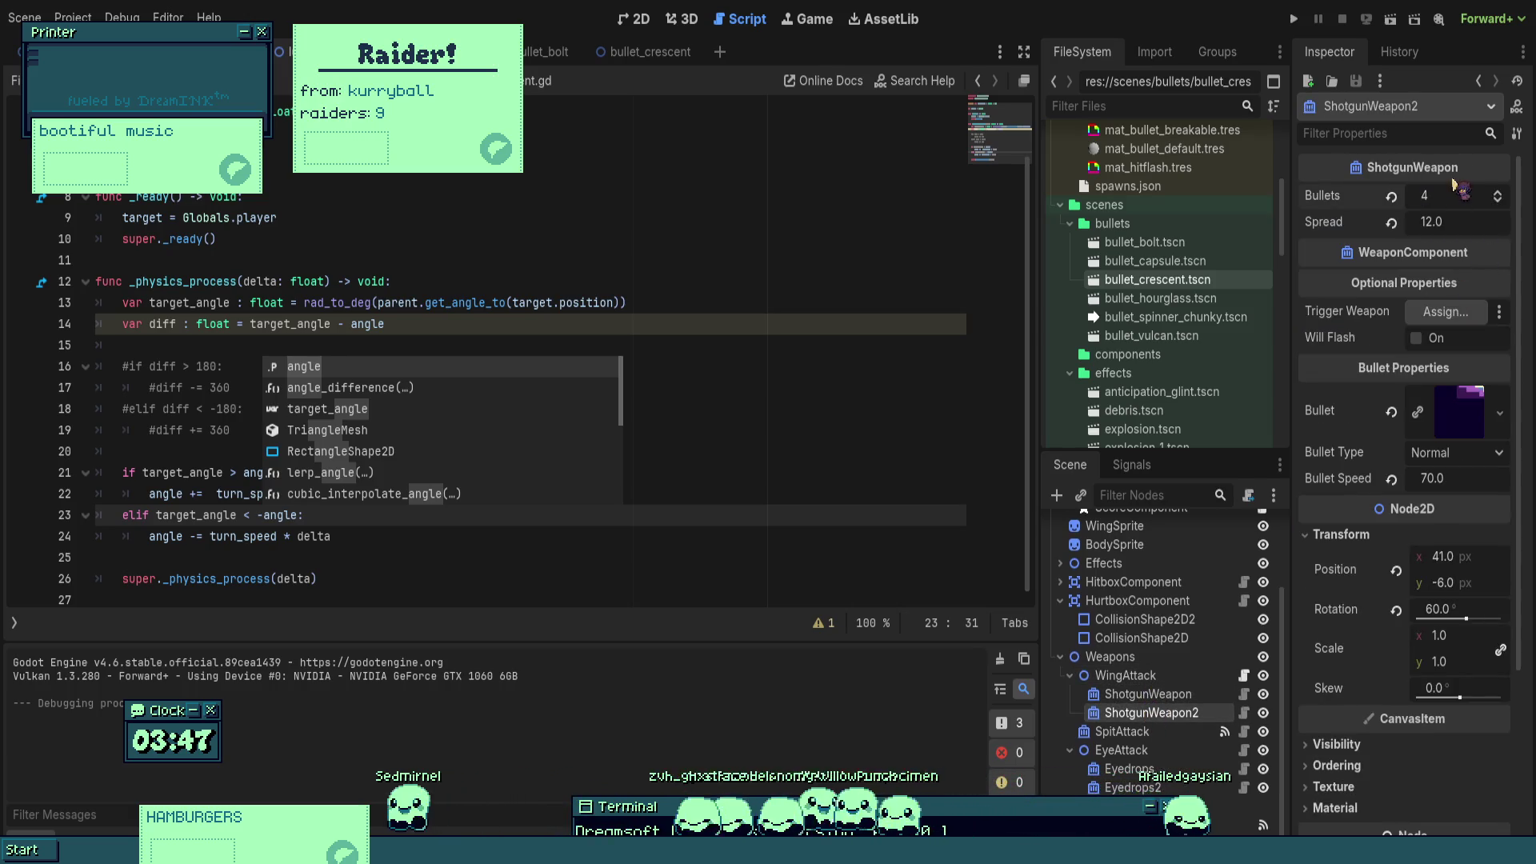
{"action": "left_click", "coordinate": [1294, 19]}
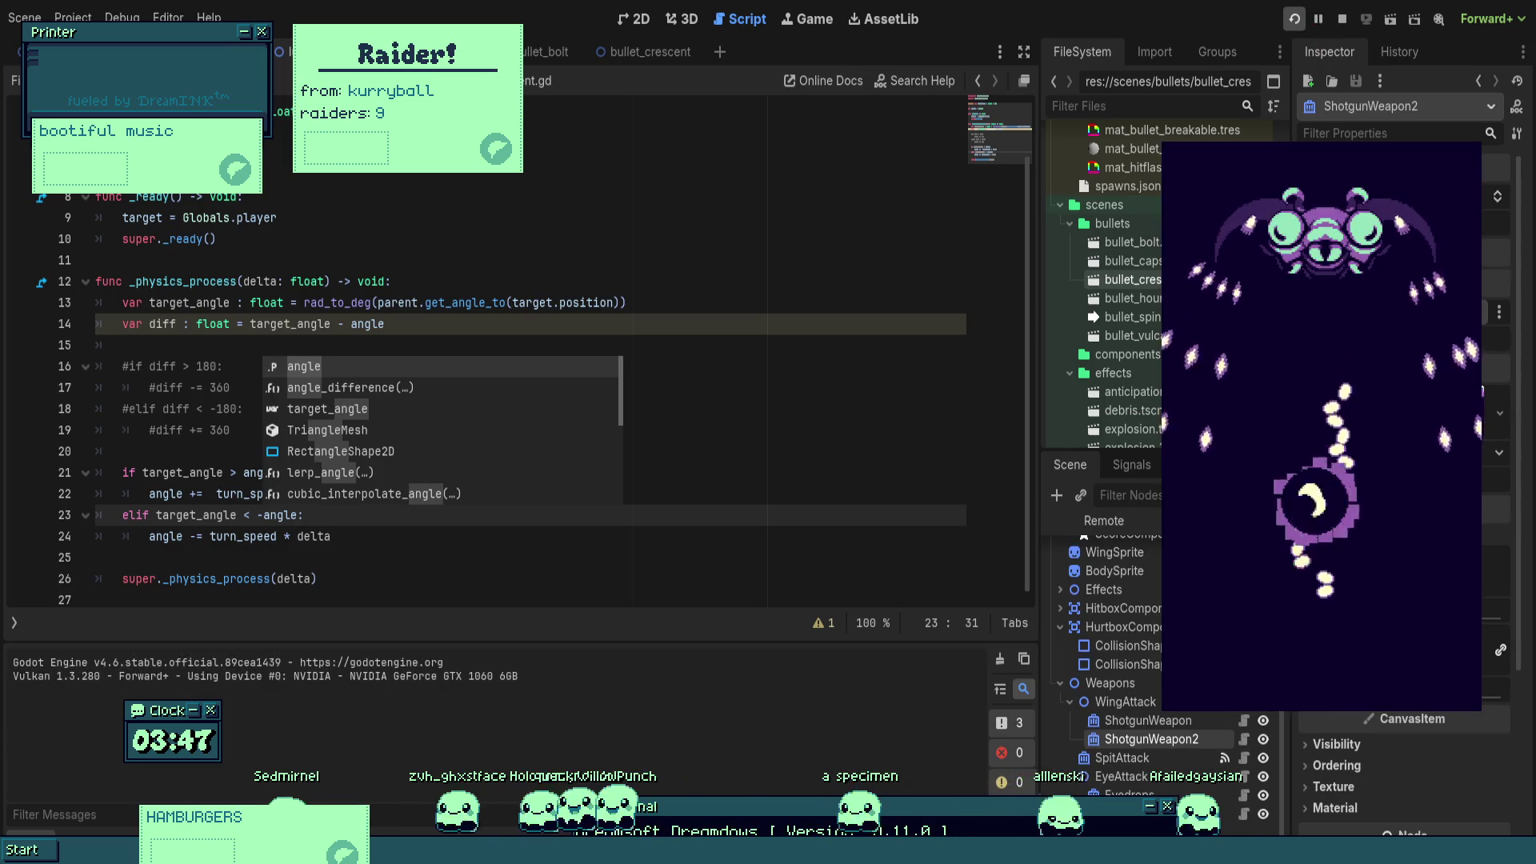
{"action": "key", "text": "F8"}
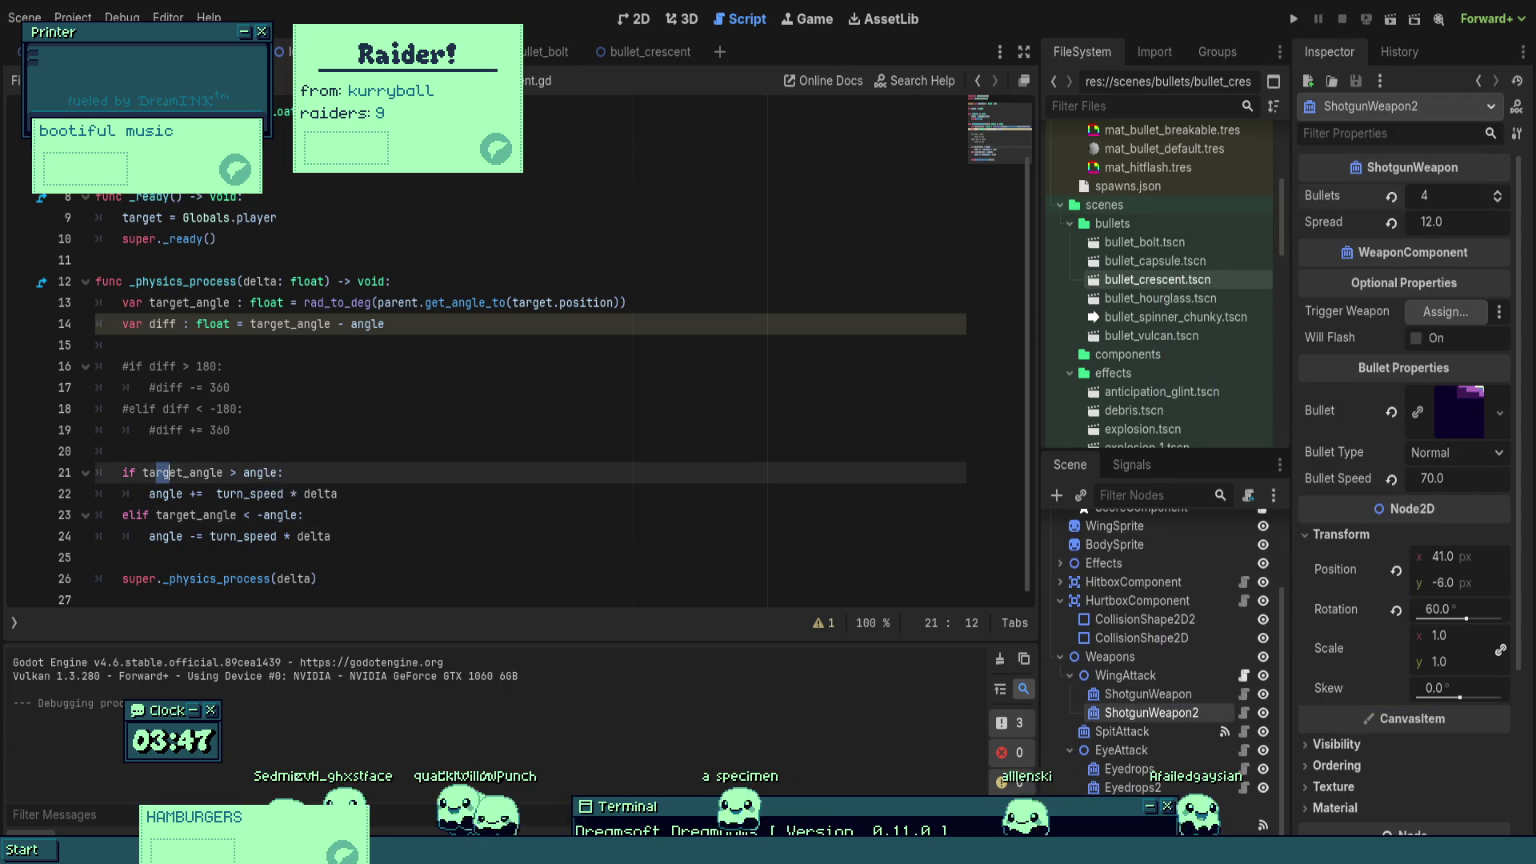
{"action": "left_click", "coordinate": [269, 514]}
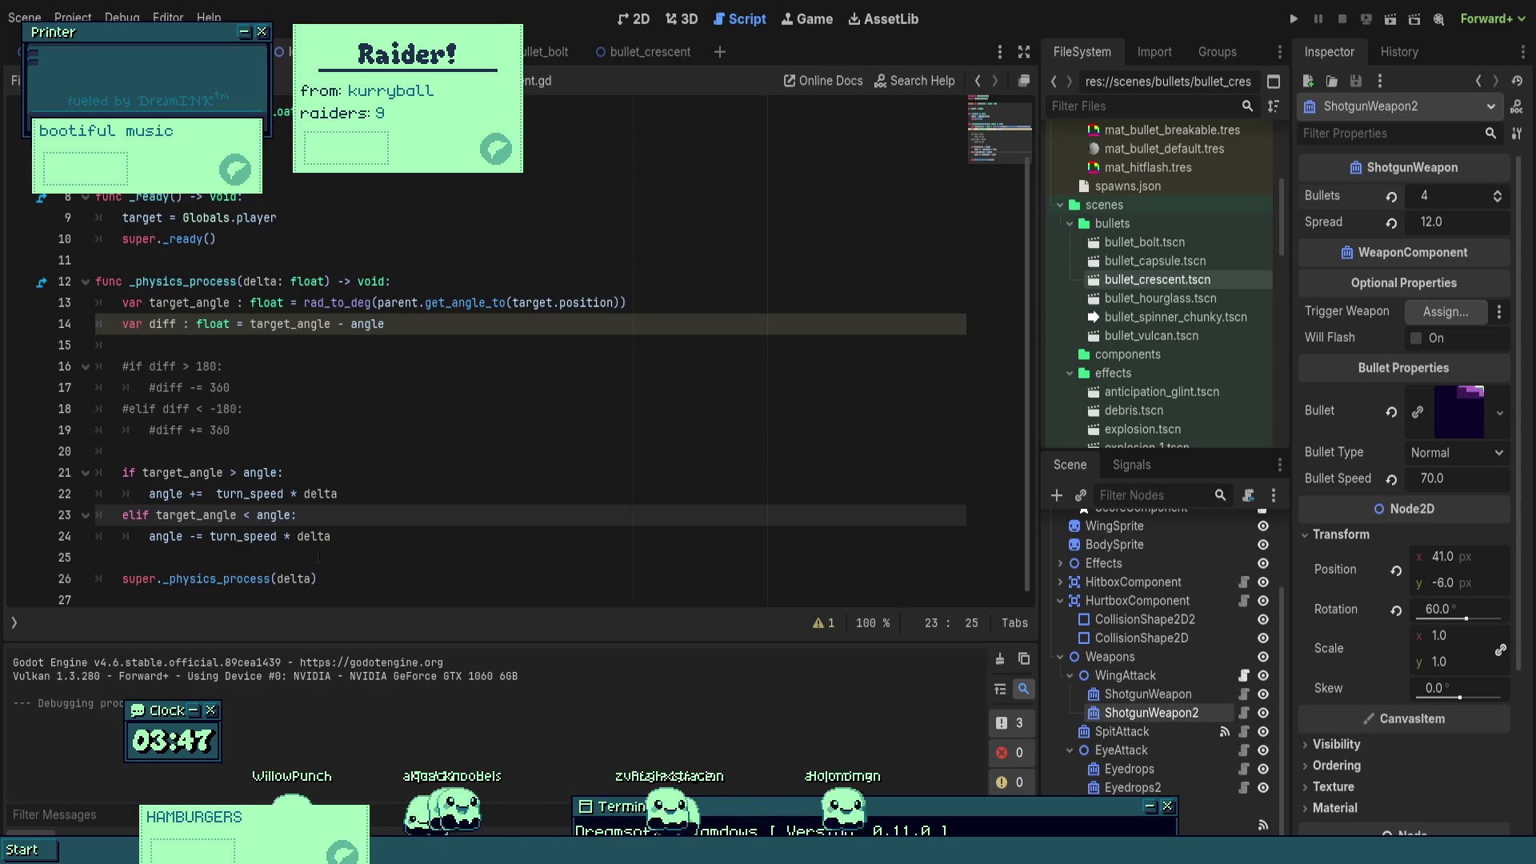
{"action": "left_click", "coordinate": [1294, 18]}
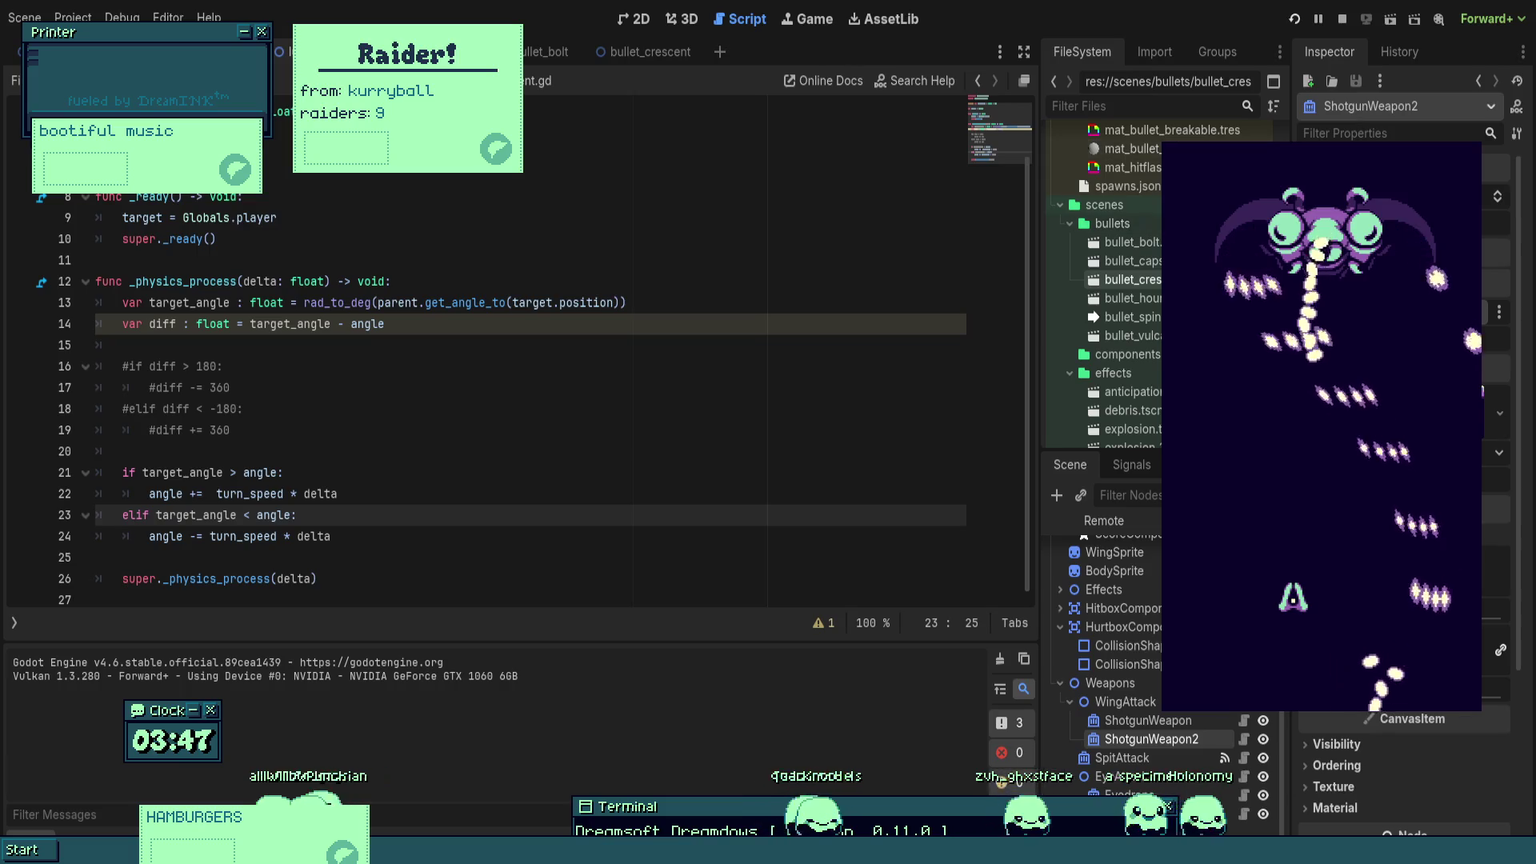
{"action": "left_click", "coordinate": [1342, 19]}
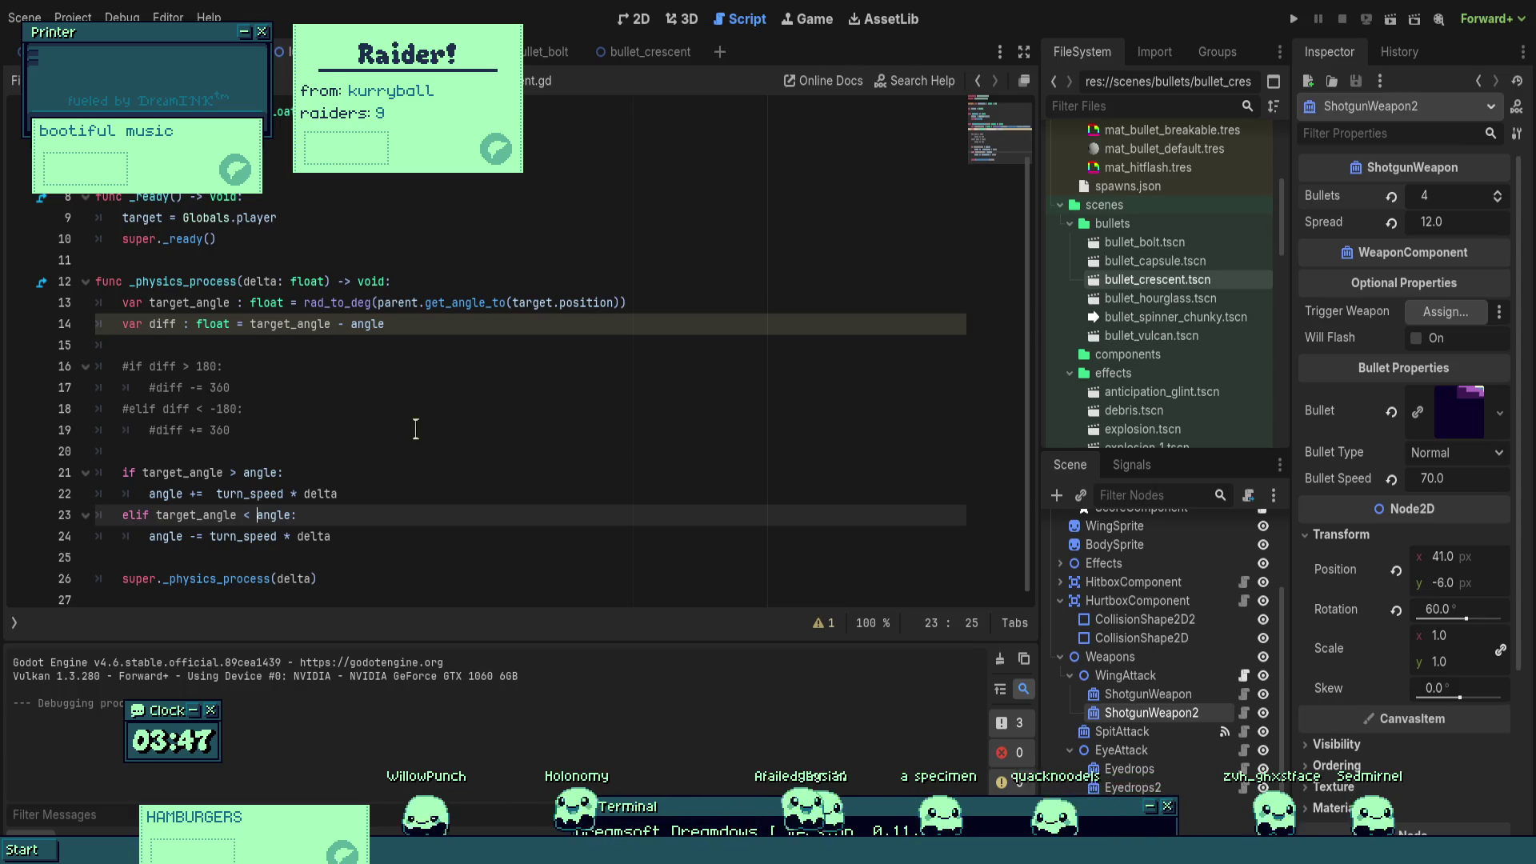
- Compare the turn checks against turn_speed and -turn_speed, and uncomment wrap-around lines 16–19
{"action": "type", "text": "-turn_speed"}
{"action": "type", "text": "-"}
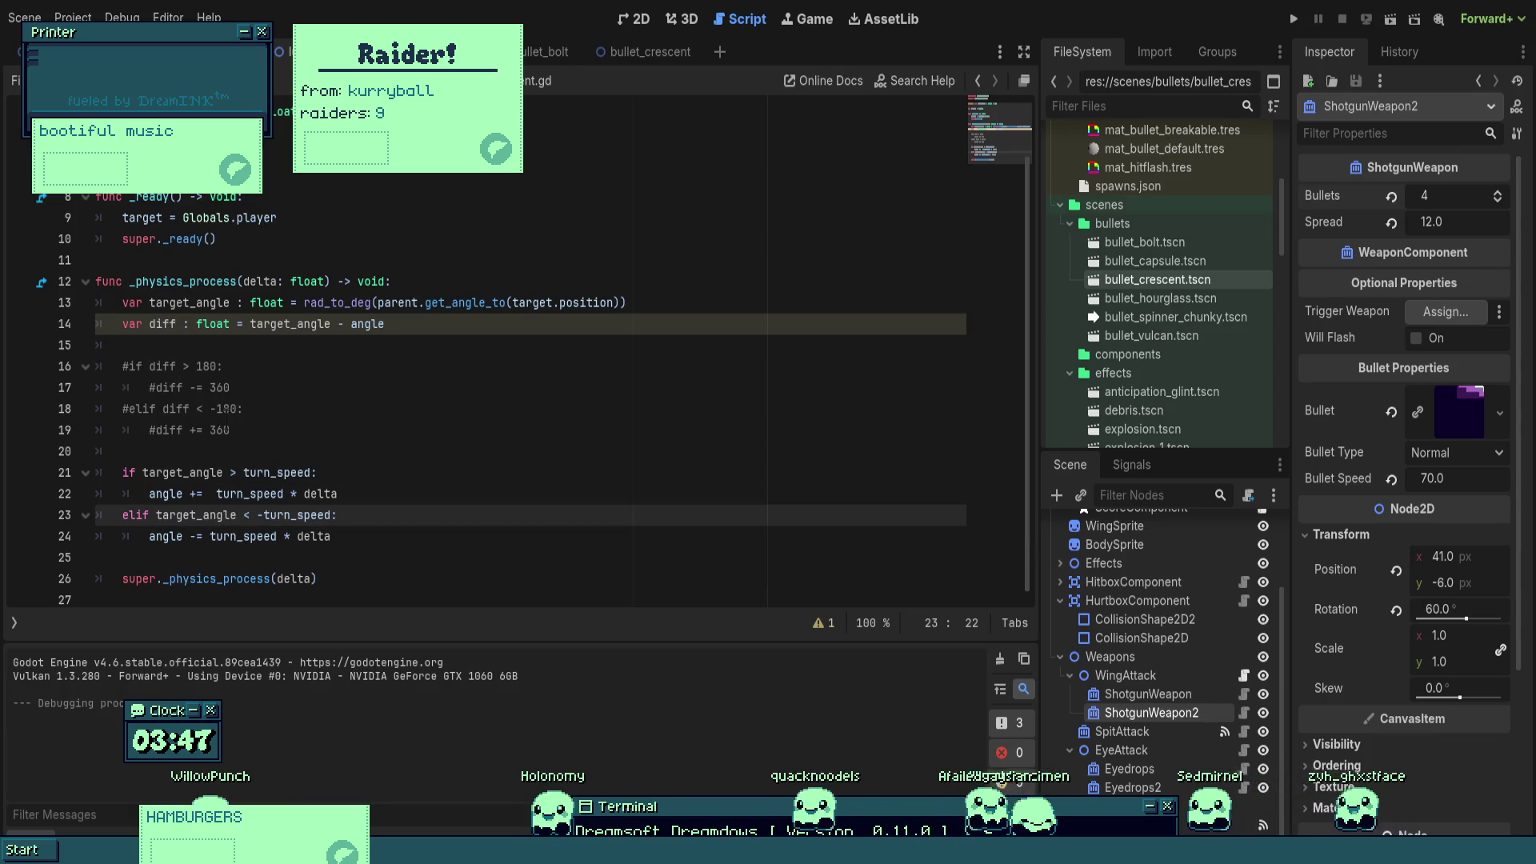
{"action": "left_click", "coordinate": [223, 409]}
{"action": "double_click", "coordinate": [208, 307]}
{"action": "key", "text": "ctrl+c"}
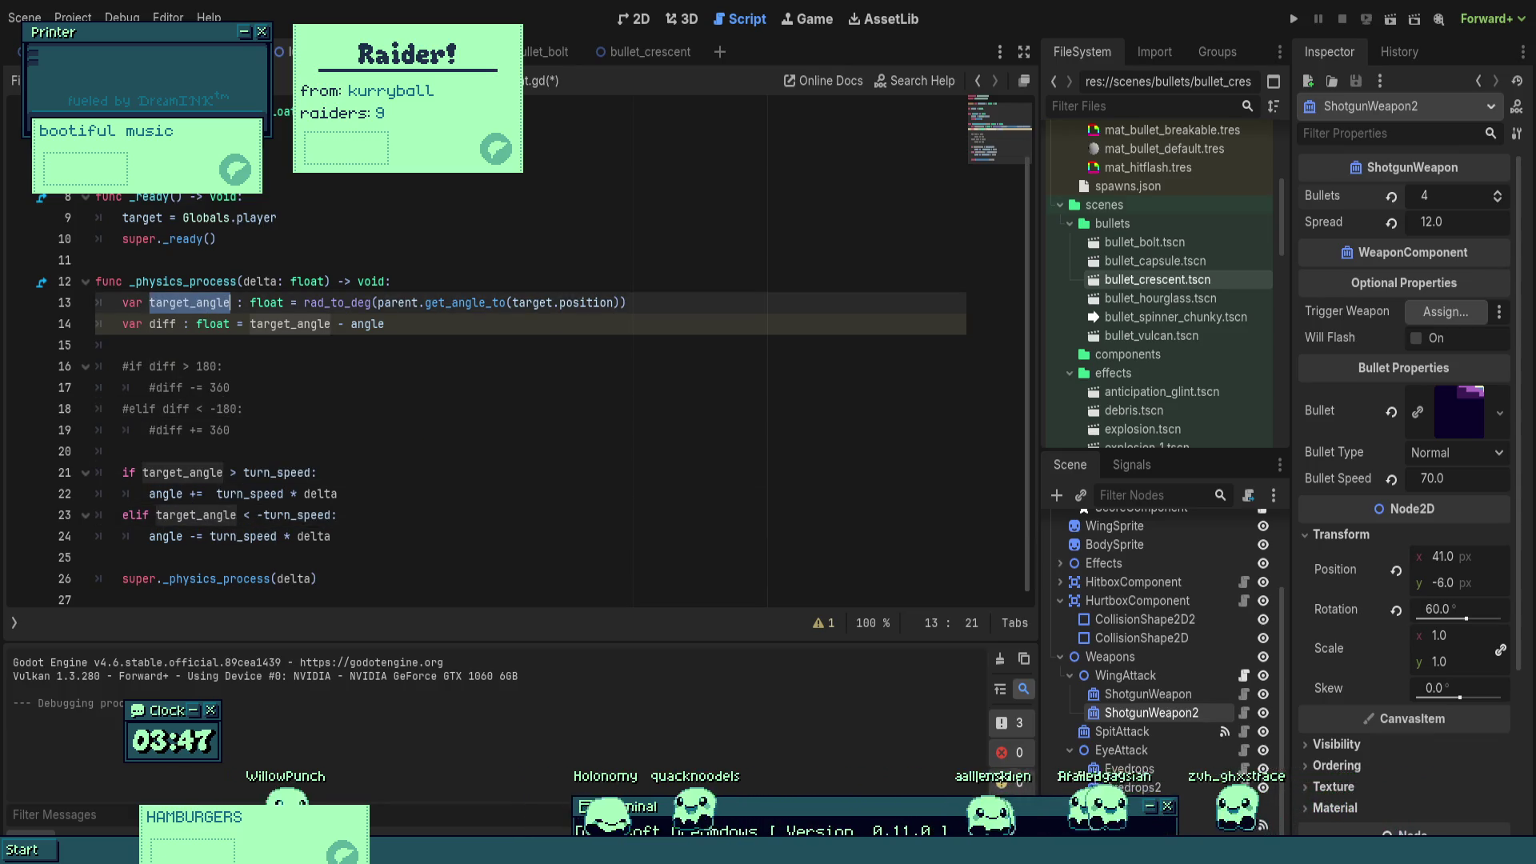
{"action": "left_click_drag", "start_coordinate": [237, 432], "coordinate": [20, 370]}
{"action": "key", "text": "ctrl+k"}
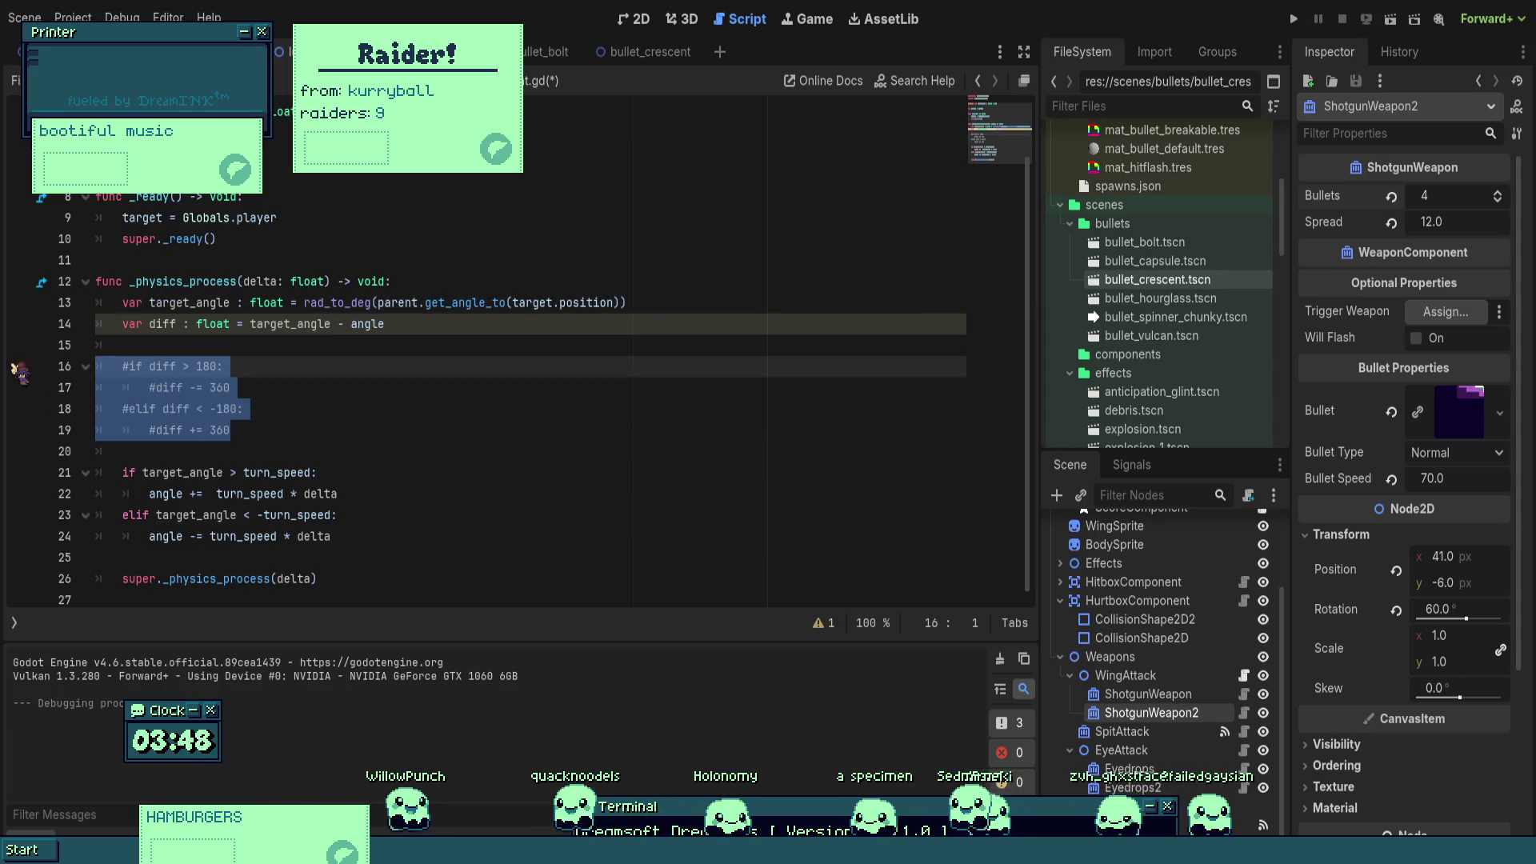
- Replace diff with target_angle on each of lines 16–19 of the wrap block
{"action": "double_click", "coordinate": [156, 366]}
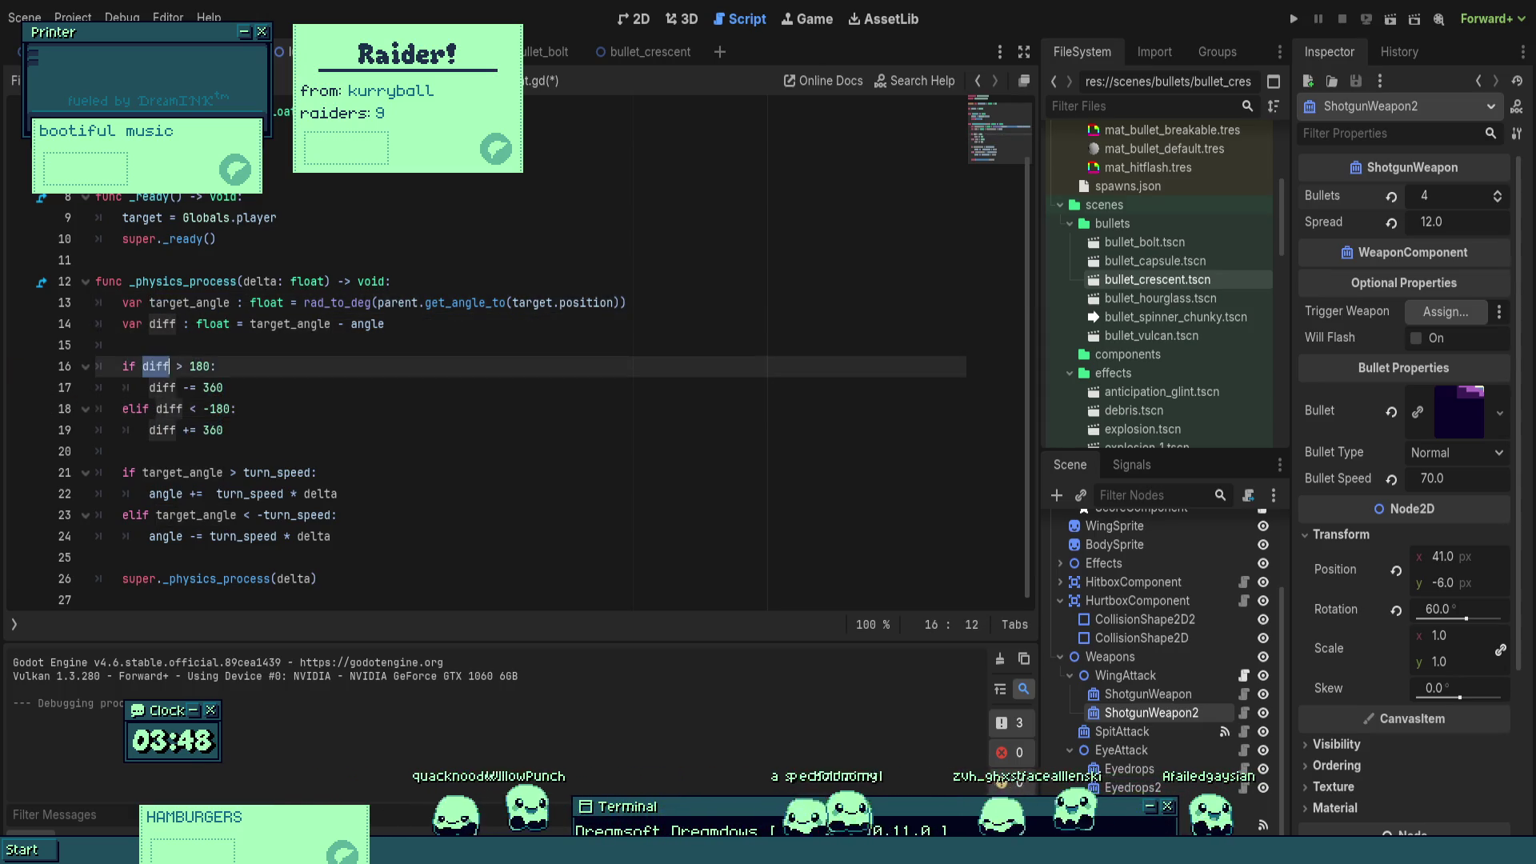
{"action": "key", "text": "ctrl+v"}
{"action": "double_click", "coordinate": [162, 387]}
{"action": "key", "text": "ctrl+v"}
{"action": "double_click", "coordinate": [164, 409]}
{"action": "key", "text": "ctrl+v"}
{"action": "double_click", "coordinate": [160, 430]}
{"action": "key", "text": "ctrl+v"}
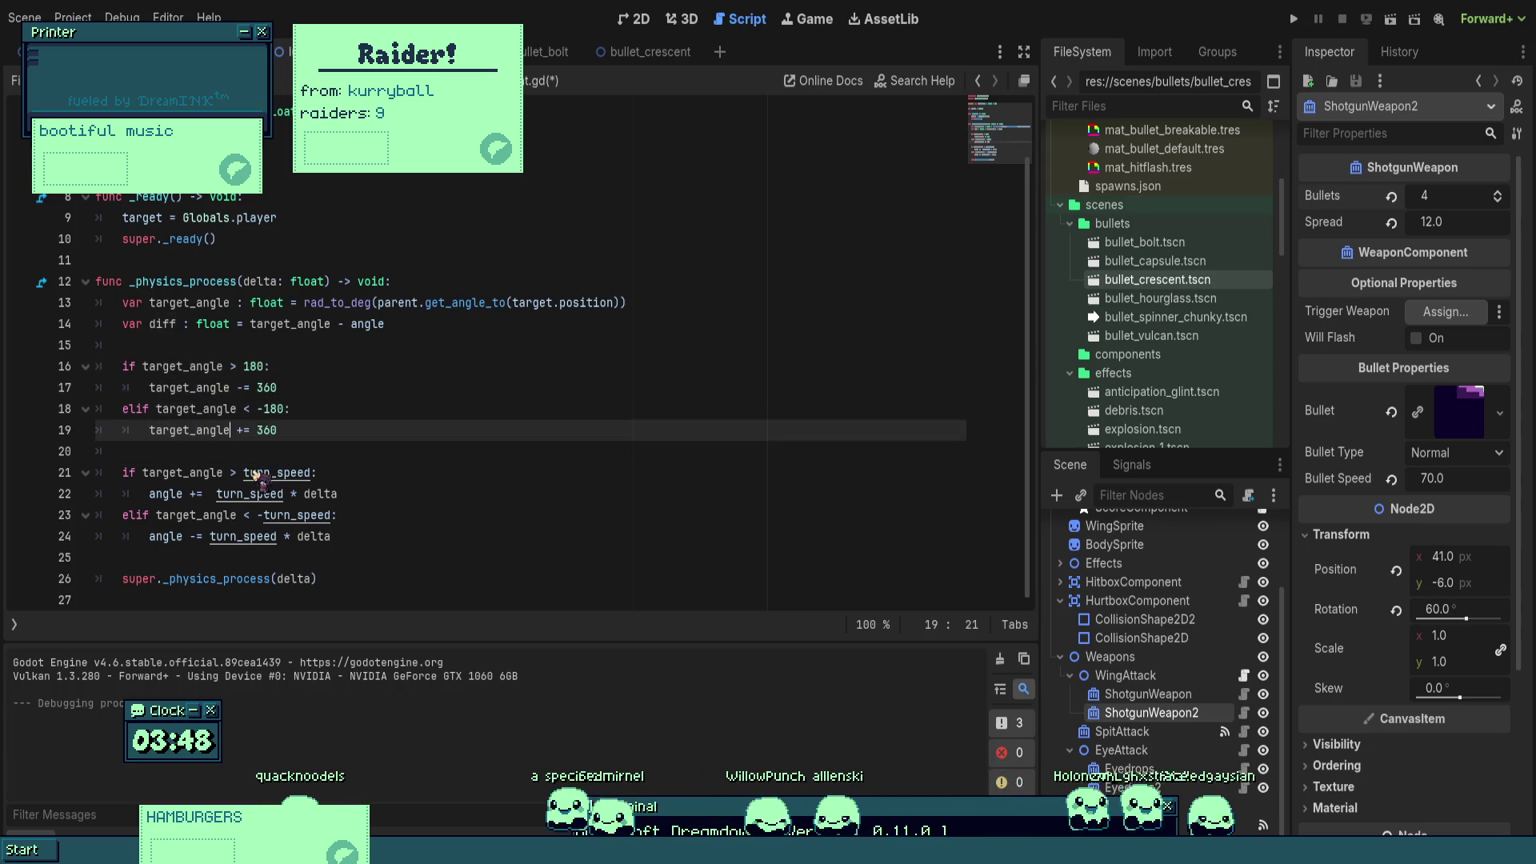
- Play-test the wrap-around homing, steering the ship up, right, left and down
{"action": "key", "text": "F5"}
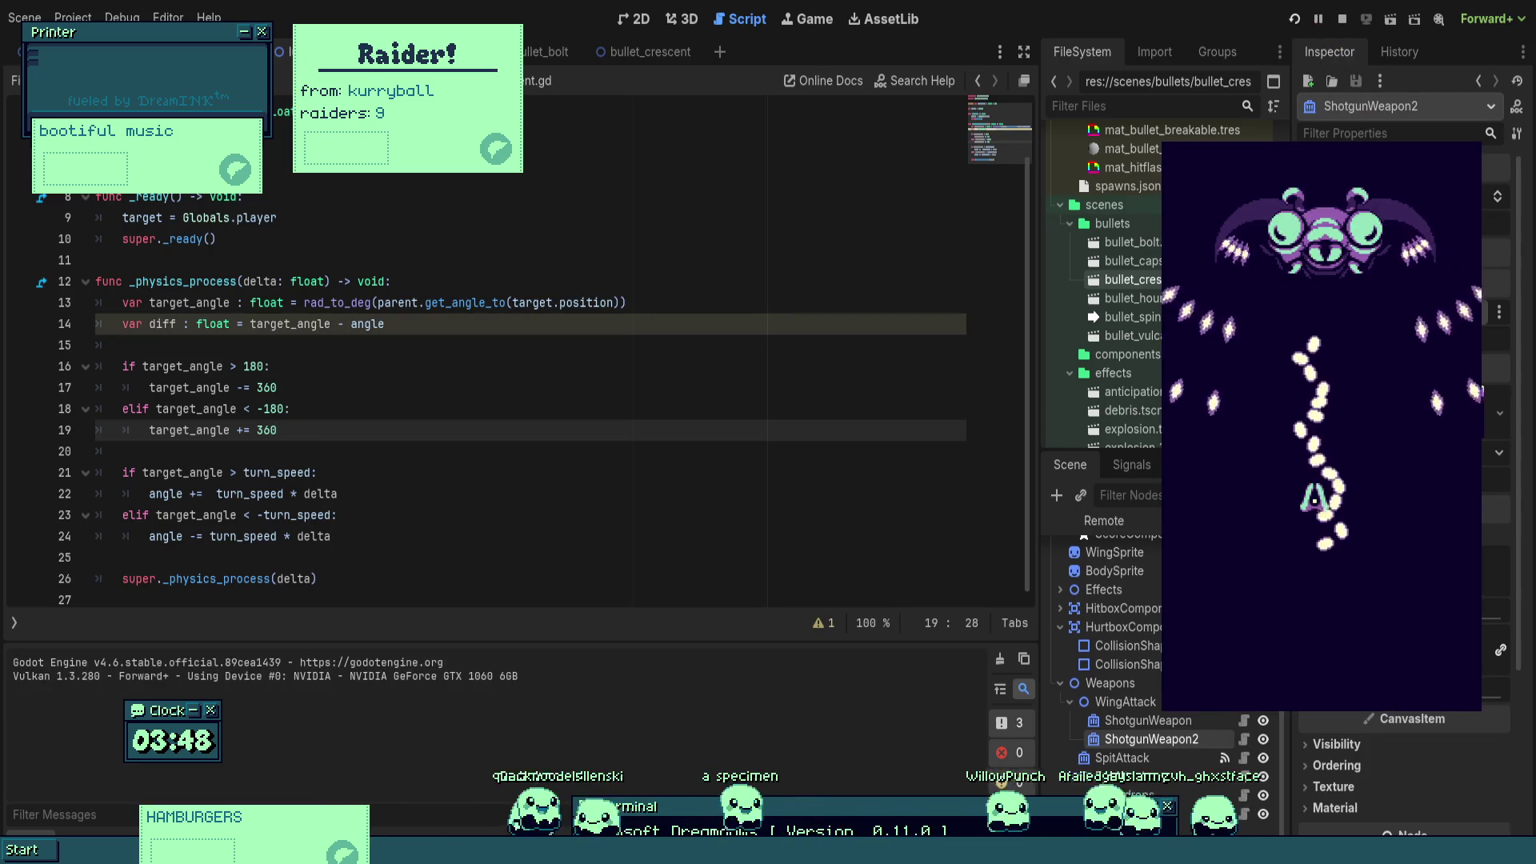
{"action": "key", "text": "Up"}
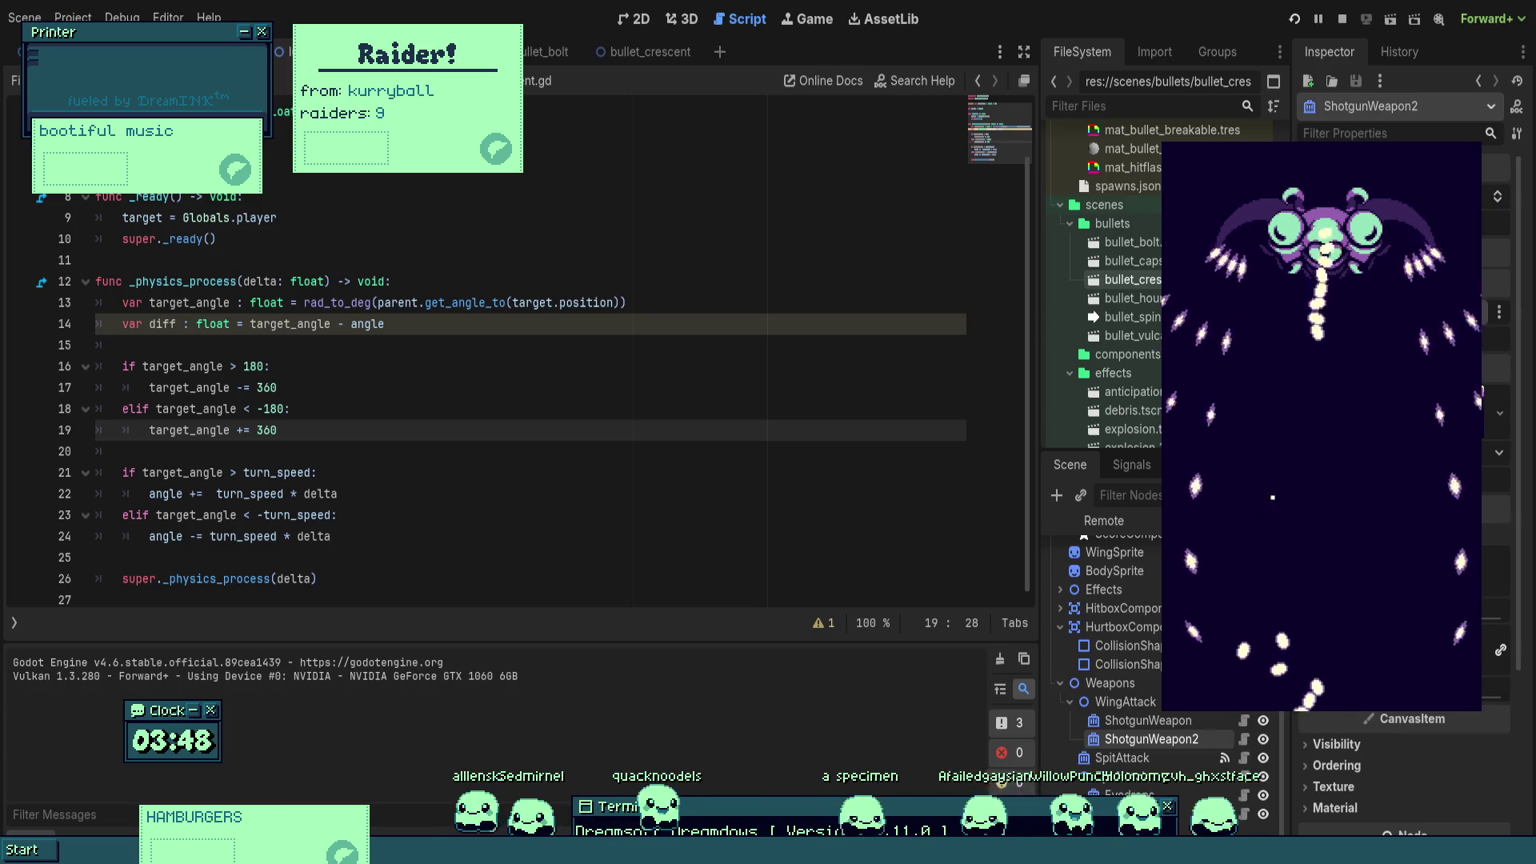
{"action": "key", "text": "Right"}
{"action": "key", "text": "Right"}
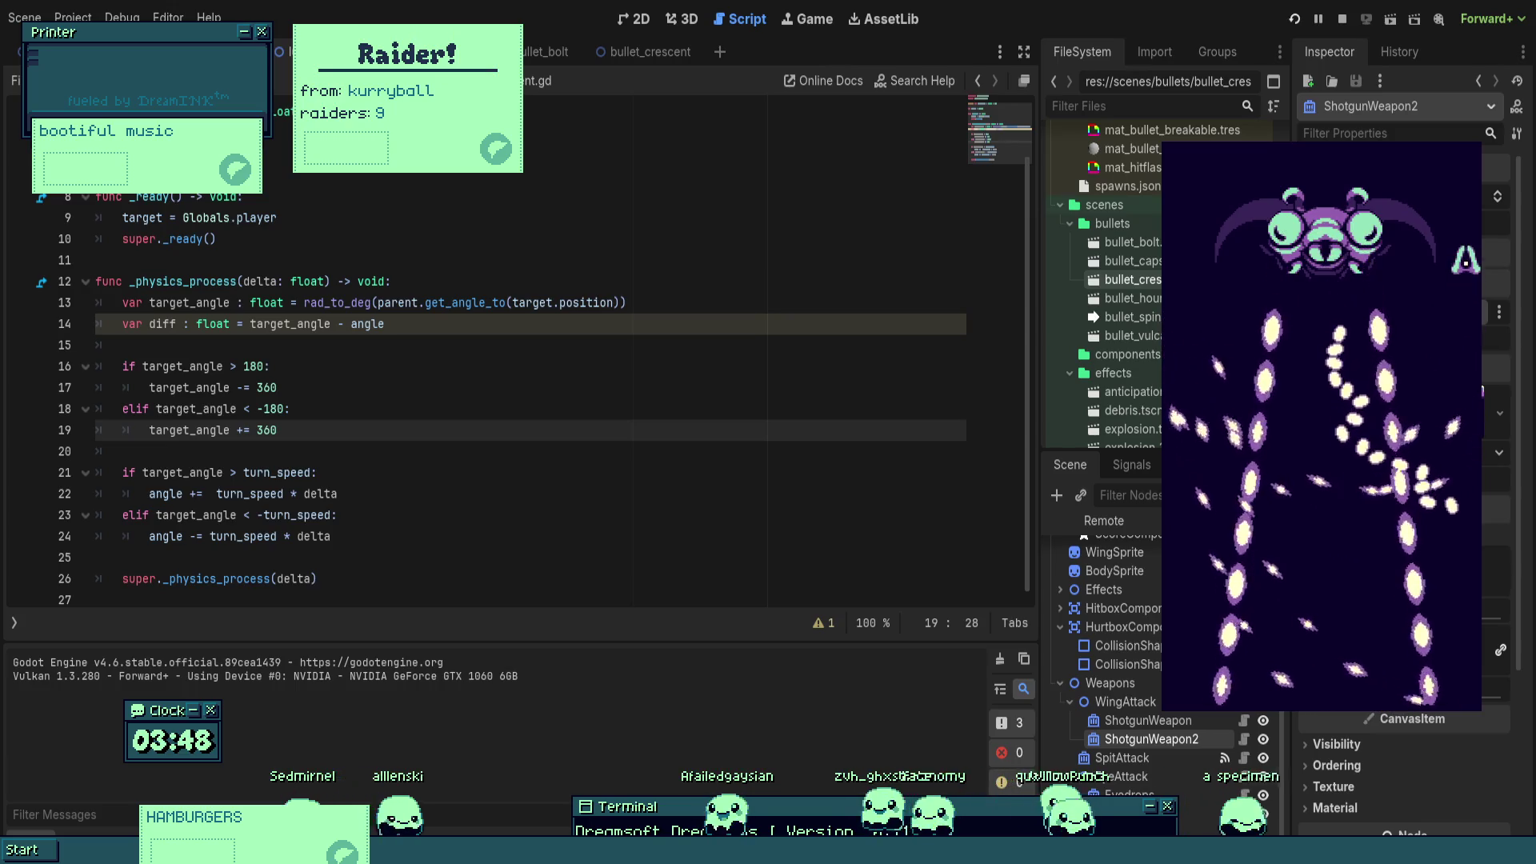
{"action": "key", "text": "Left"}
{"action": "key", "text": "Down"}
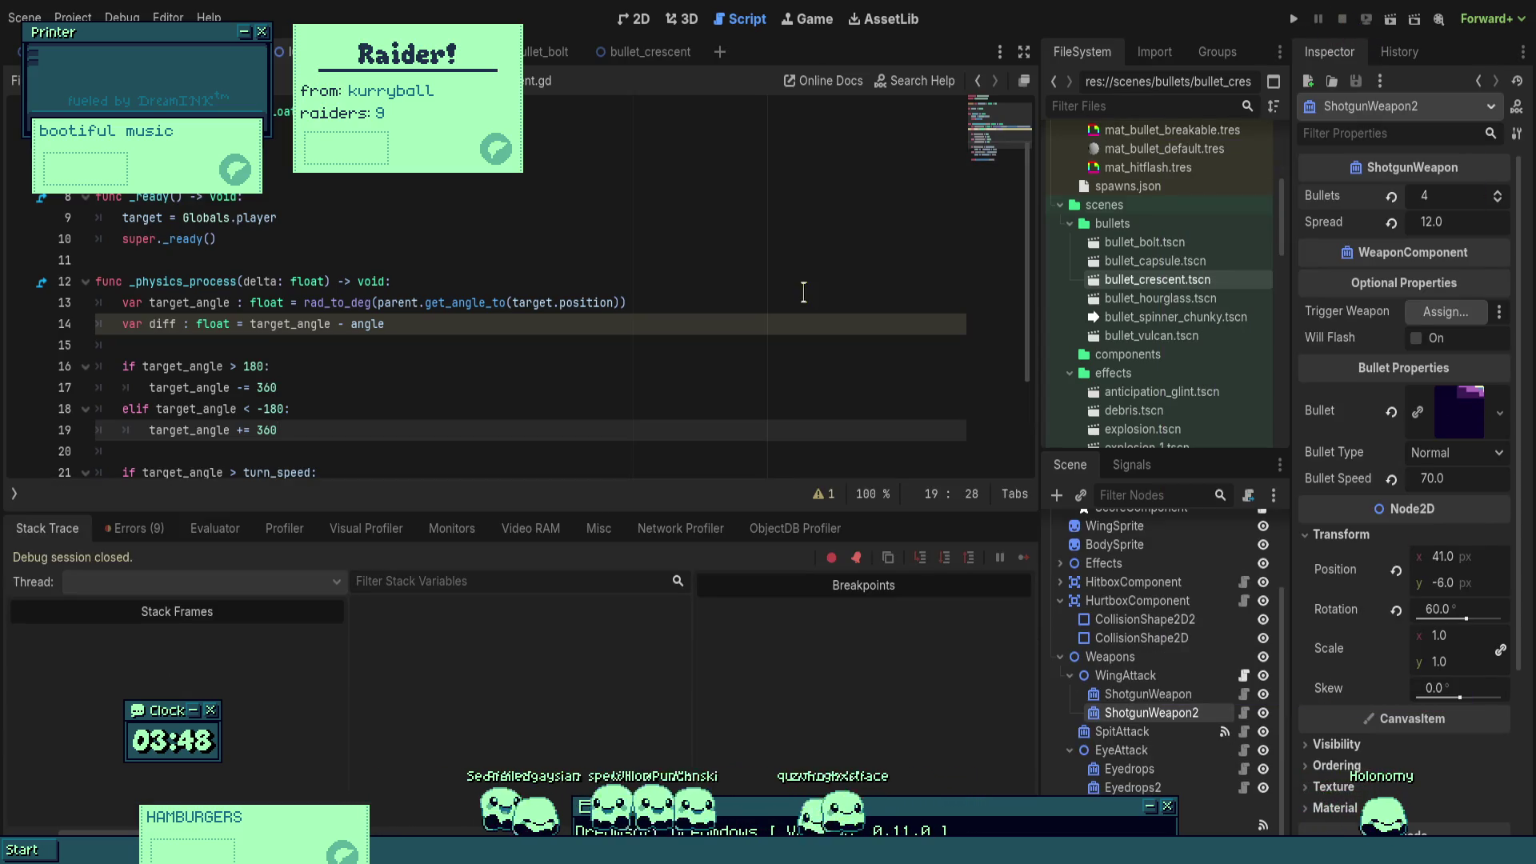
- Set the bullet_bolt scene's HomingComponent Turn Speed to 360 and save the scene
{"action": "left_click", "coordinate": [1144, 695]}
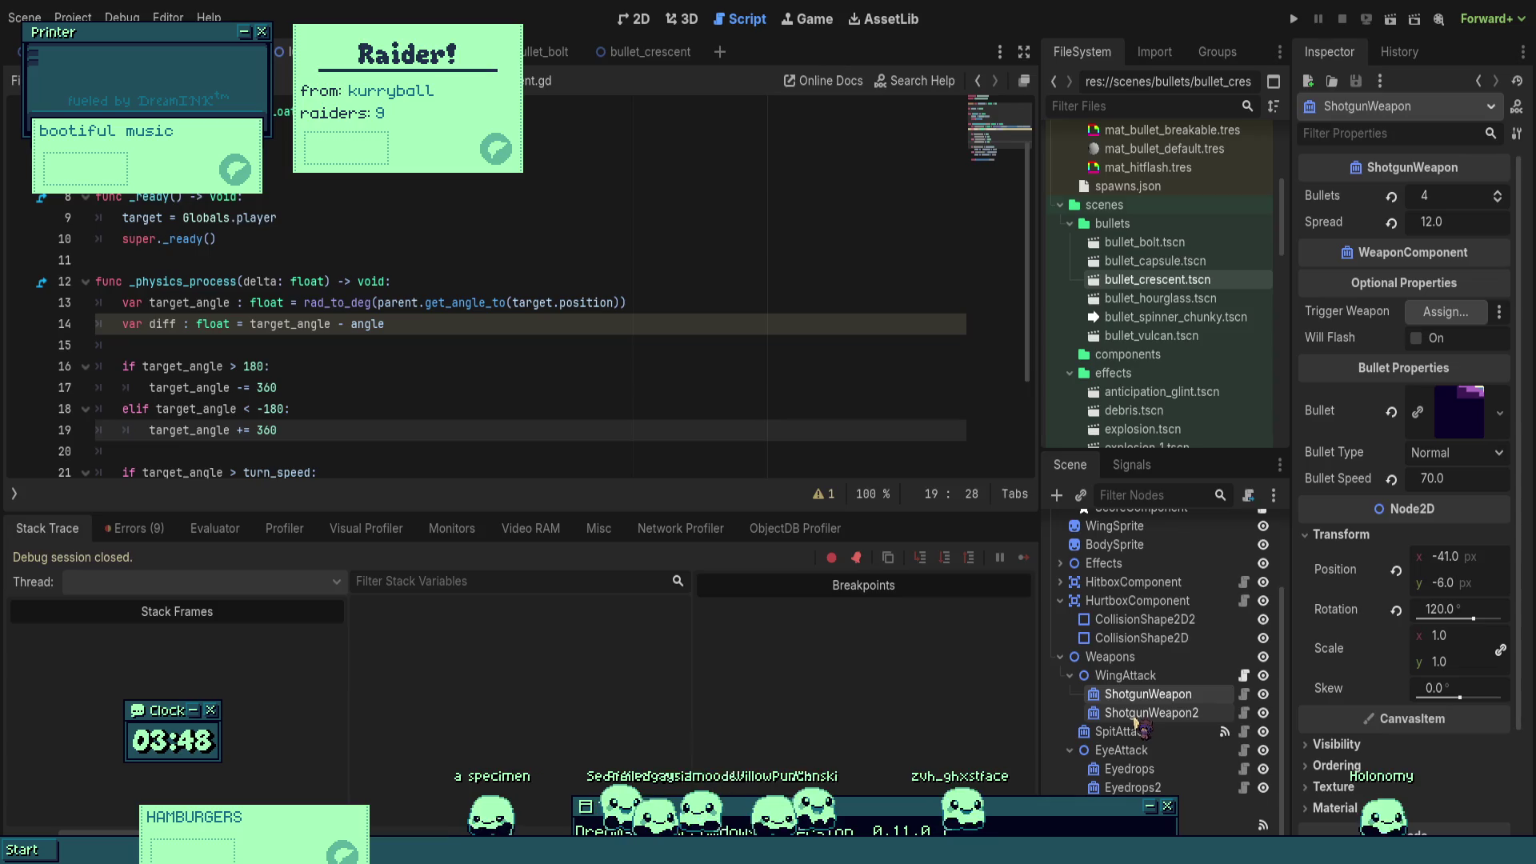
{"action": "left_click", "coordinate": [1136, 713], "text": "shift"}
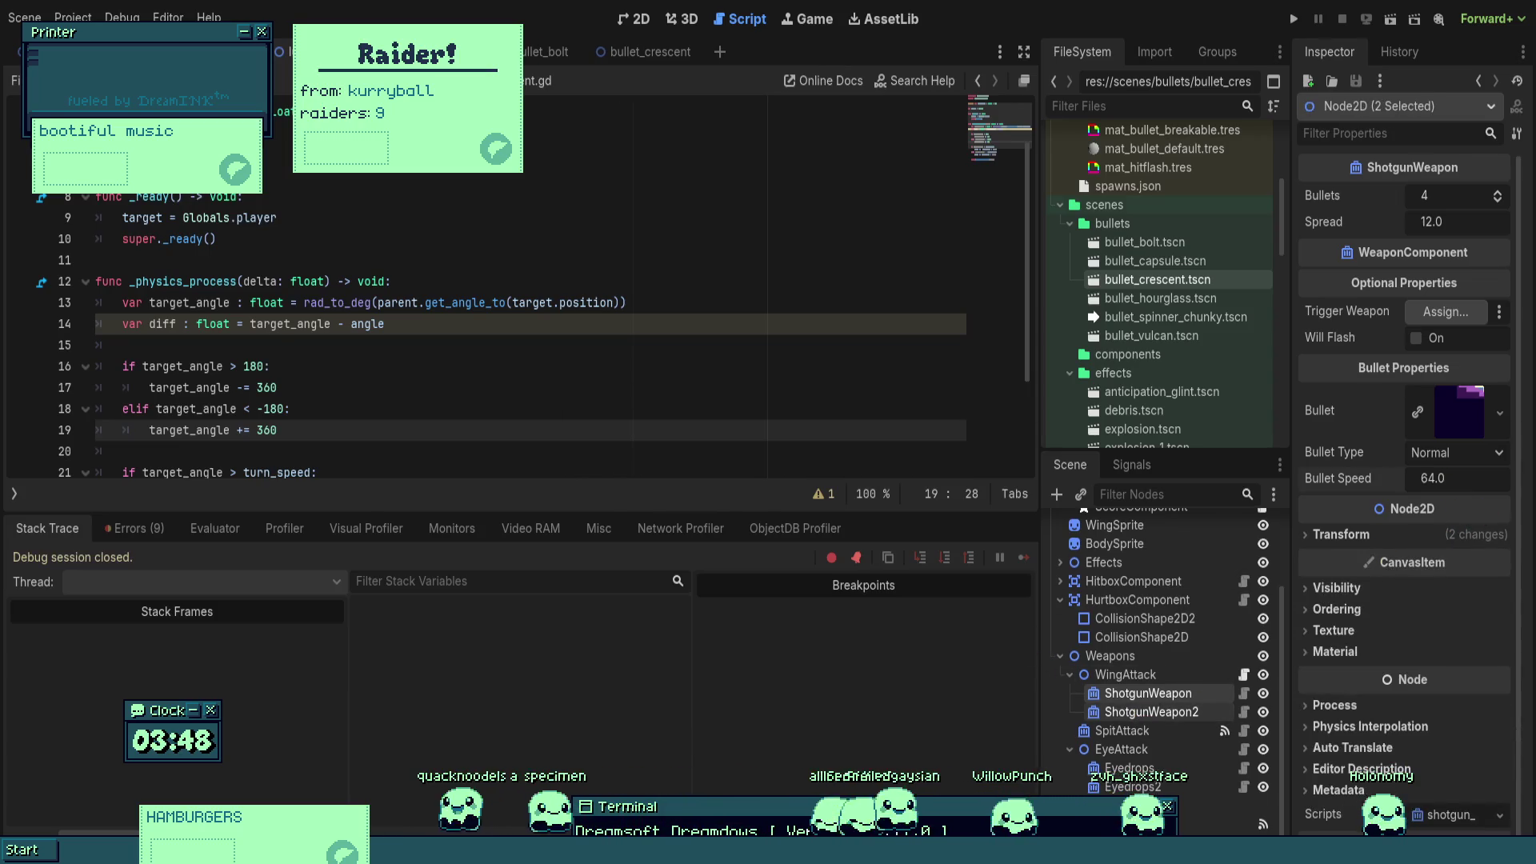
{"action": "left_click", "coordinate": [547, 51]}
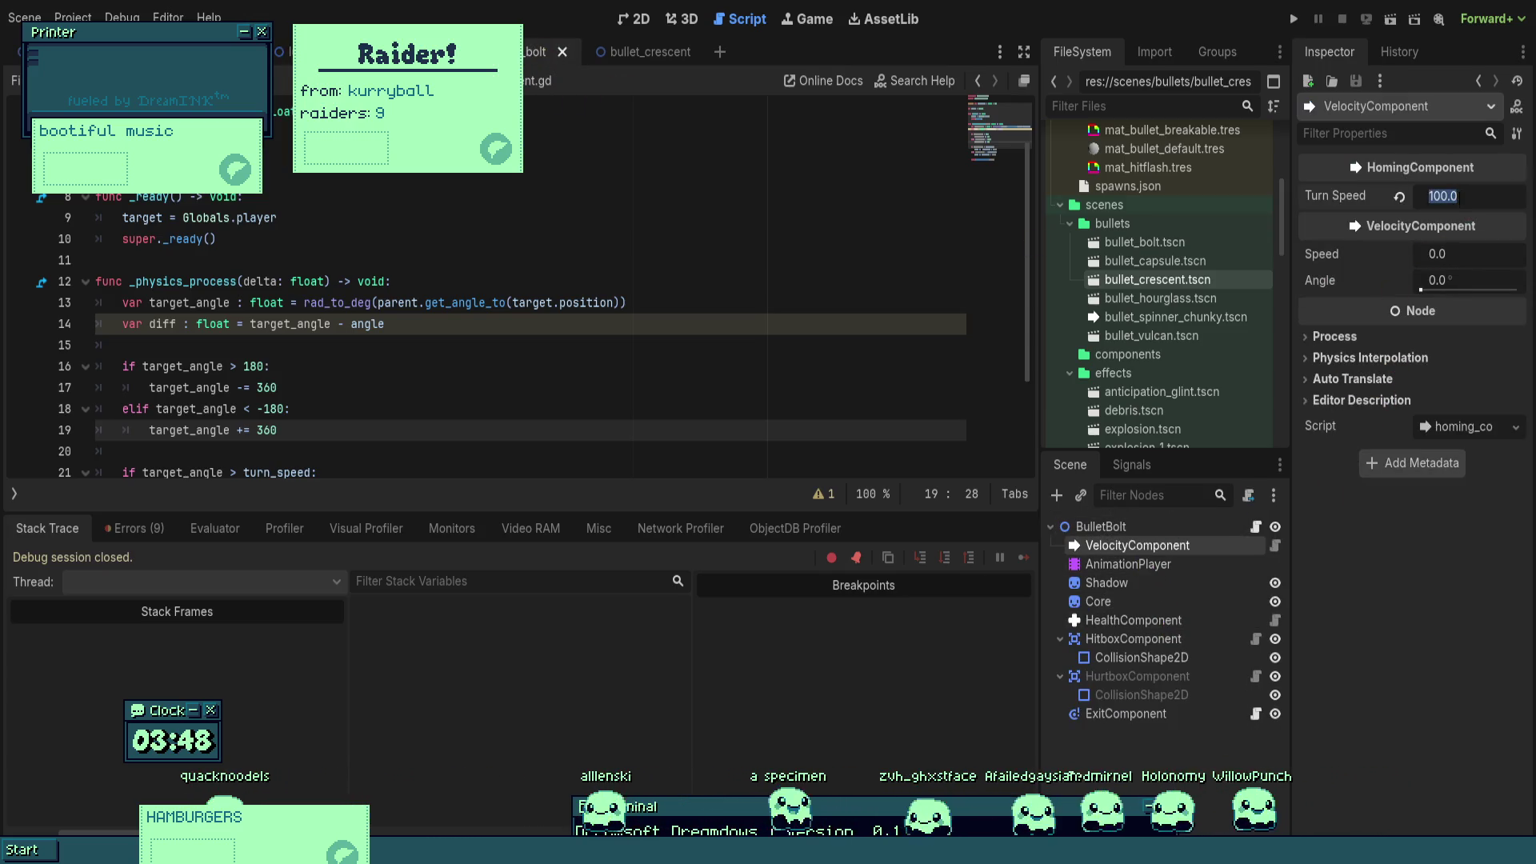
{"action": "type", "text": "360"}
{"action": "key", "text": "ctrl+s"}
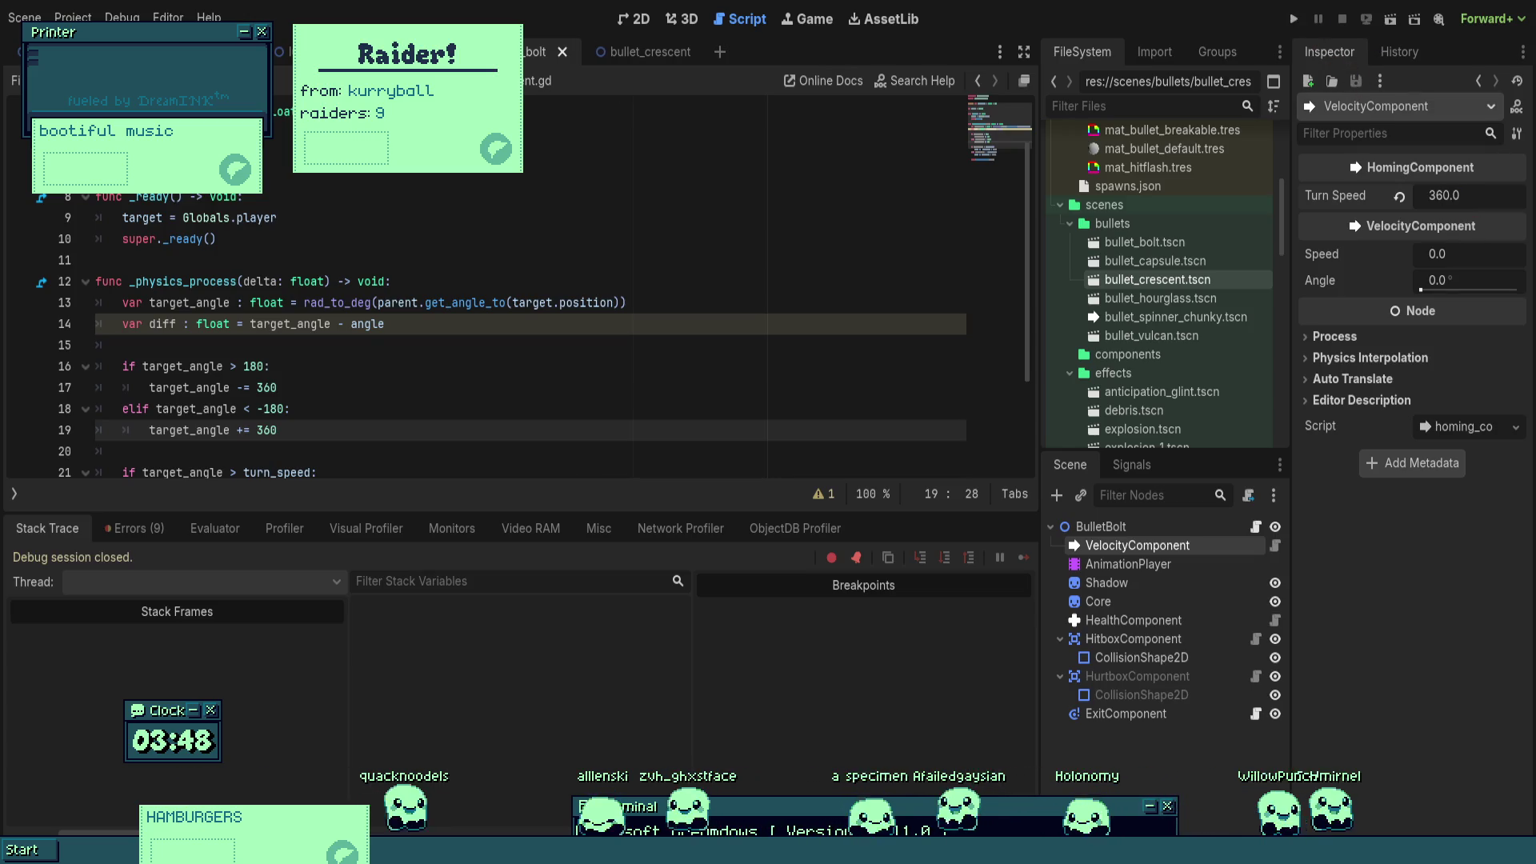
- Play-test the 360 turn speed by dodging the bolts, then commit the value and rerun
{"action": "key", "text": "F5"}
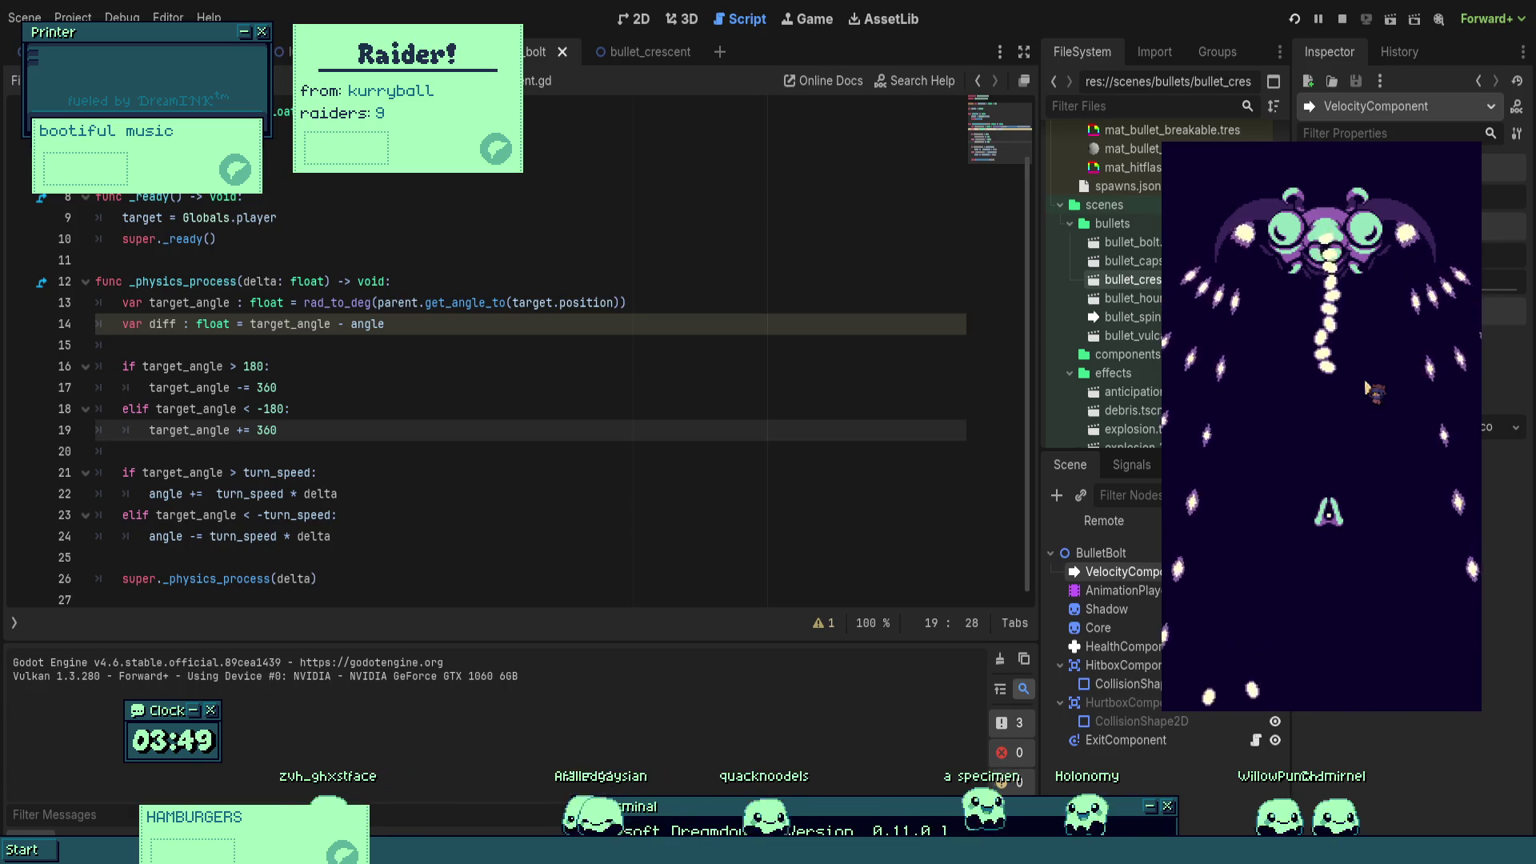
{"action": "key", "text": "Left"}
{"action": "key", "text": "Up"}
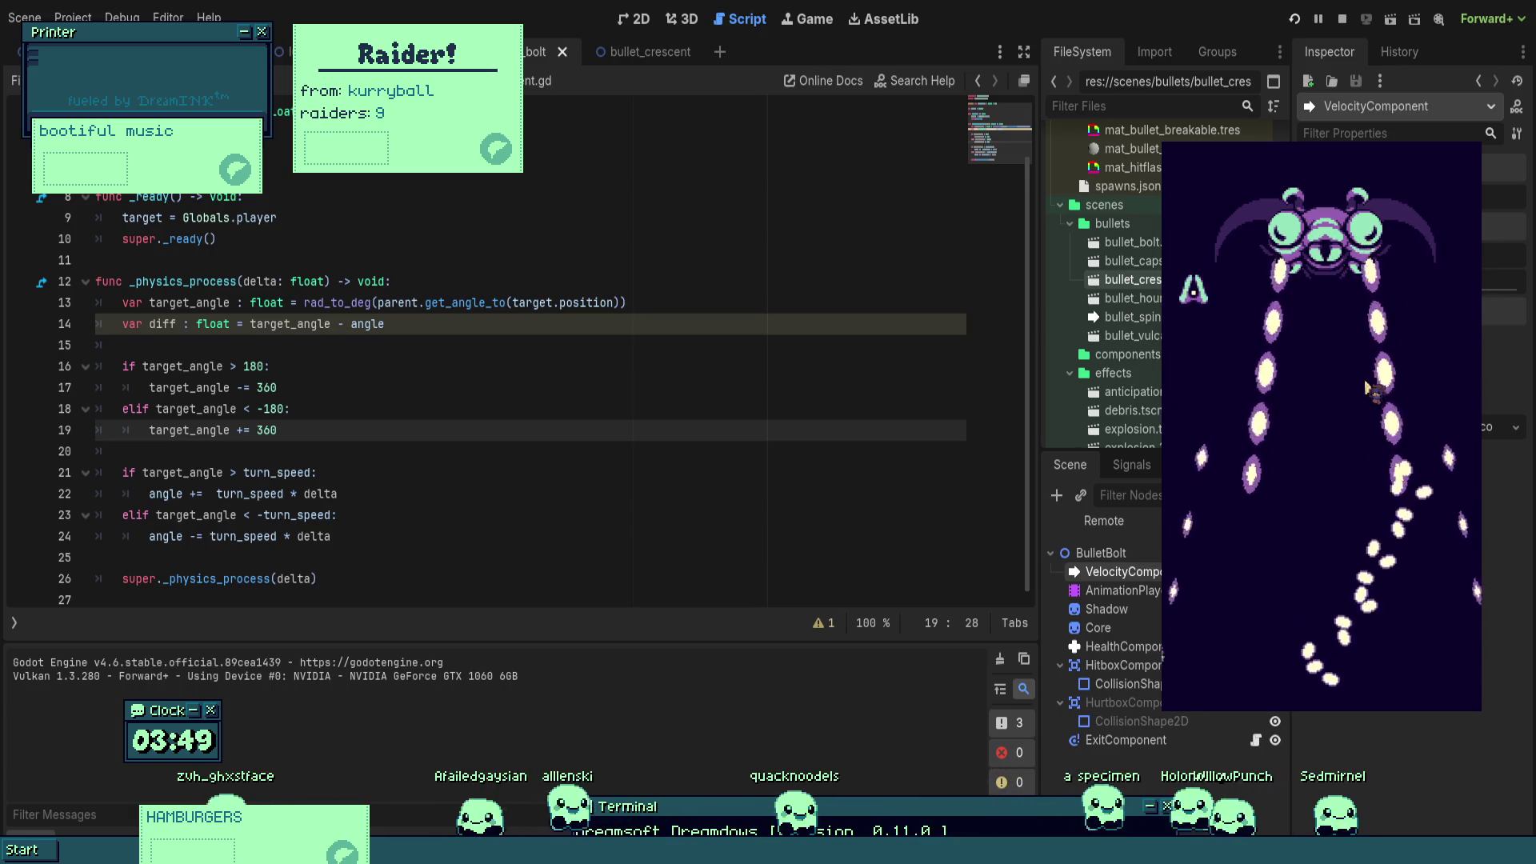
{"action": "key", "text": "Down"}
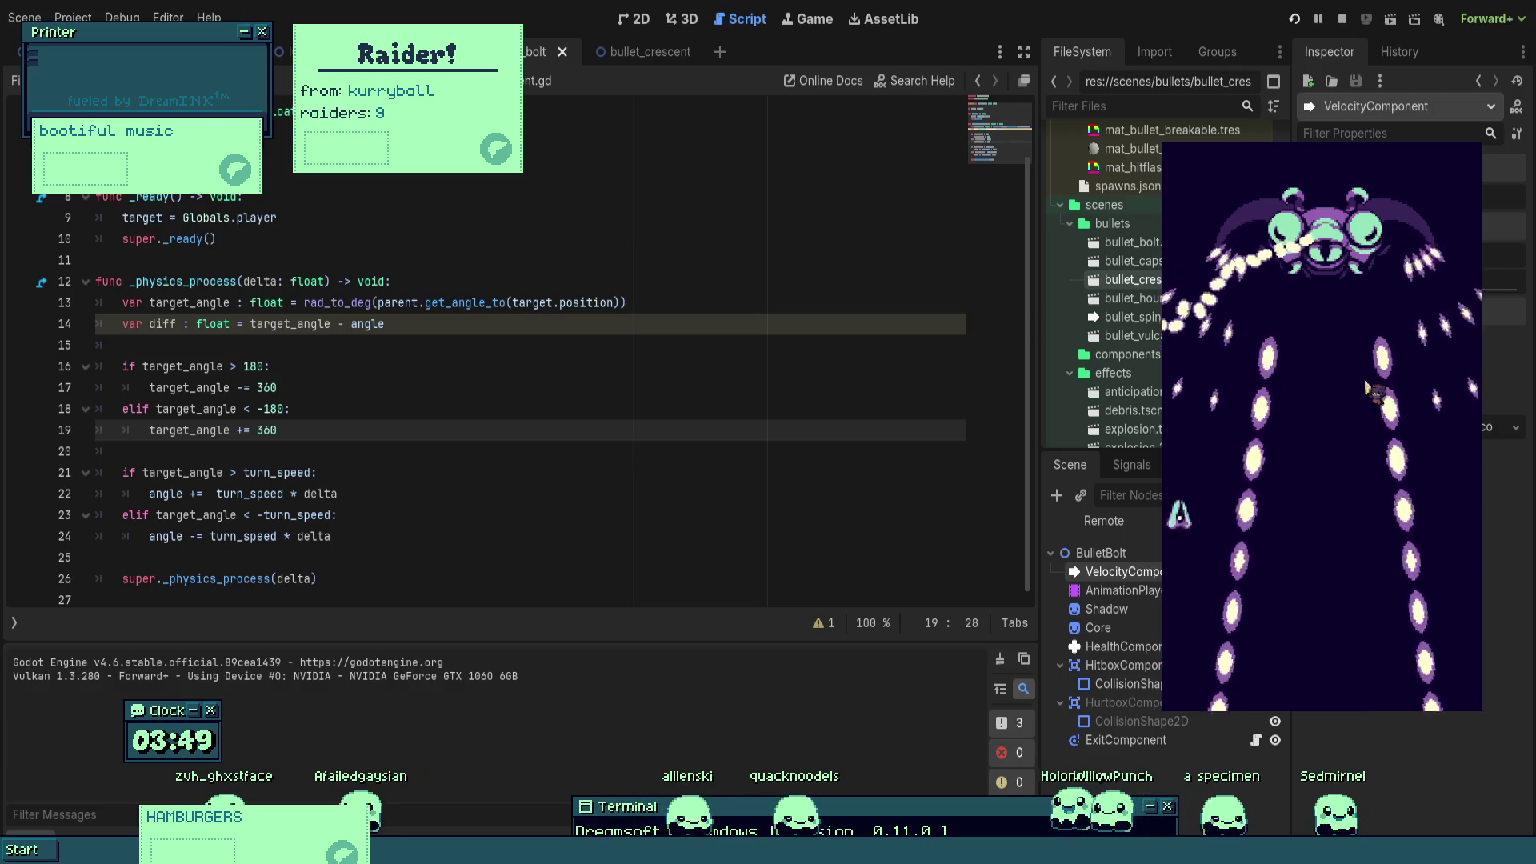
{"action": "key", "text": "Right"}
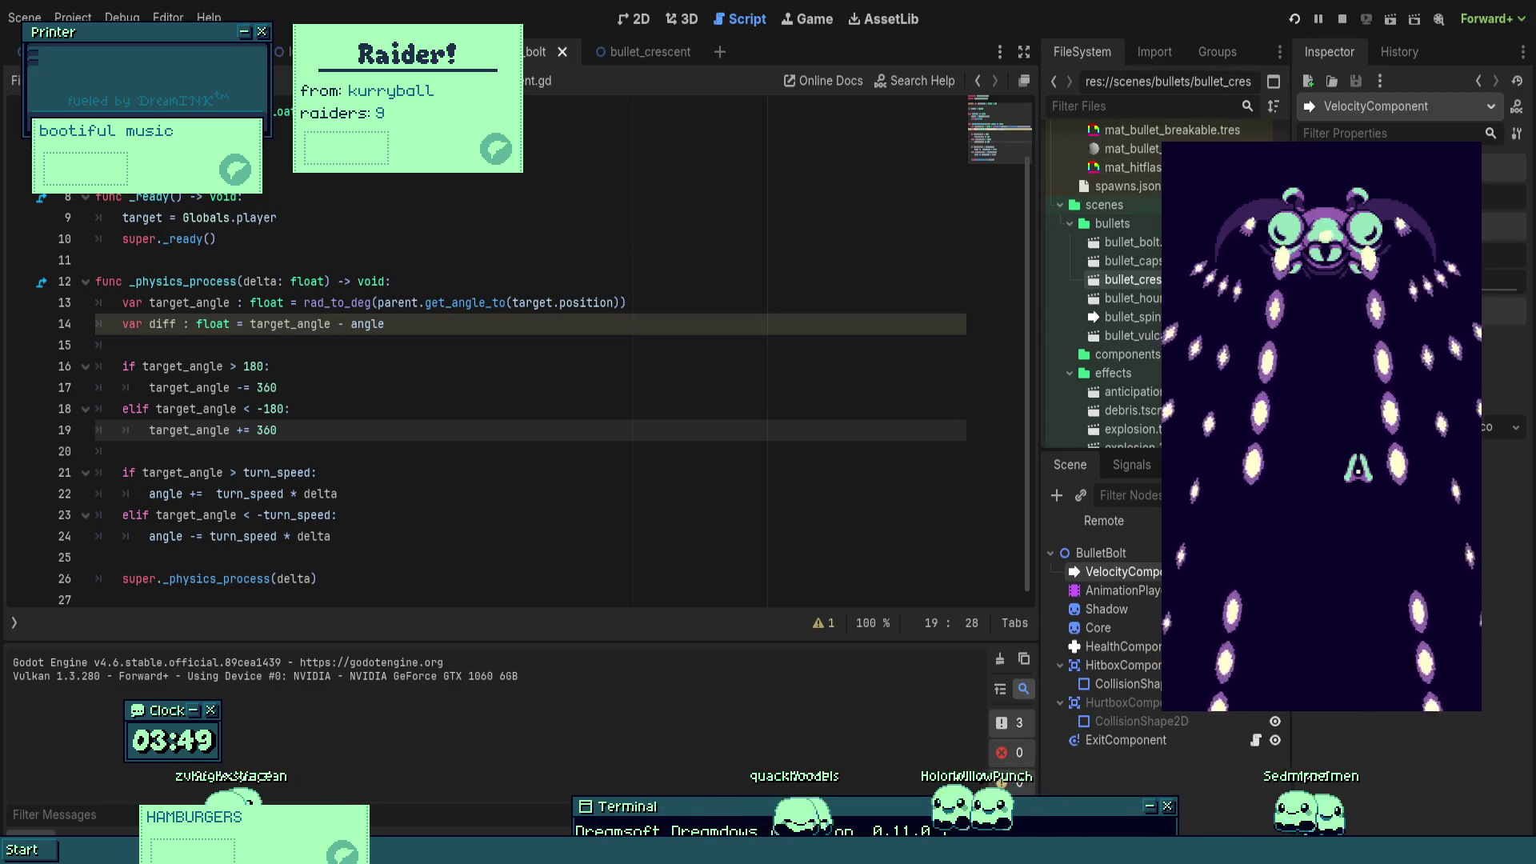
{"action": "key", "text": "F8"}
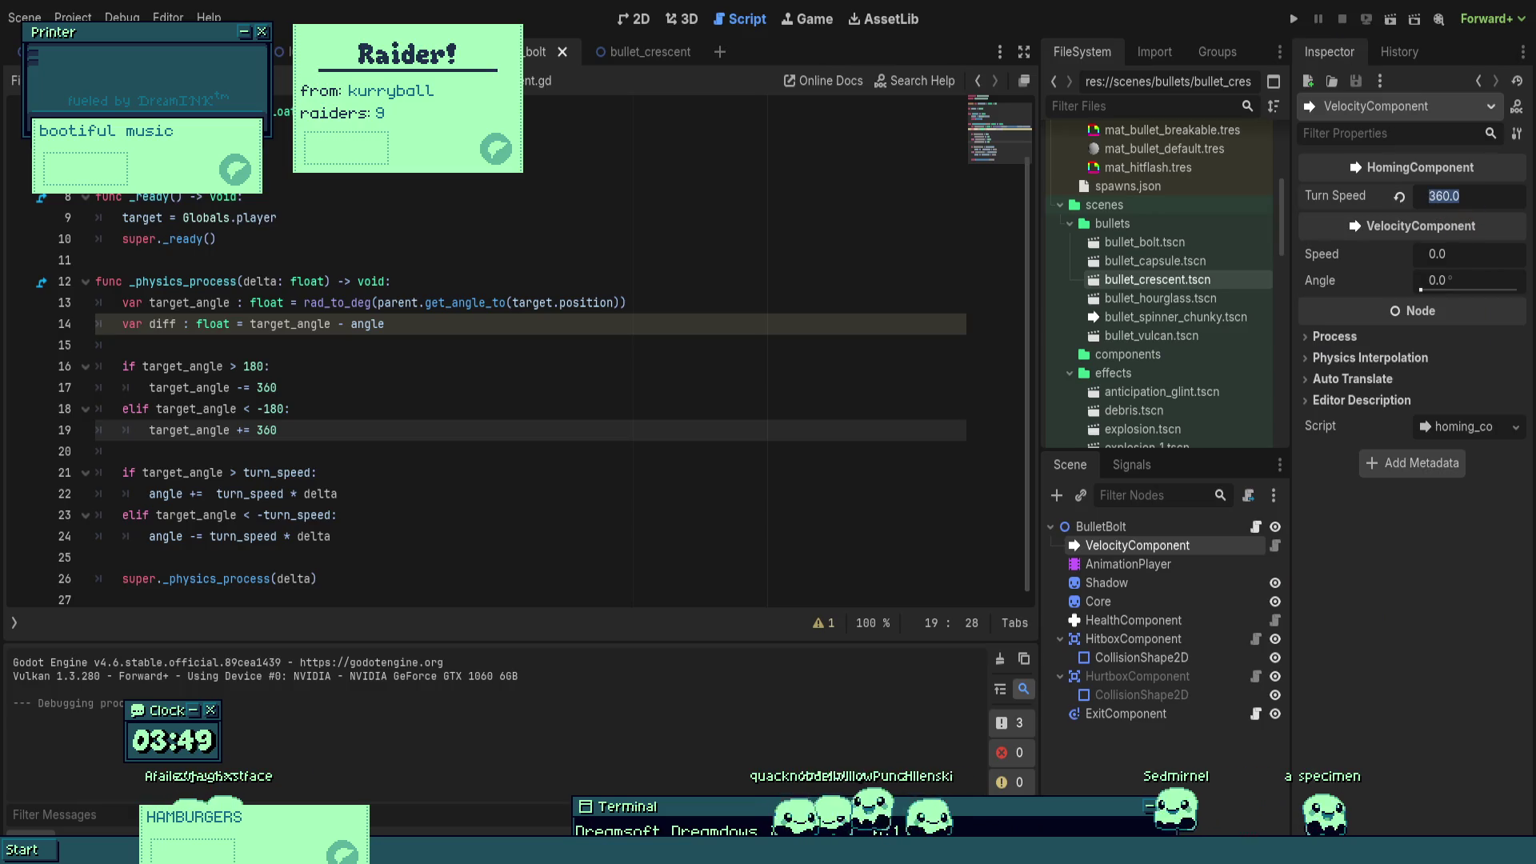
{"action": "key", "text": "Return"}
{"action": "key", "text": "F5"}
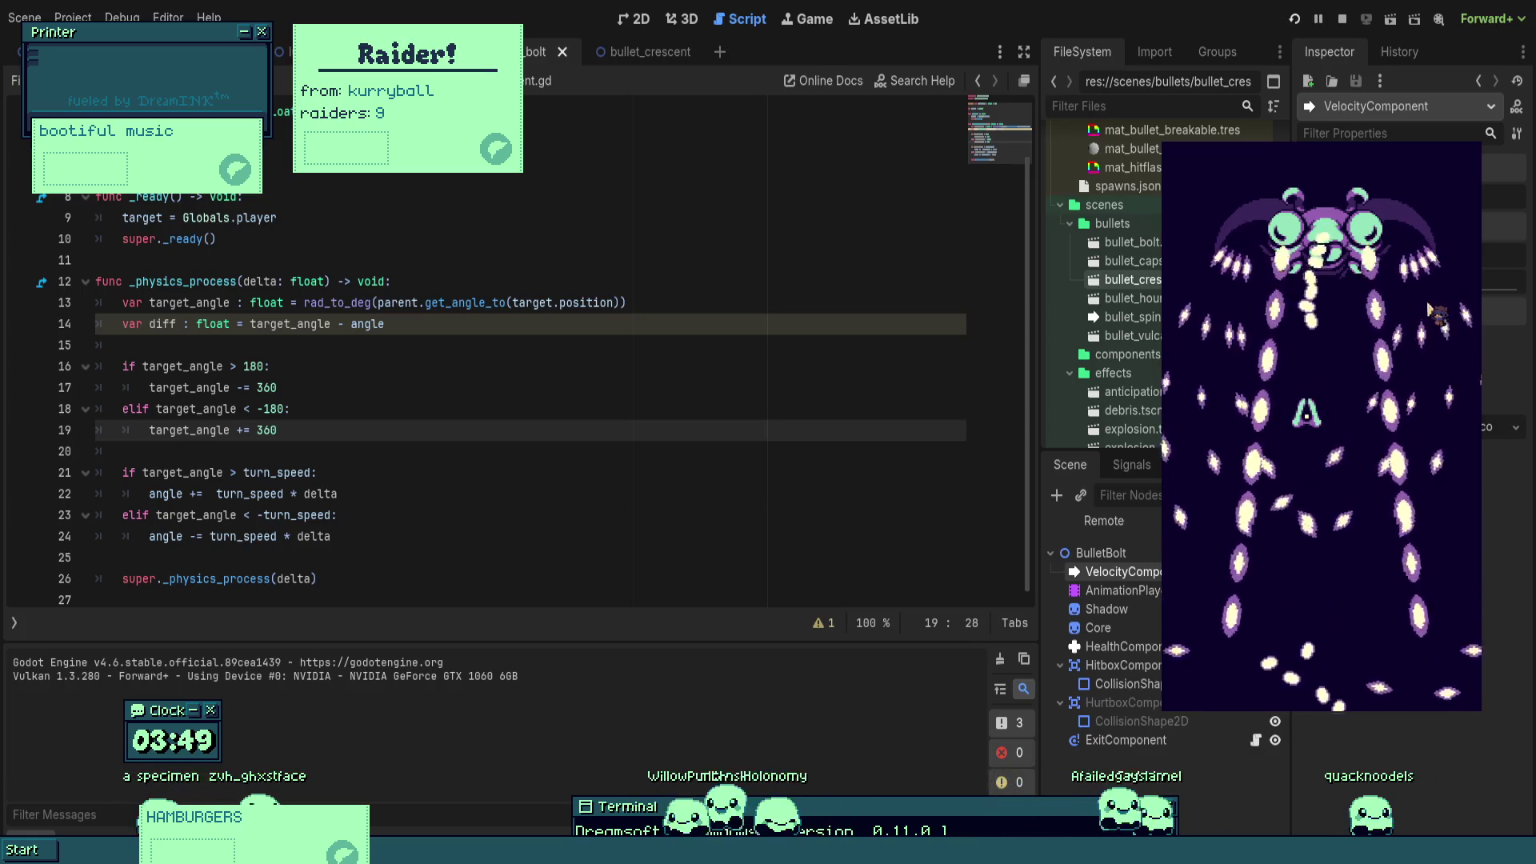
- Stop the game and rerun the boss fight with the bolt turn speed at 24
{"action": "key", "text": "F8"}
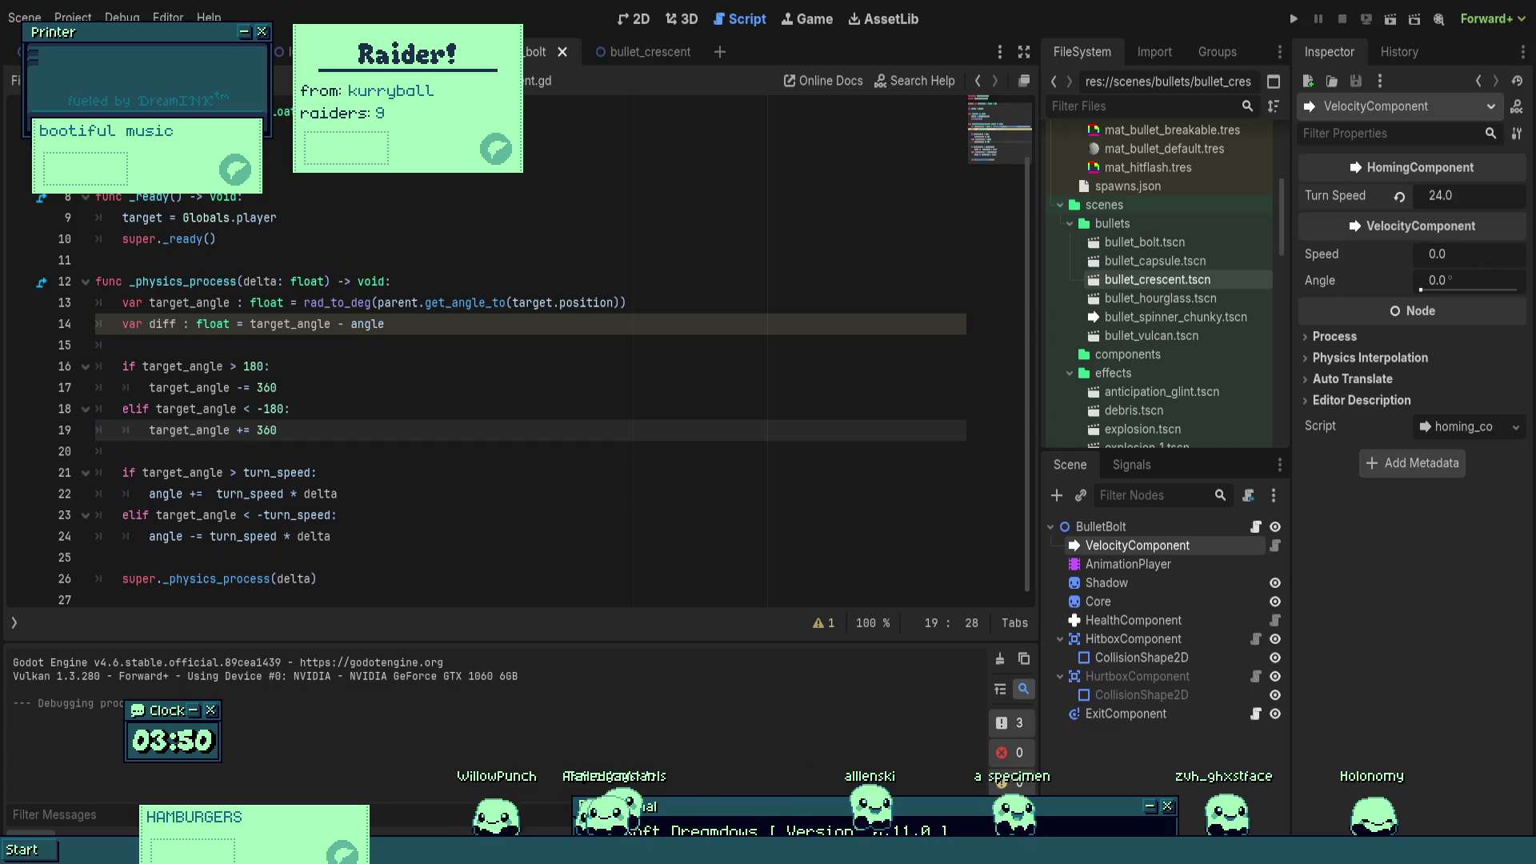
{"action": "left_click", "coordinate": [1294, 19]}
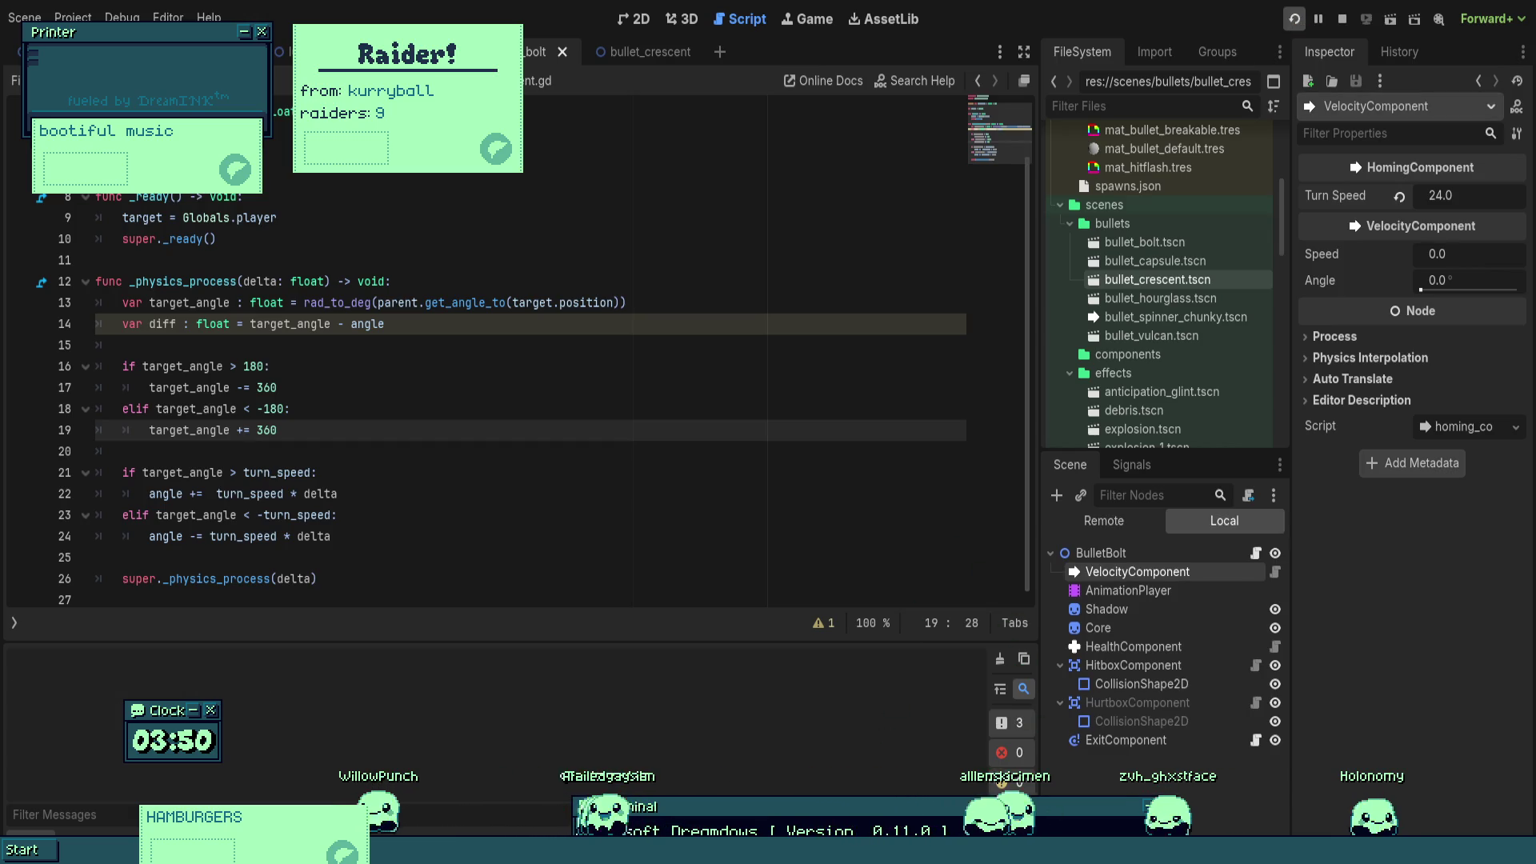